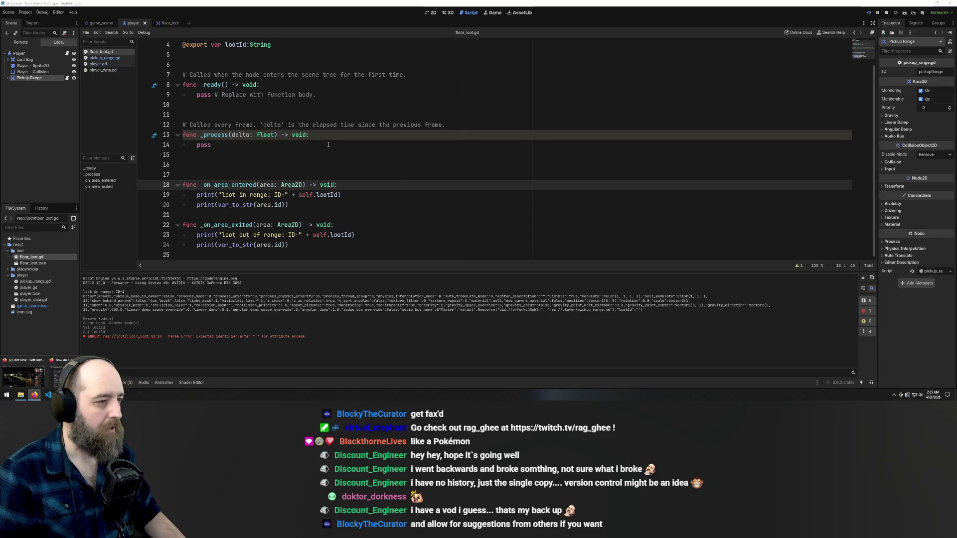
Put the caret on line 17 of floor_loot.gd, then bring up GitHub Desktop
click(319, 154)
click(226, 175)
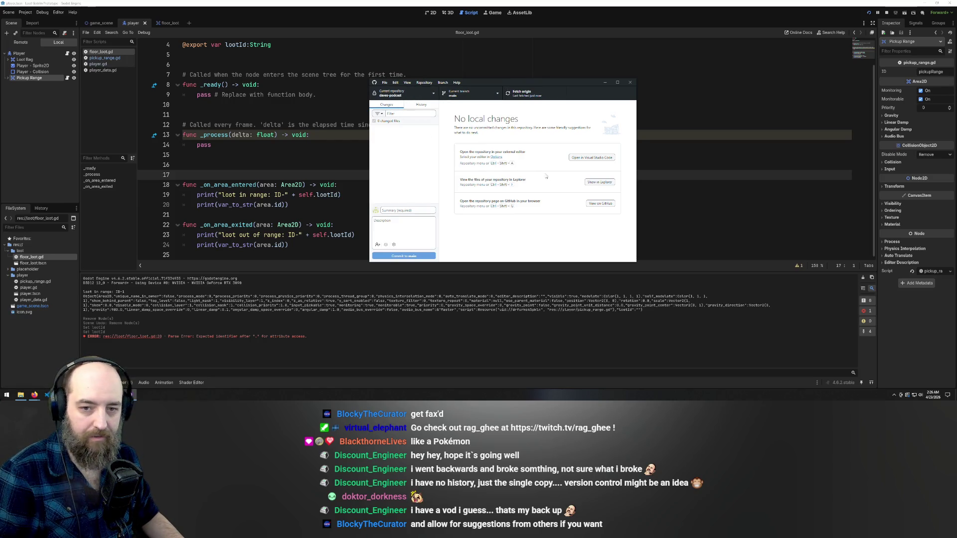
click(390, 94)
Start creating a new repository from the Add menu of Current repository
click(430, 106)
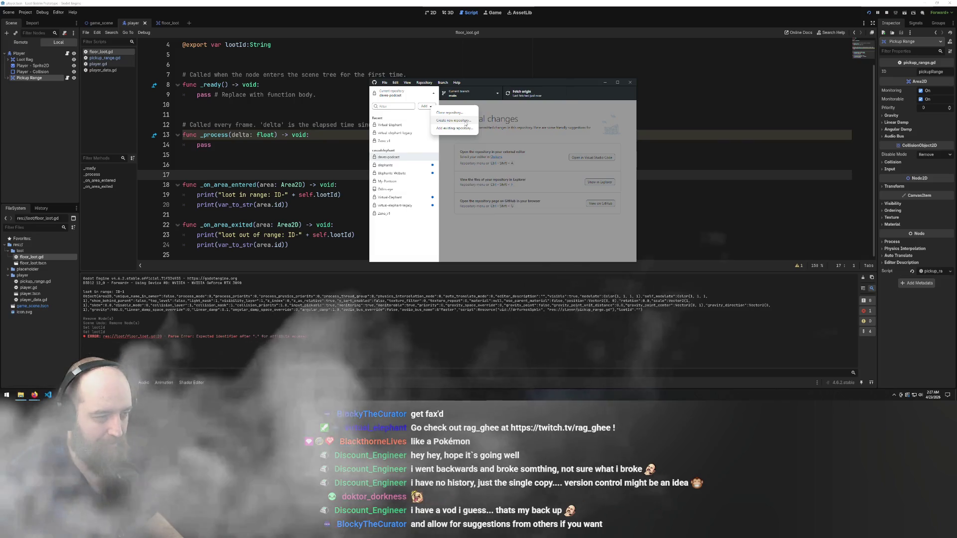
click(465, 123)
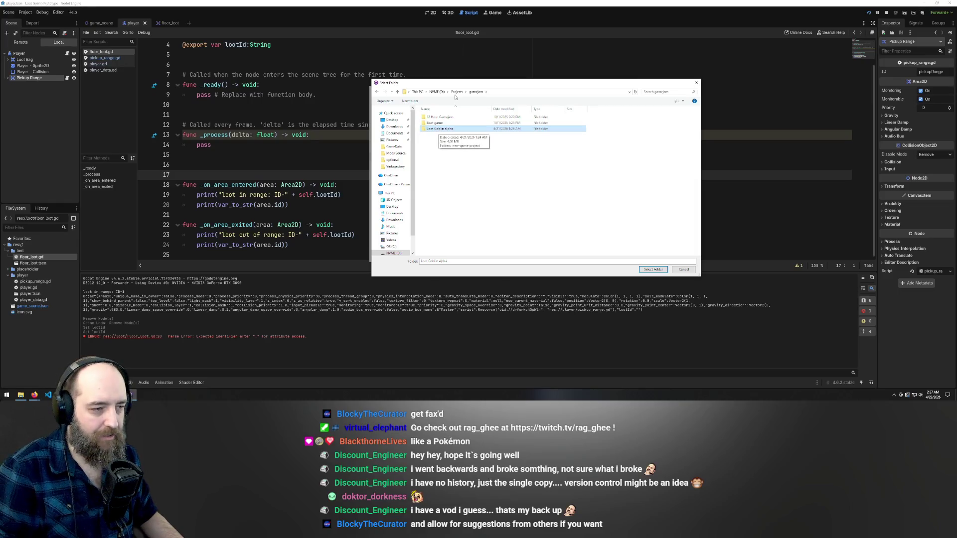
Create the Loot Goblin Test repository in the Loot Goblin alpha folder, then move the window top-right
click(651, 269)
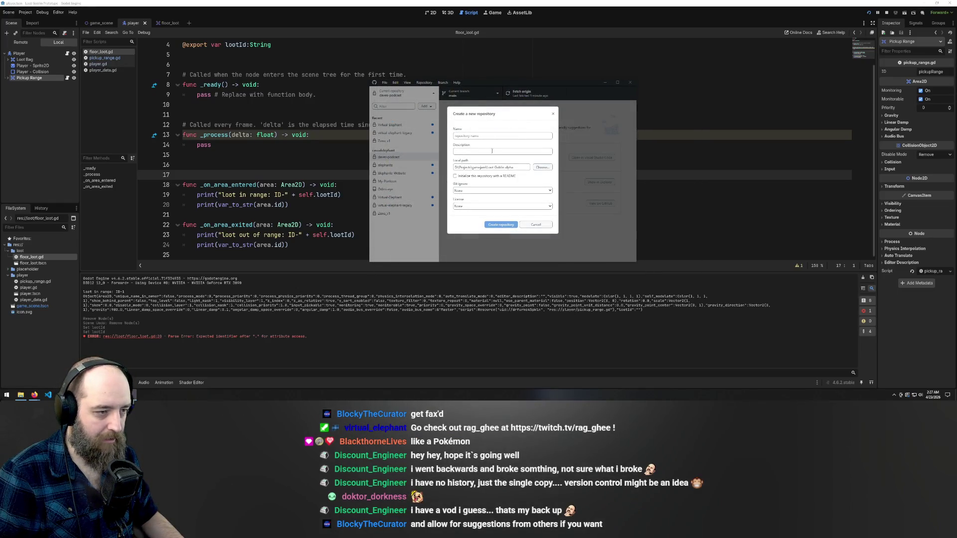
text(Loo)
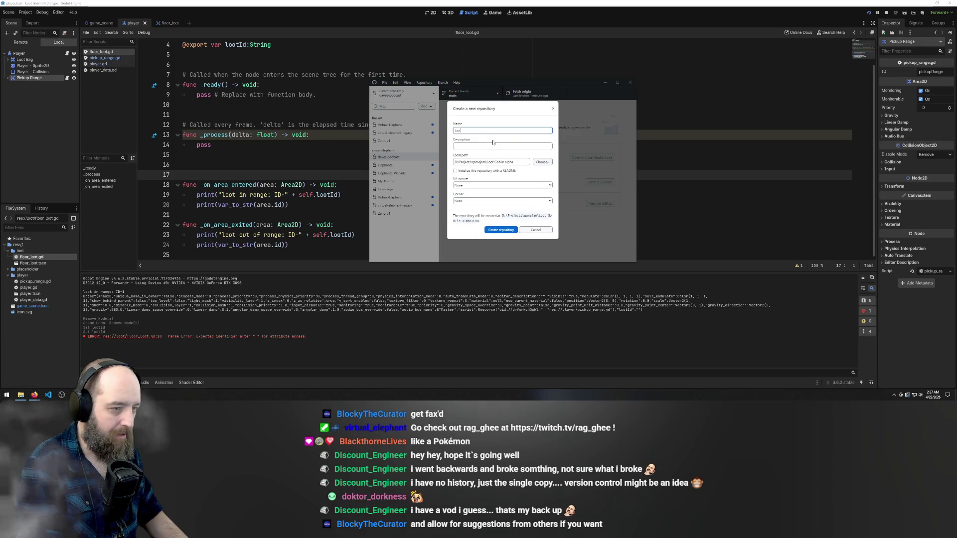
text(t Gobli)
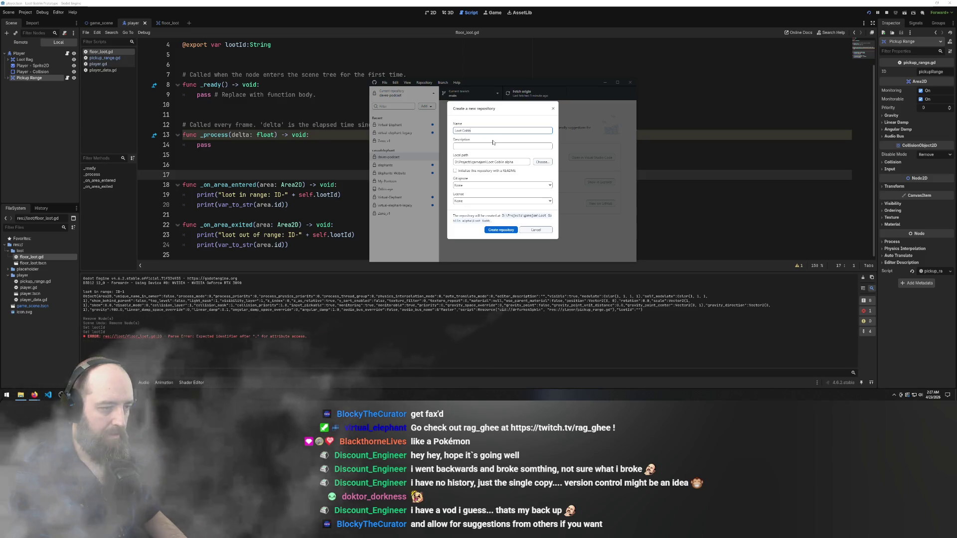
text(n t)
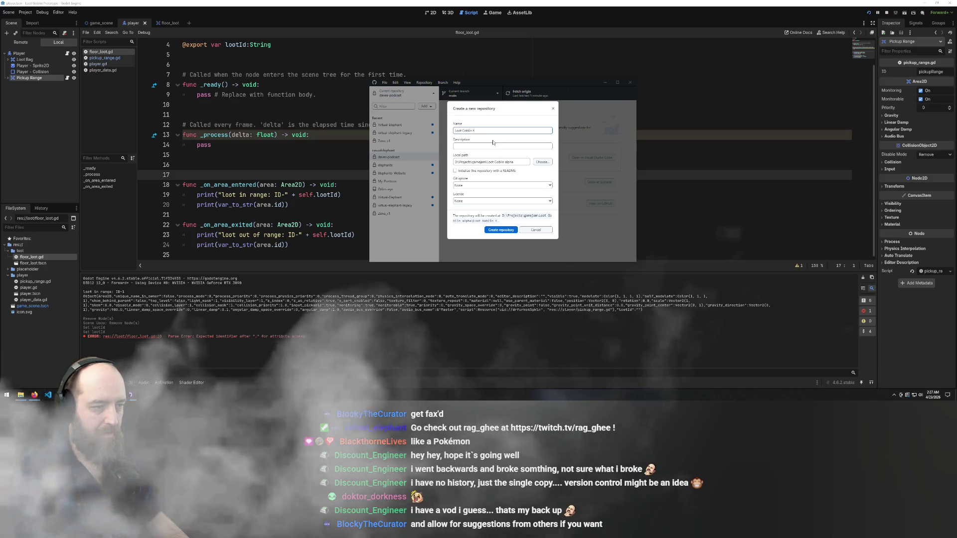
text(t)
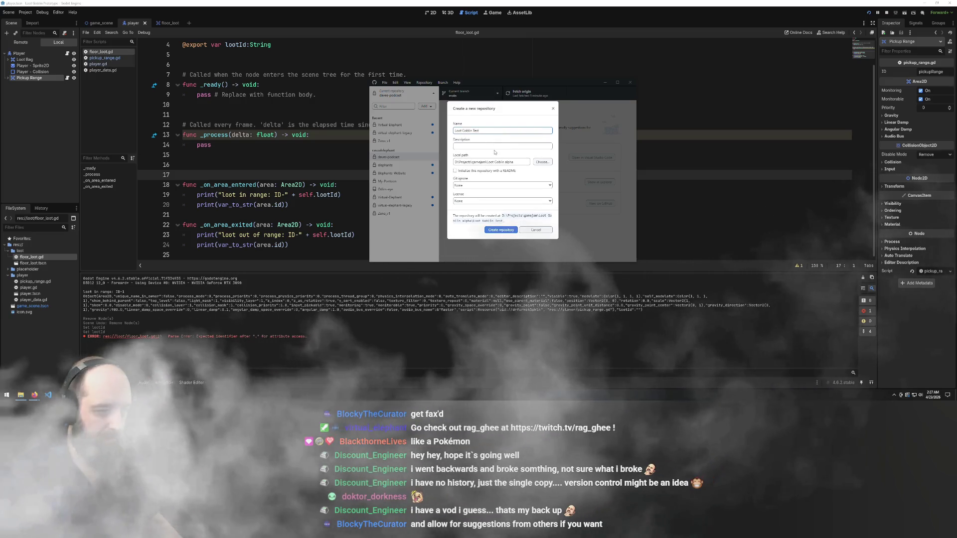
click(500, 231)
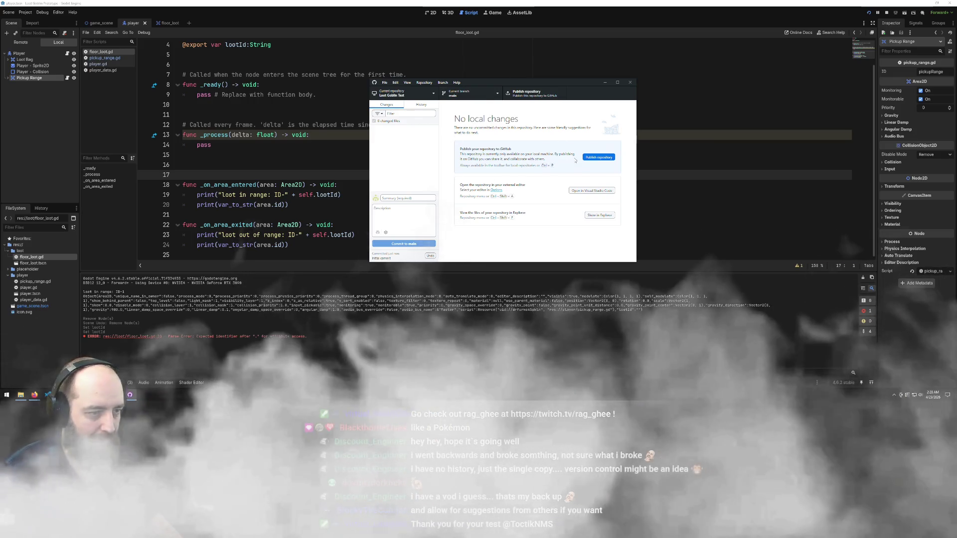
drag(534, 84, 723, 40)
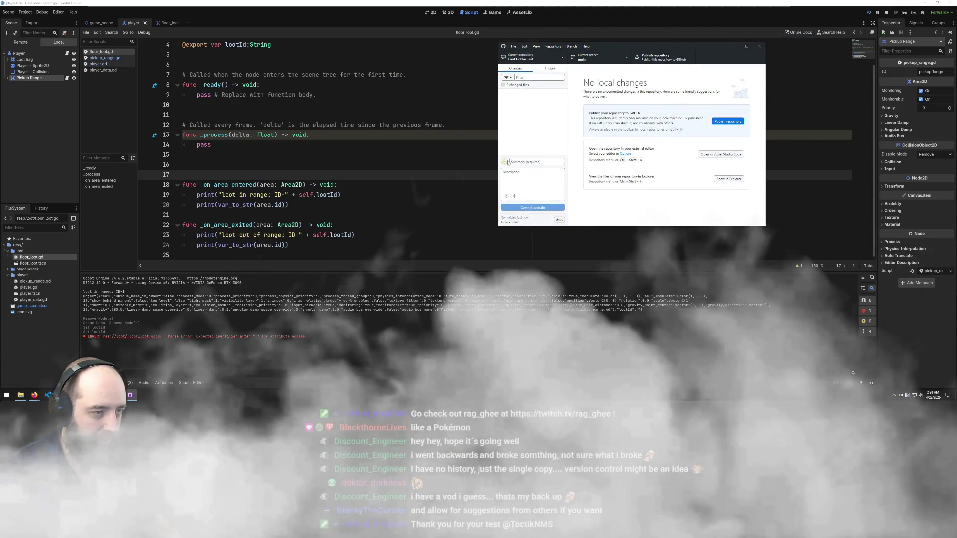
Delete the pass line from _process in floor_loot.gd, leaving the body empty
click(200, 164)
click(249, 146)
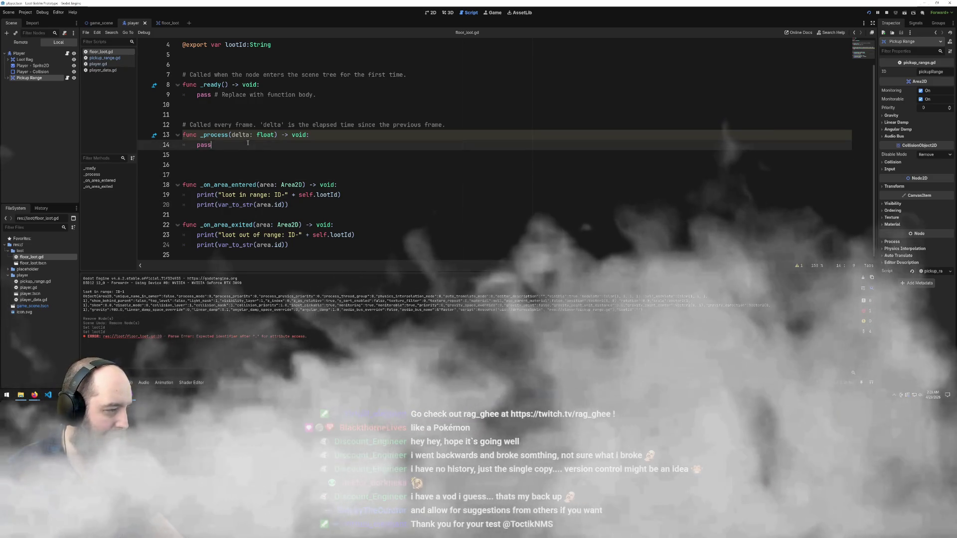
key(BackSpace)
key(BackSpace)
key(BackSpace)
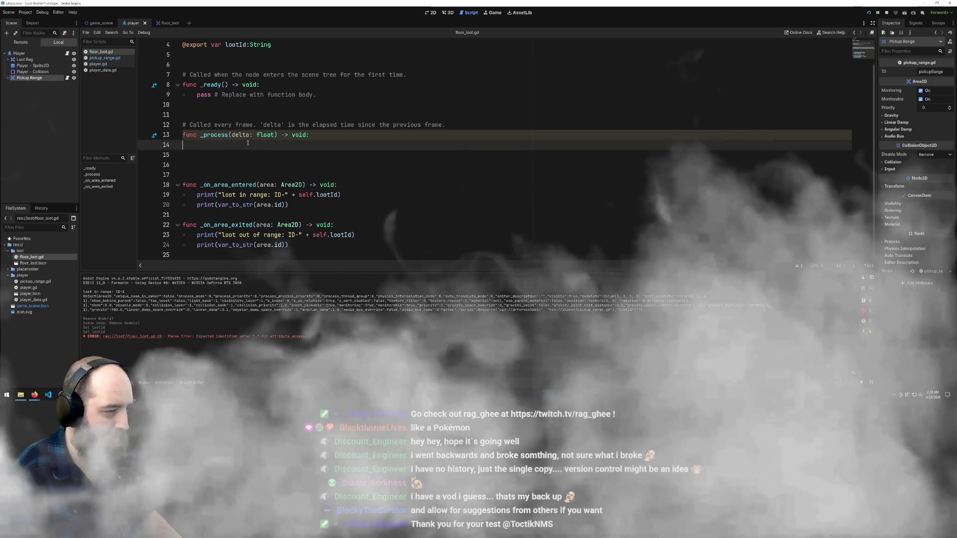
key(BackSpace)
key(BackSpace)
key(BackSpace)
click(371, 153)
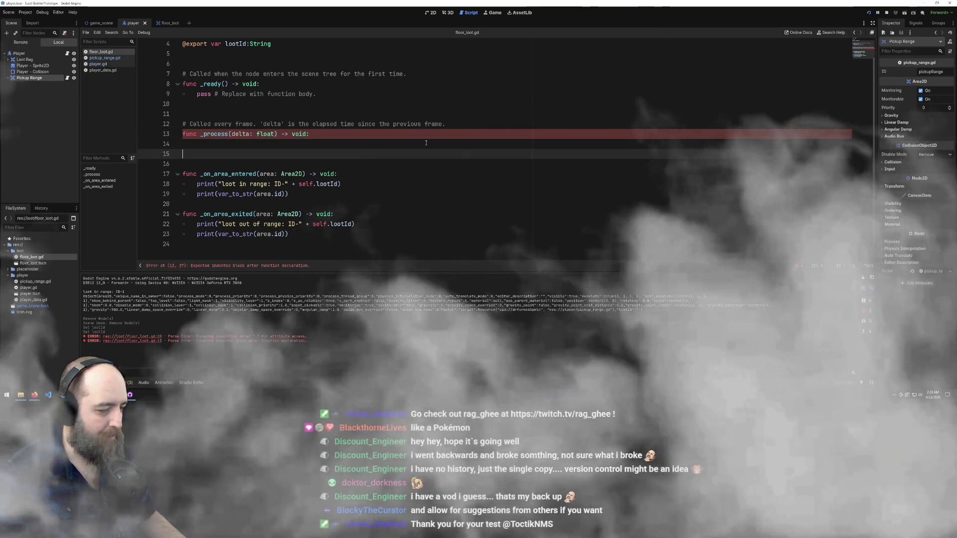
Switch to the Godot window holding the loot.tscn project
click(131, 394)
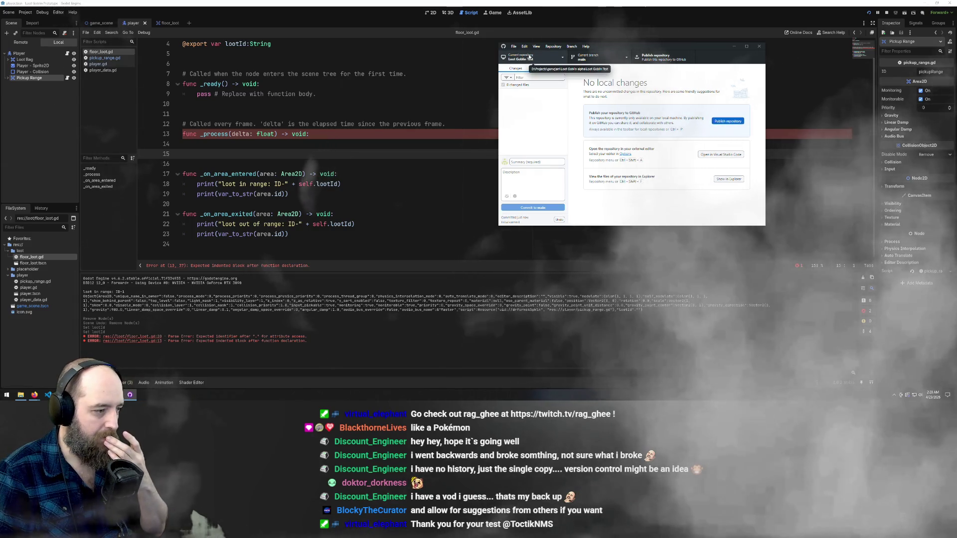
mouse_move(130, 394)
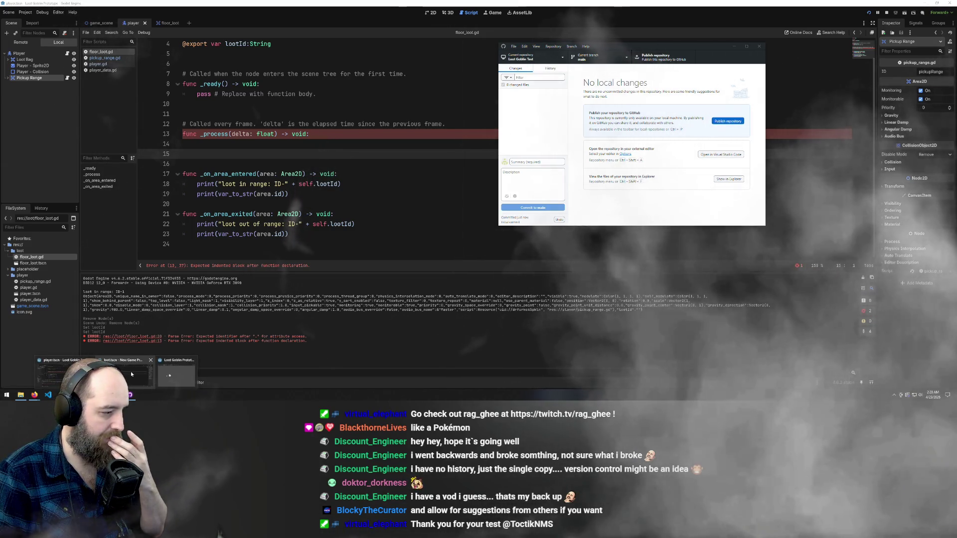
click(131, 372)
Replace pass in loot.gd's _process with print('boop'), then return to GitHub Desktop
click(221, 142)
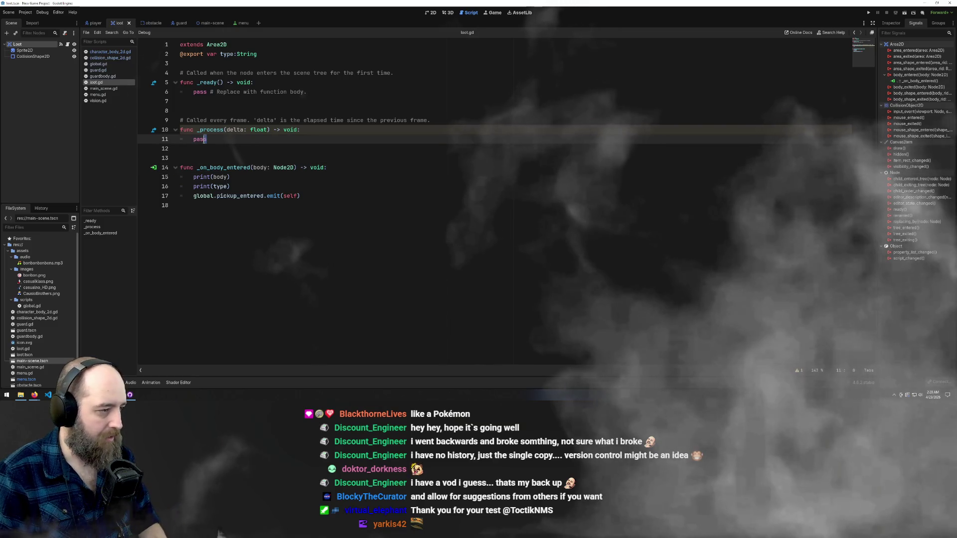
key(BackSpace)
key(BackSpace)
key(BackSpace)
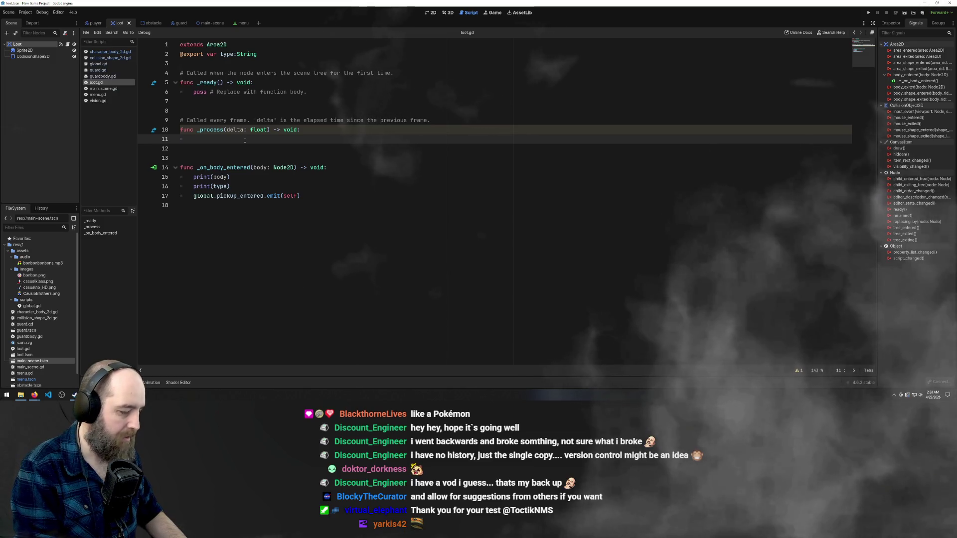
text(pri)
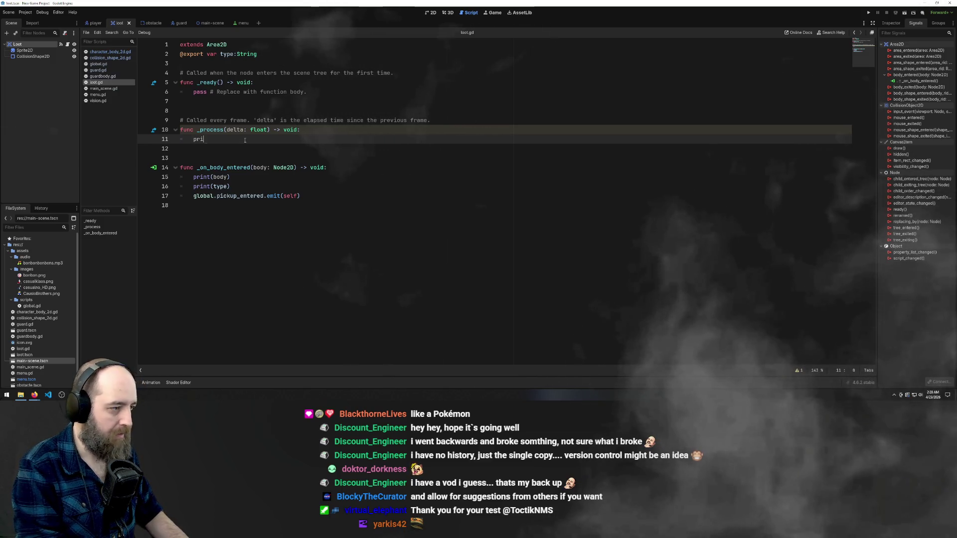
text(nt()
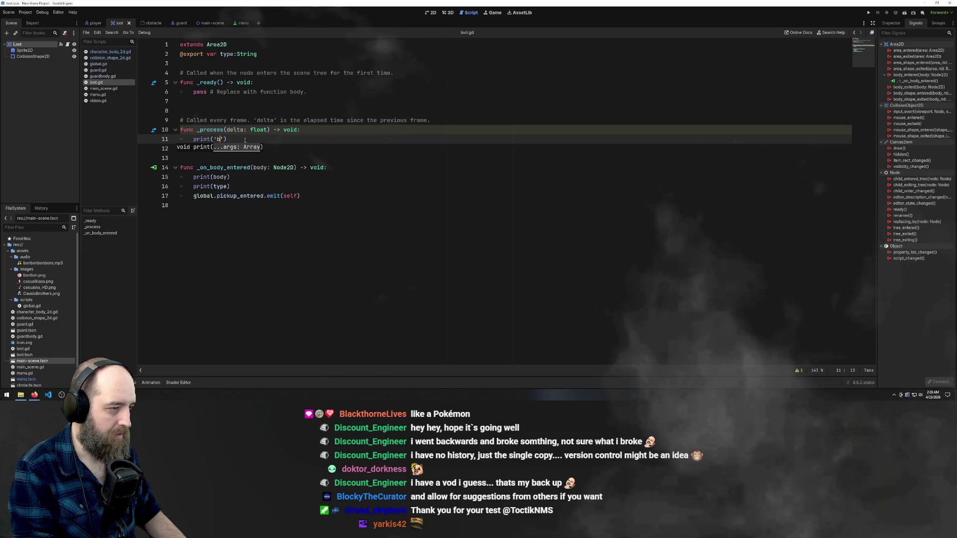
text('boop)
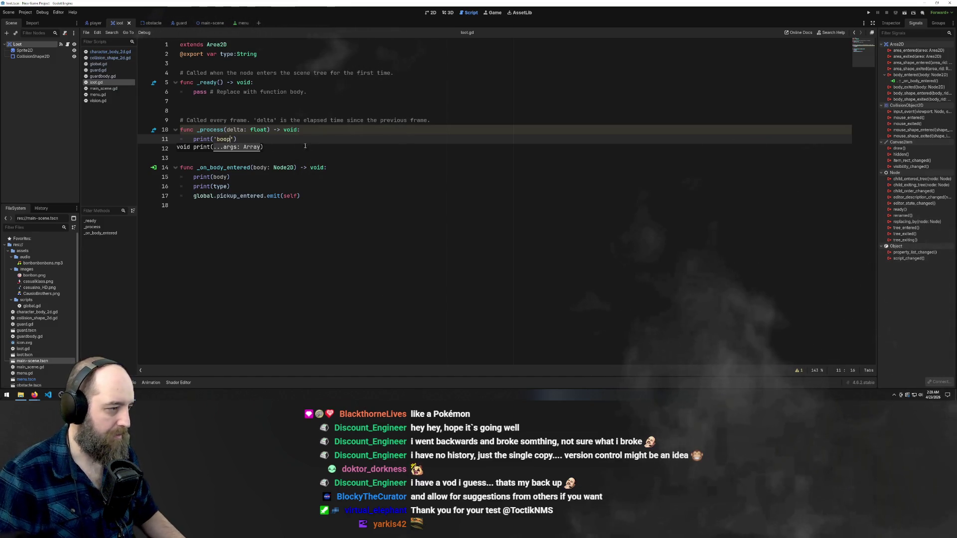
key(Down)
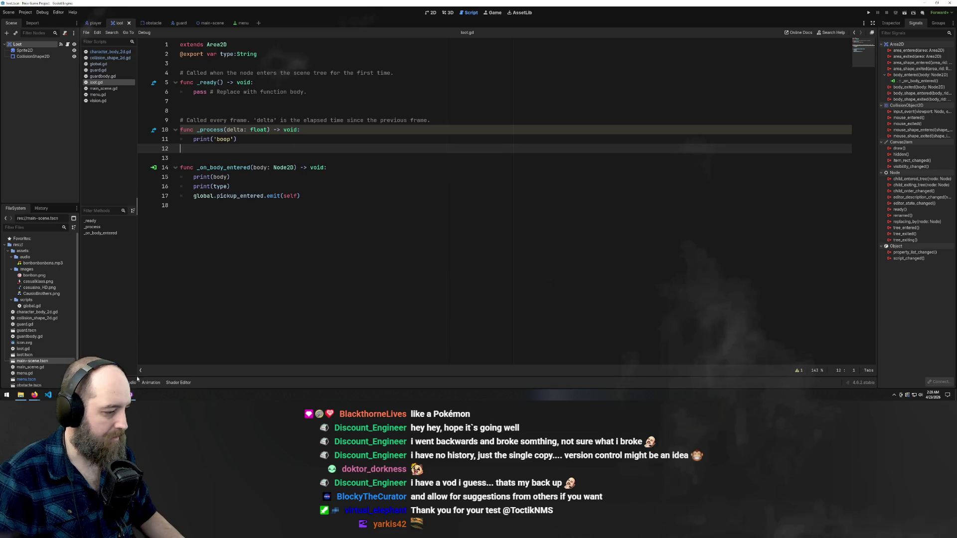
key(alt+Tab)
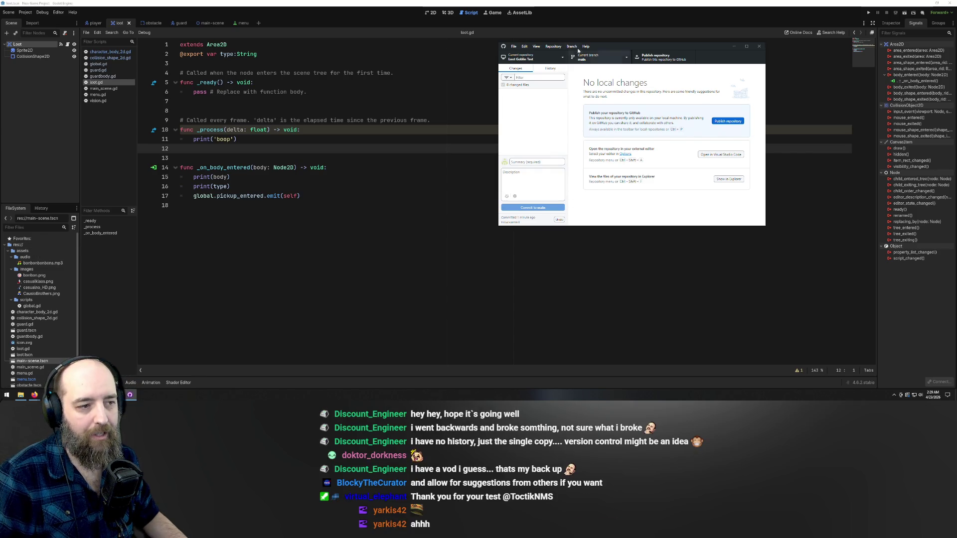
Remove the Loot Goblin Test repository through the current repository's context menu, confirming the removal
click(531, 58)
click(640, 185)
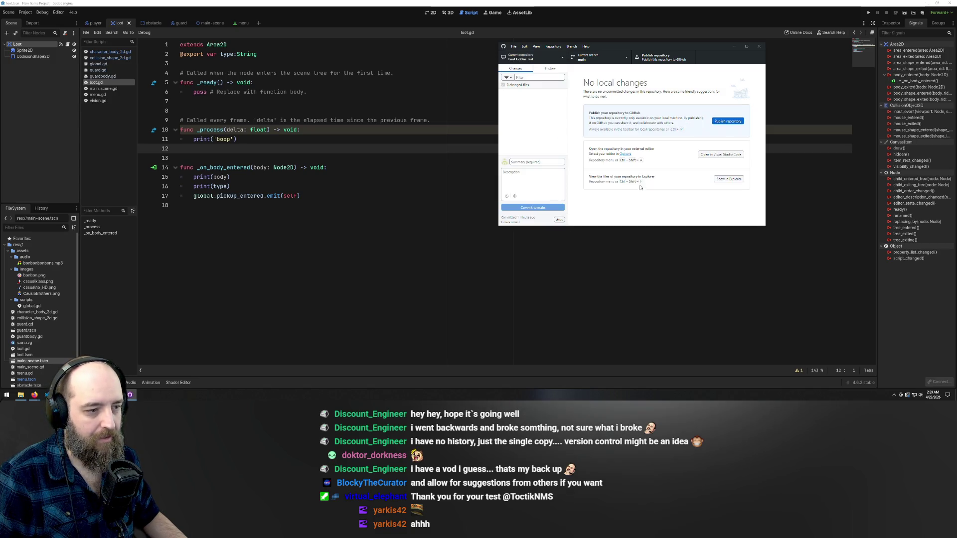
right_click(536, 60)
click(548, 132)
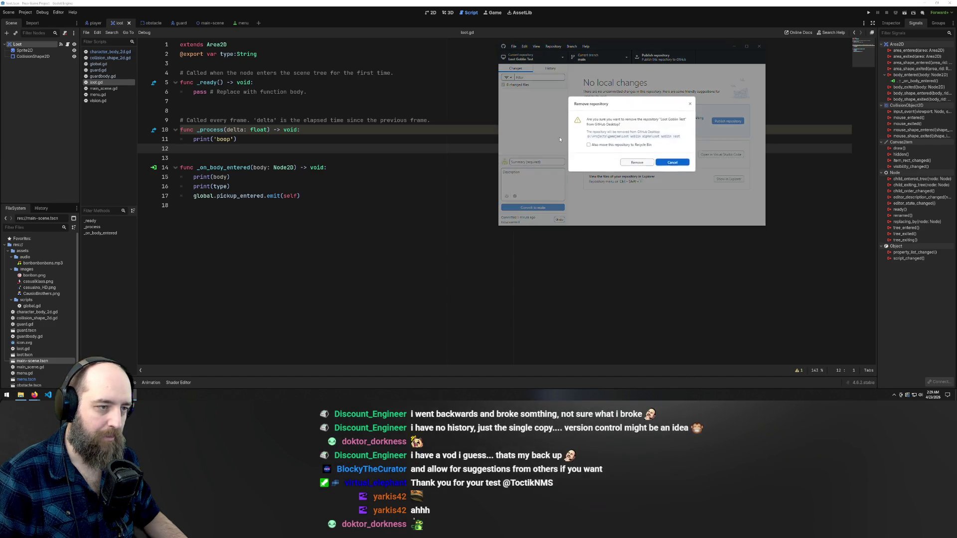
click(637, 162)
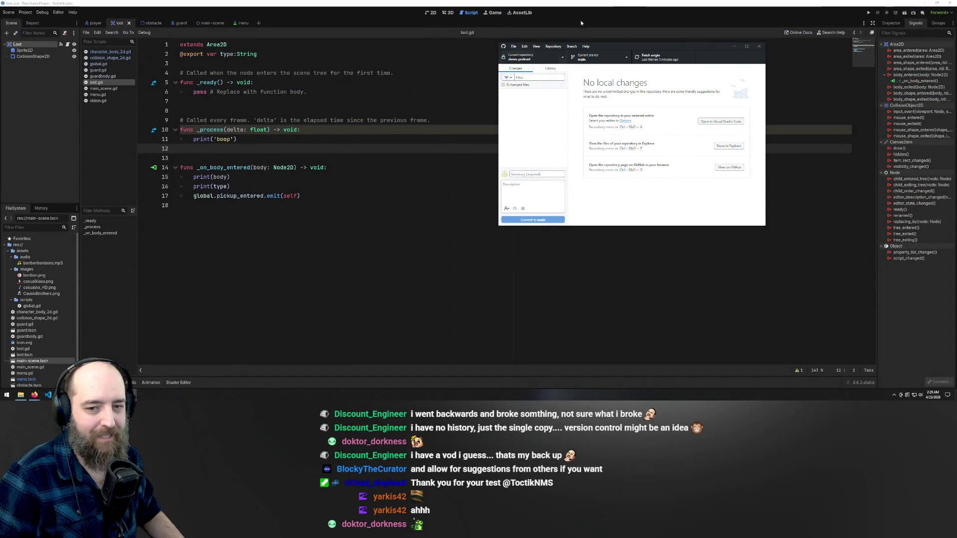
Review the History and Changes tabs, then return to the Godot script at line 18
click(549, 70)
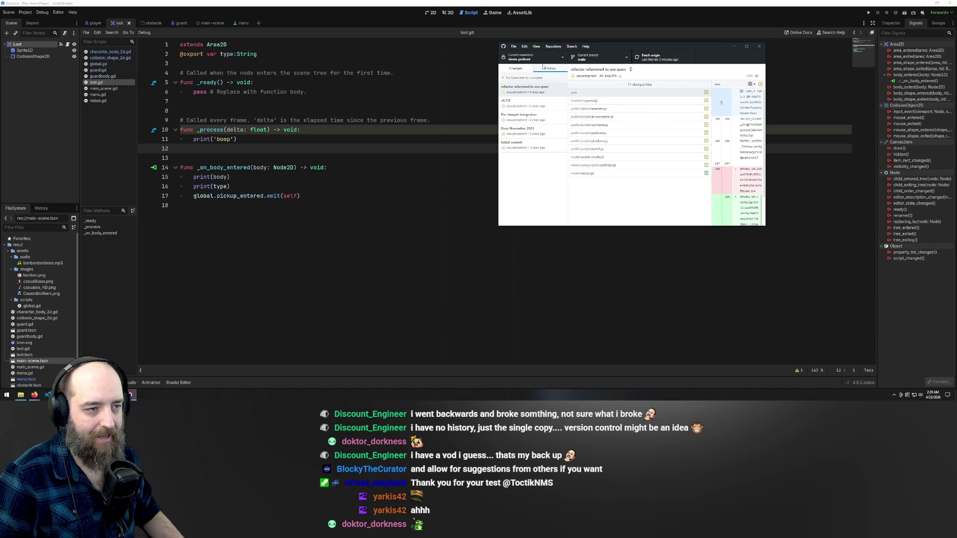
click(516, 68)
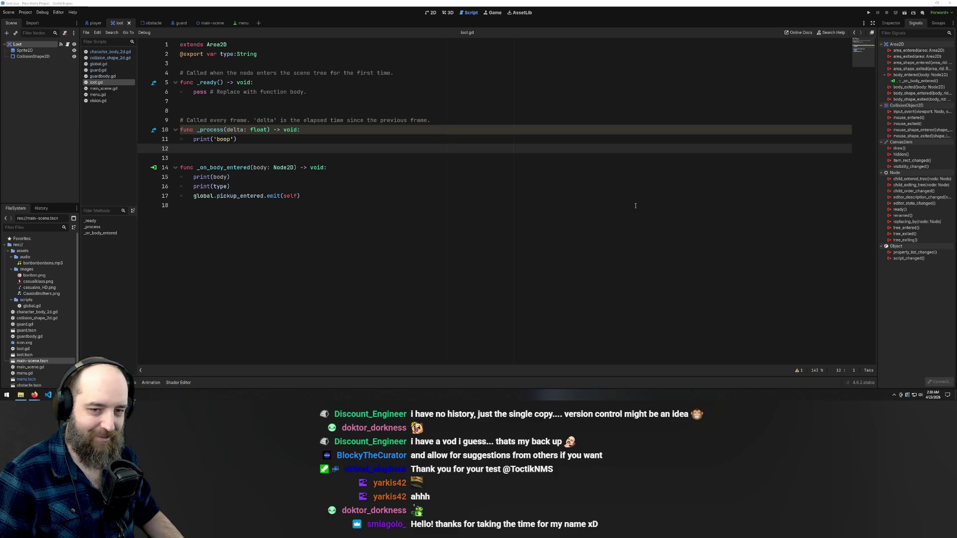
click(408, 201)
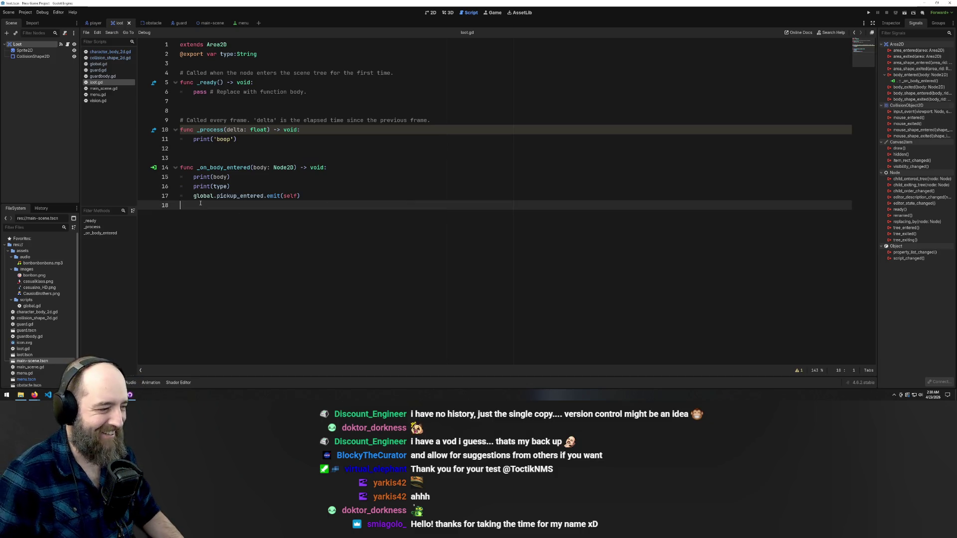
Step the caret through lines 17–23 and the empty _process body in floor_loot.gd
click(354, 194)
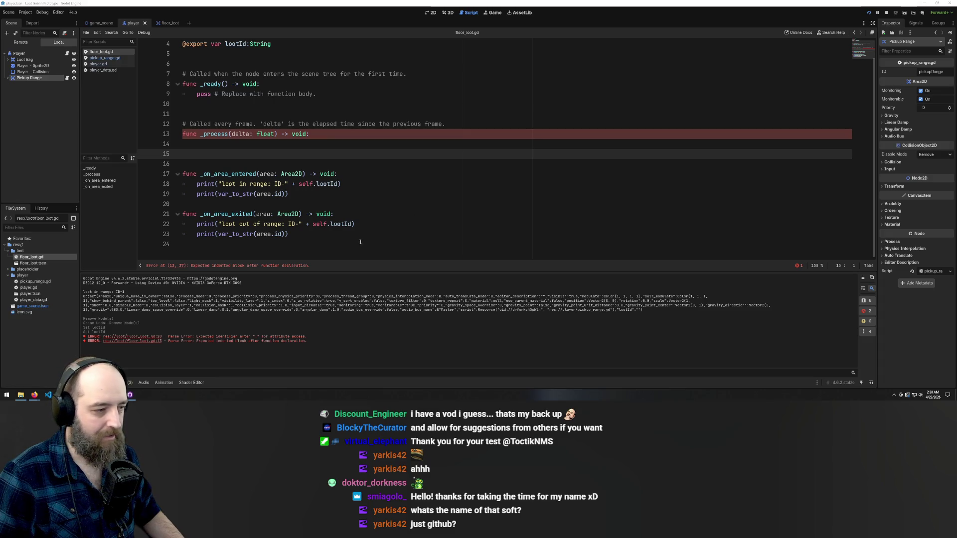
click(398, 210)
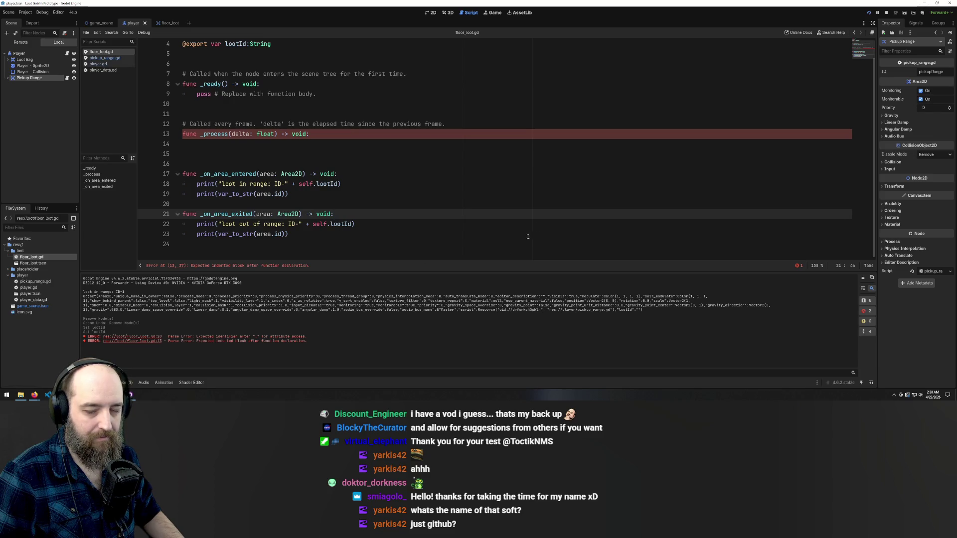
click(453, 192)
click(327, 225)
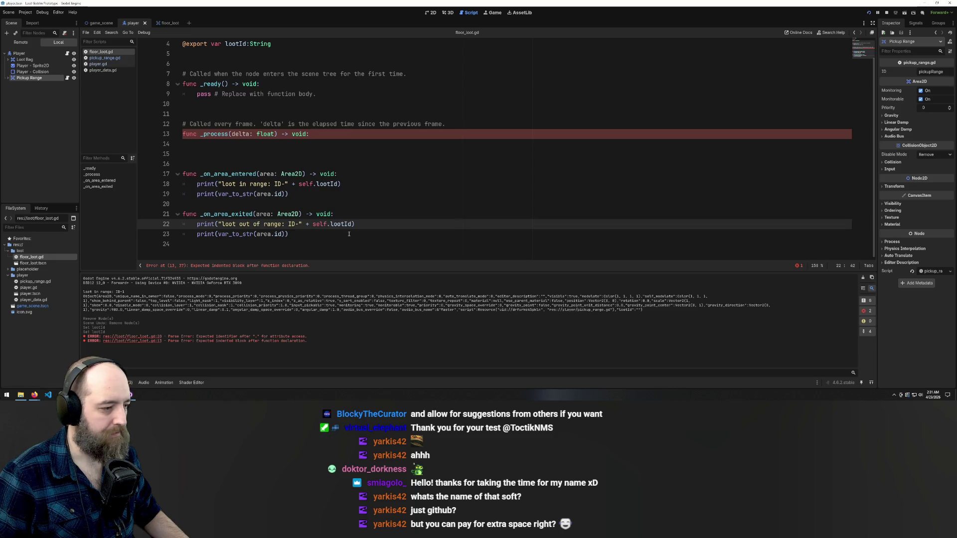
click(313, 233)
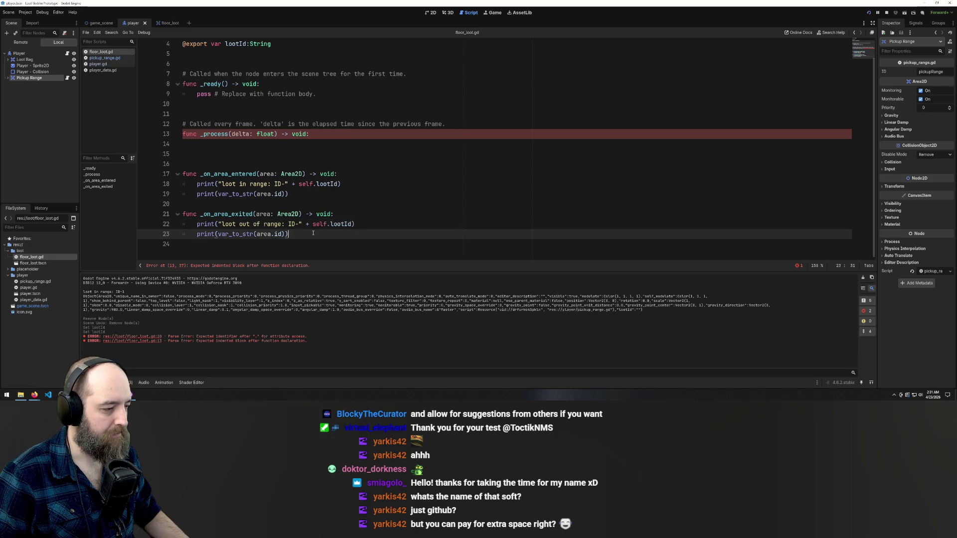
click(405, 214)
click(398, 183)
click(393, 143)
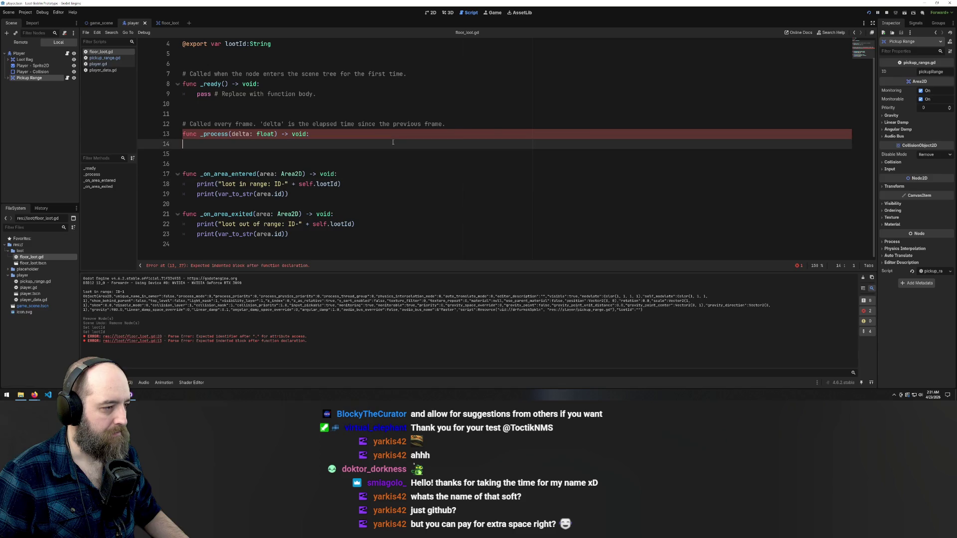
click(477, 218)
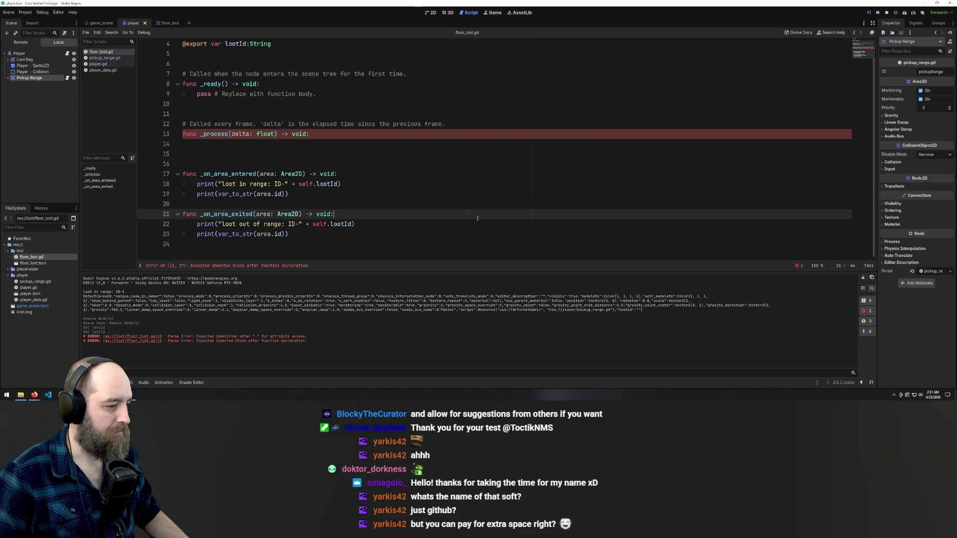
click(423, 228)
Undo to restore pass under _process, reapply the var_to_str print change, zoom out and save
key(ctrl+z)
key(ctrl+z)
key(ctrl+z)
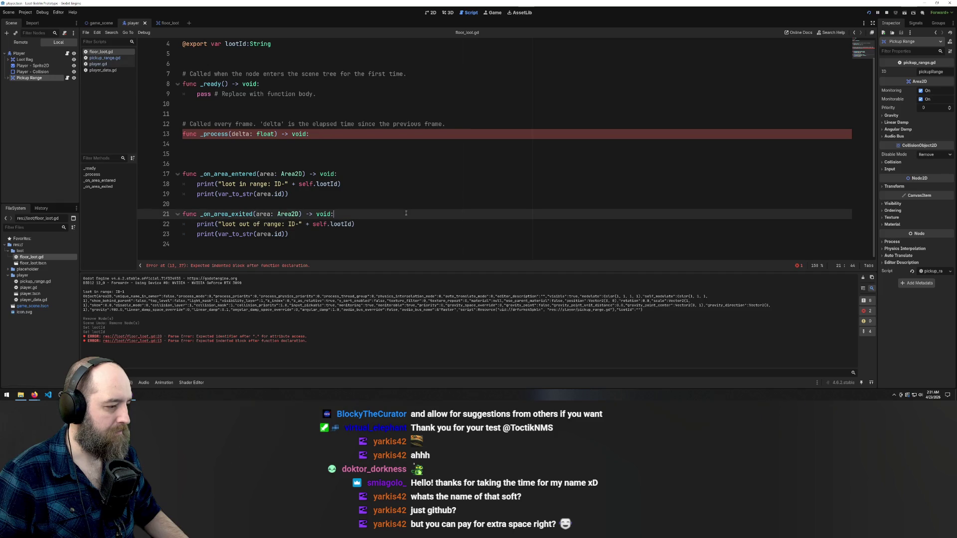
text(print(var_to_str(area.id)))
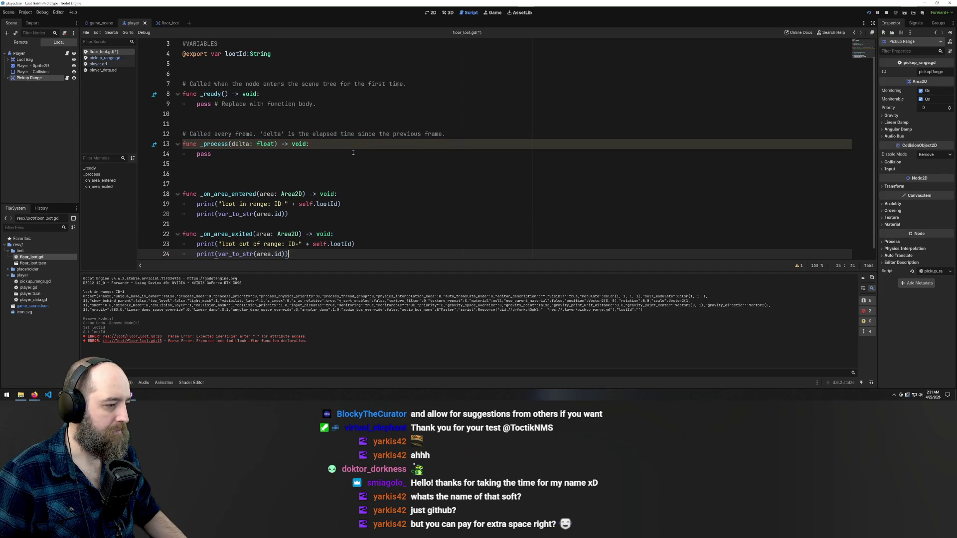
key(ctrl+minus)
key(ctrl+minus)
key(ctrl+s)
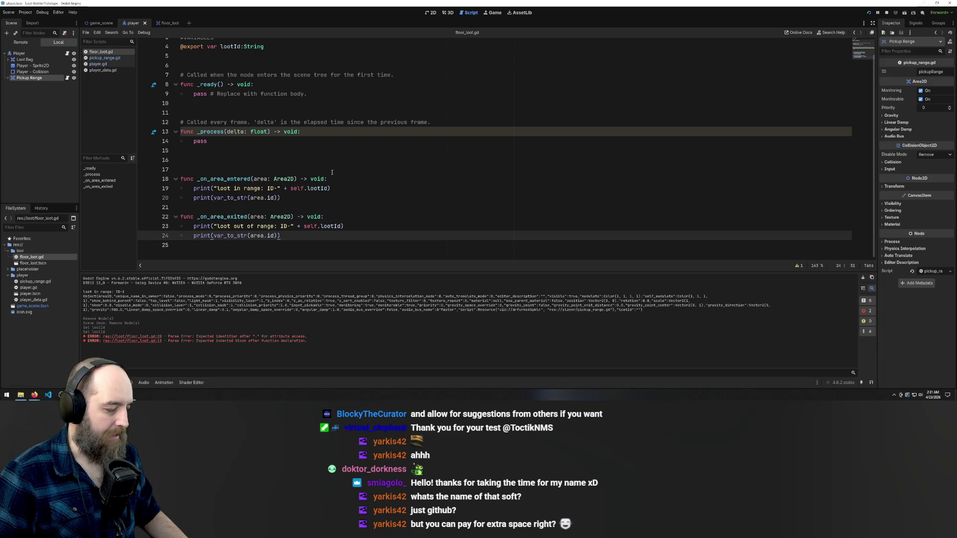
Run the game, walk the player left onto the loot and back right, then stop it
click(443, 179)
key(F5)
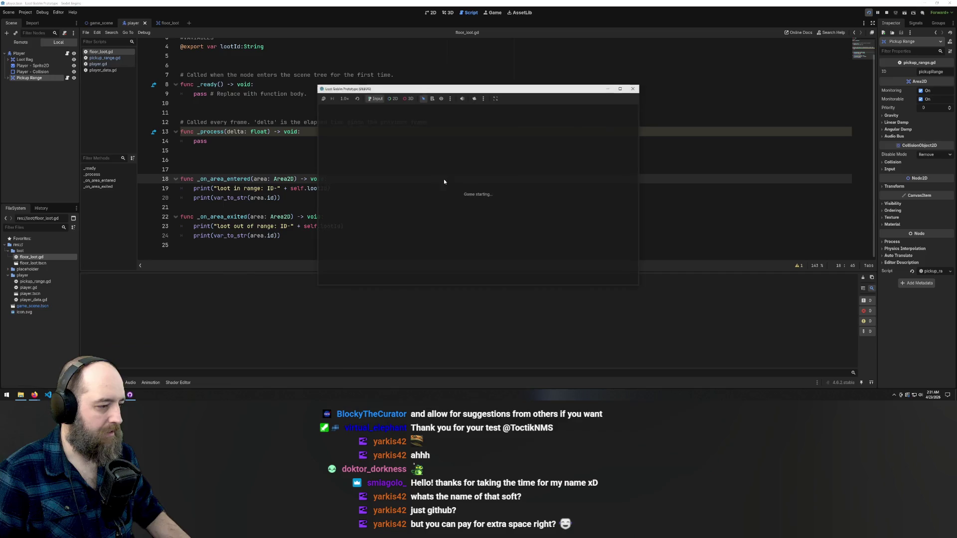
key(Left)
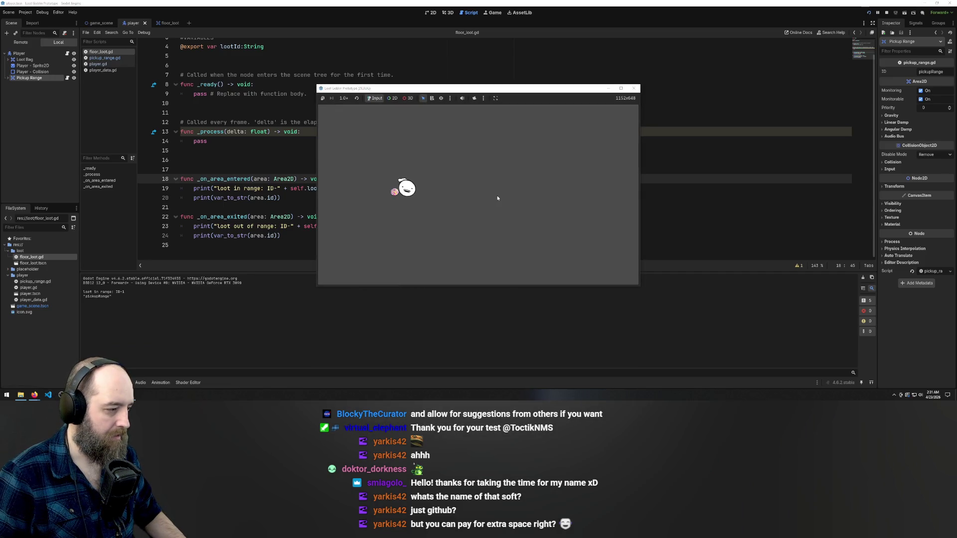
key(Right)
key(F8)
click(304, 188)
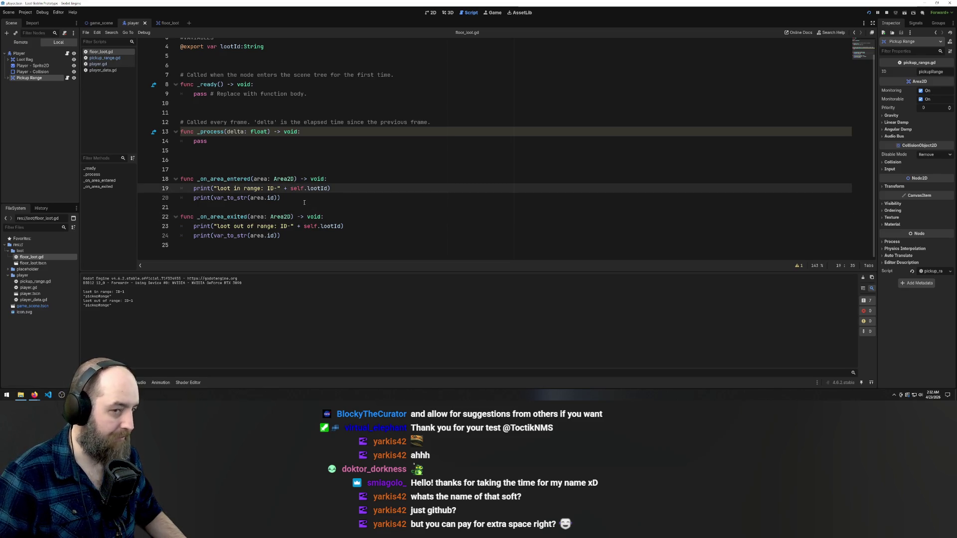
click(302, 200)
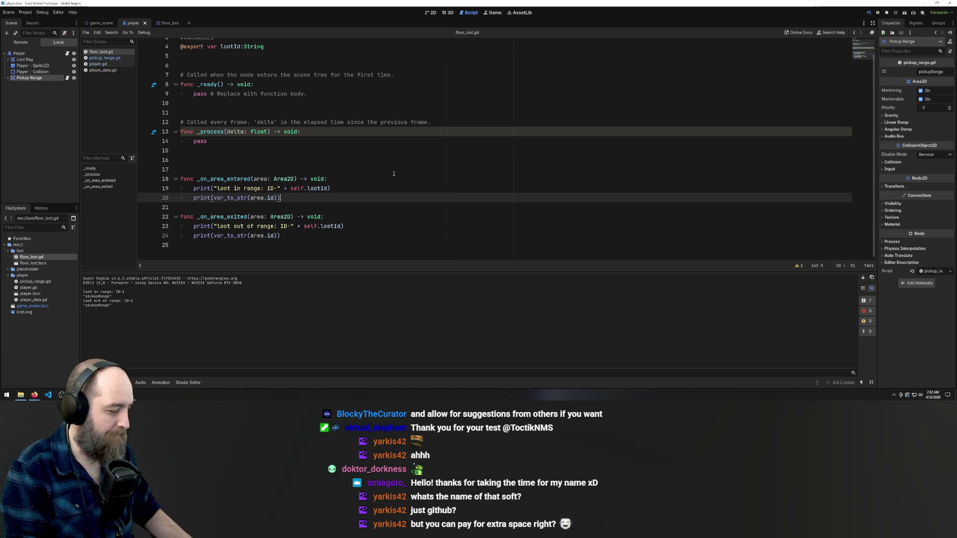
Start a new line 21 in _on_area_entered beginning with 'if area.id'
key(Return)
text(if area)
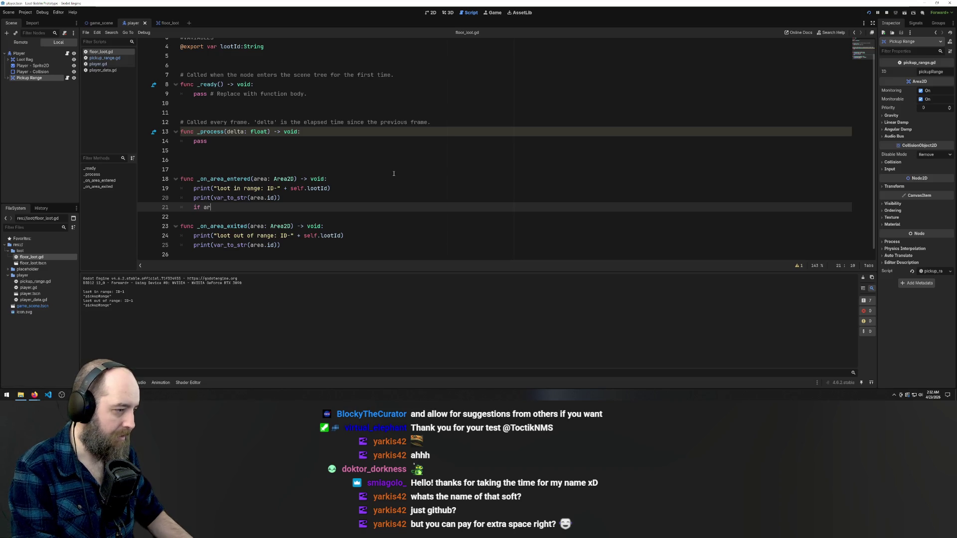
text(.idd)
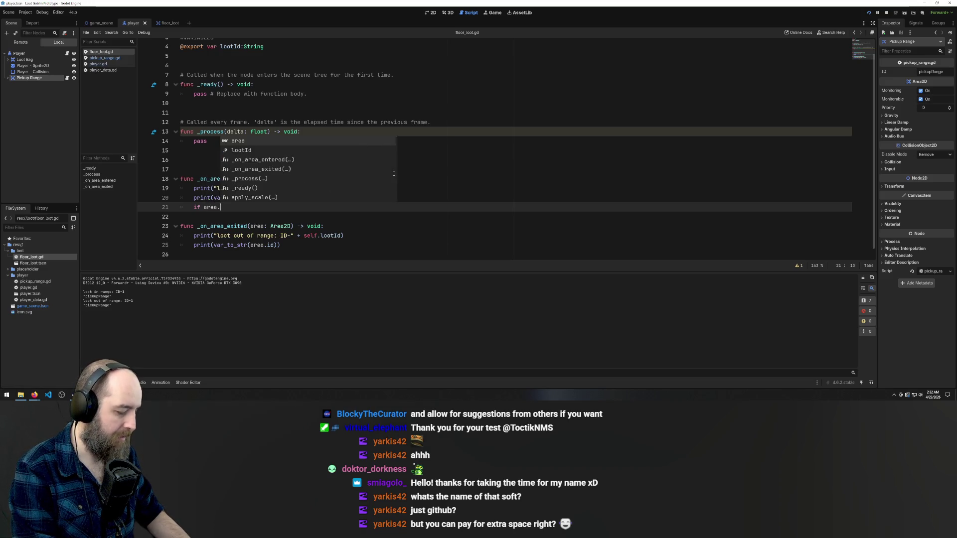
key(BackSpace)
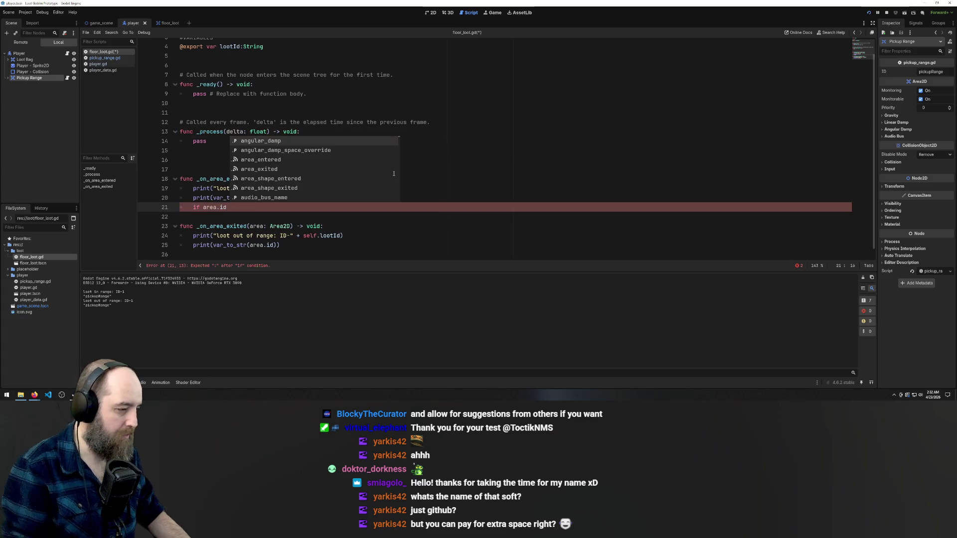
click(249, 207)
key(shift+Home)
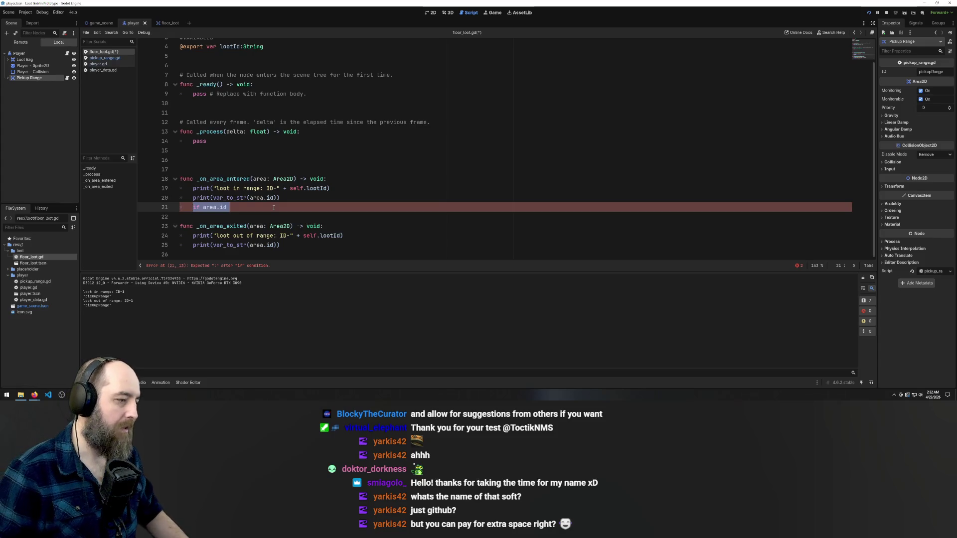
Finish the condition as == 'pickupRange': with a placeholder pass body
click(273, 207)
text(=)
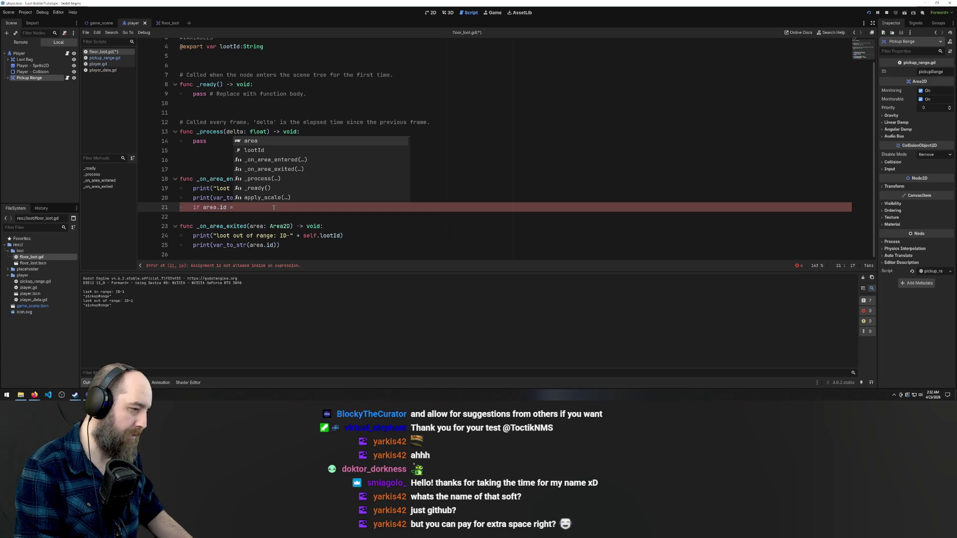
text(= ')
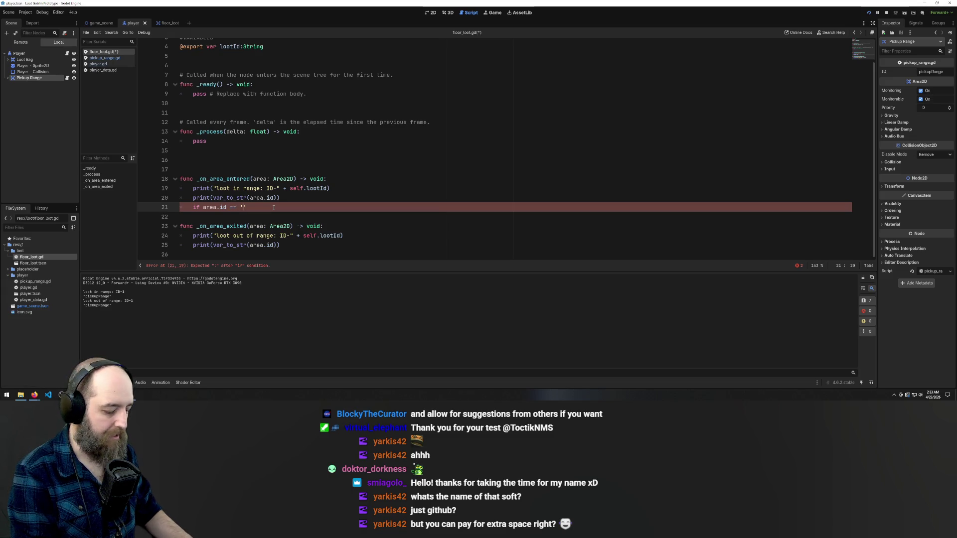
text(ickupR)
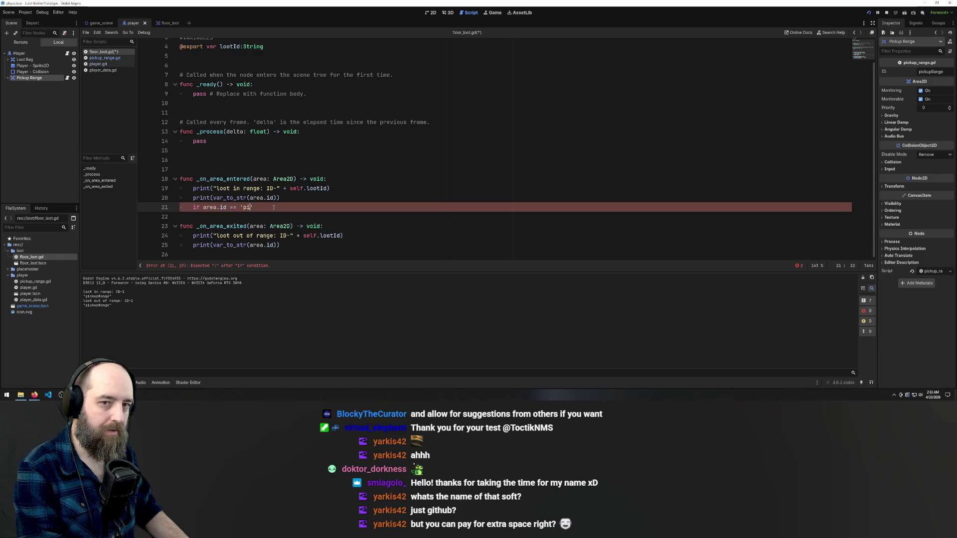
text(ange)
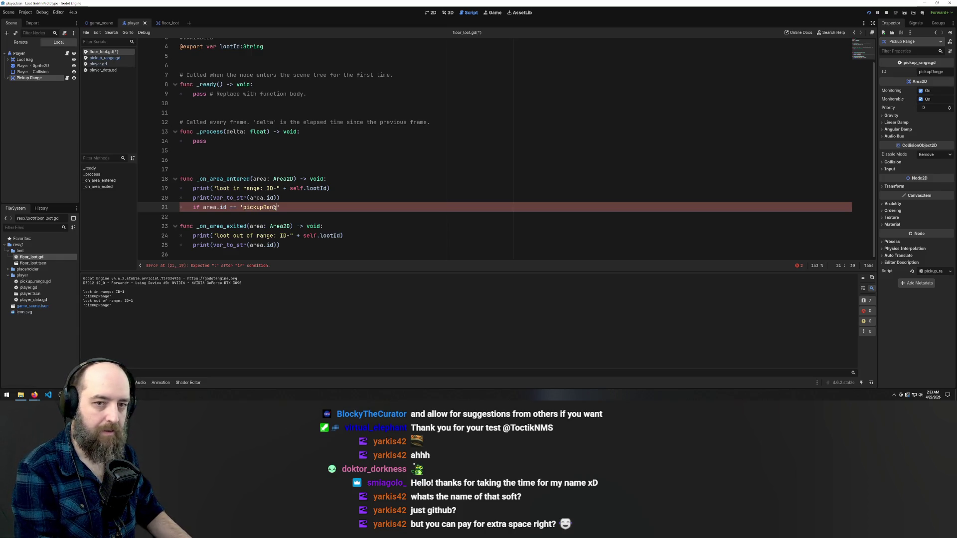
click(298, 213)
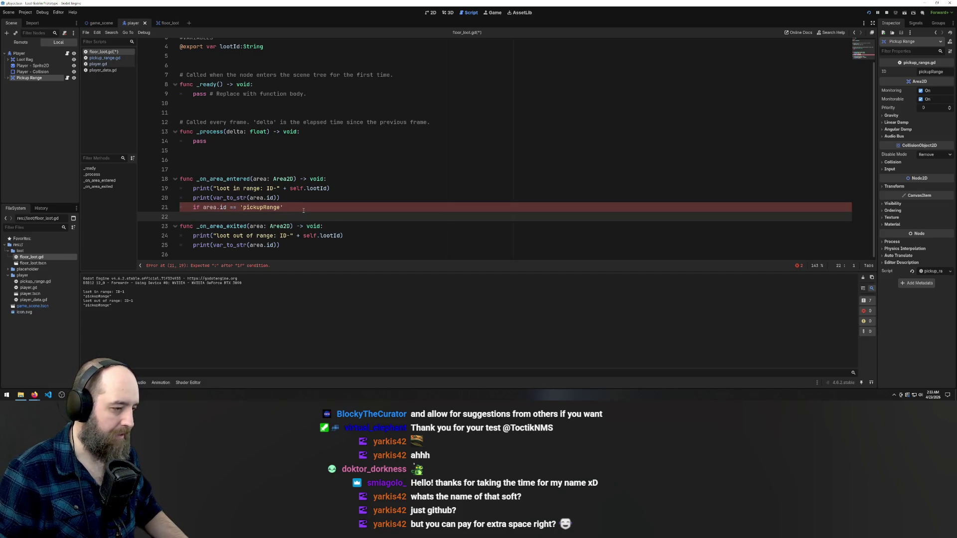
click(301, 207)
text(:)
key(Return)
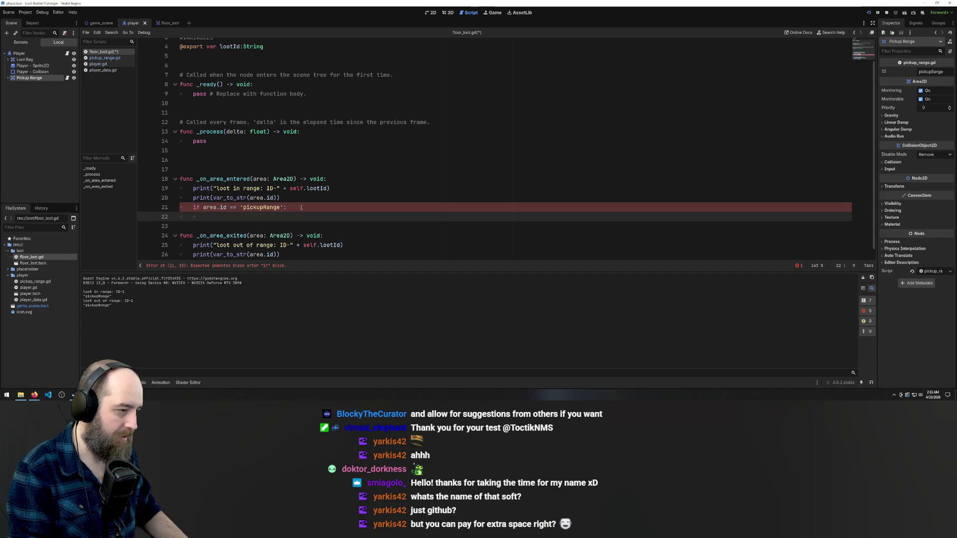
text(pass)
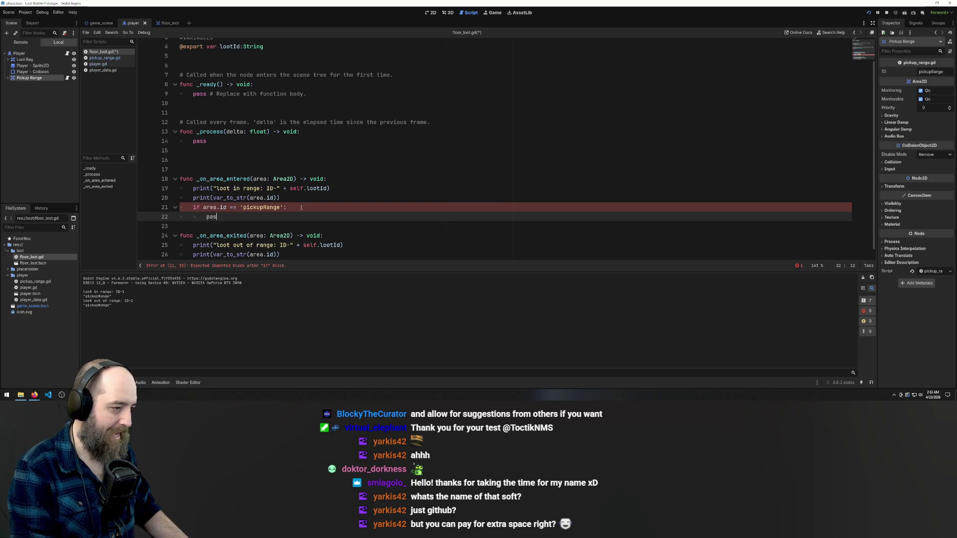
Cut the two loot-in-range print lines from above the if statement
click(277, 160)
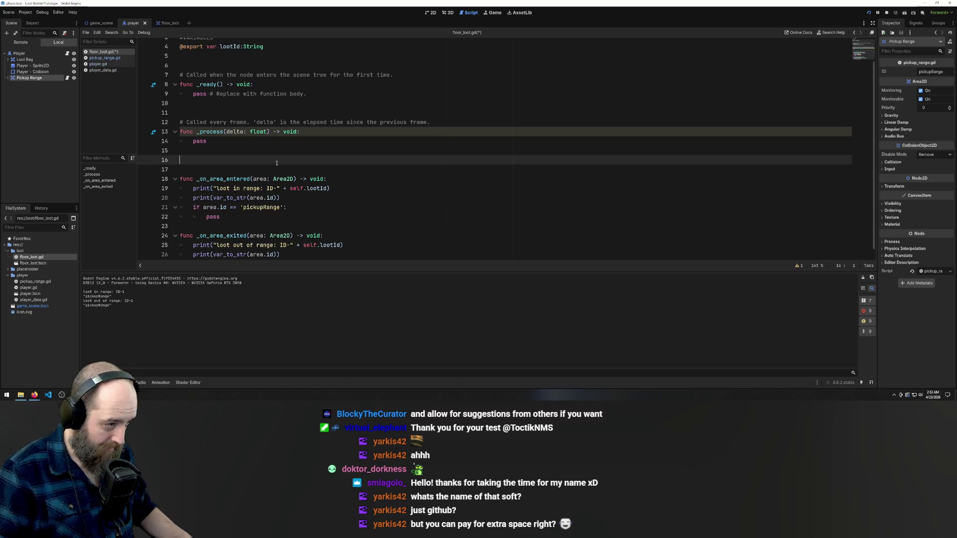
scroll(276, 163, down, 1)
click(243, 178)
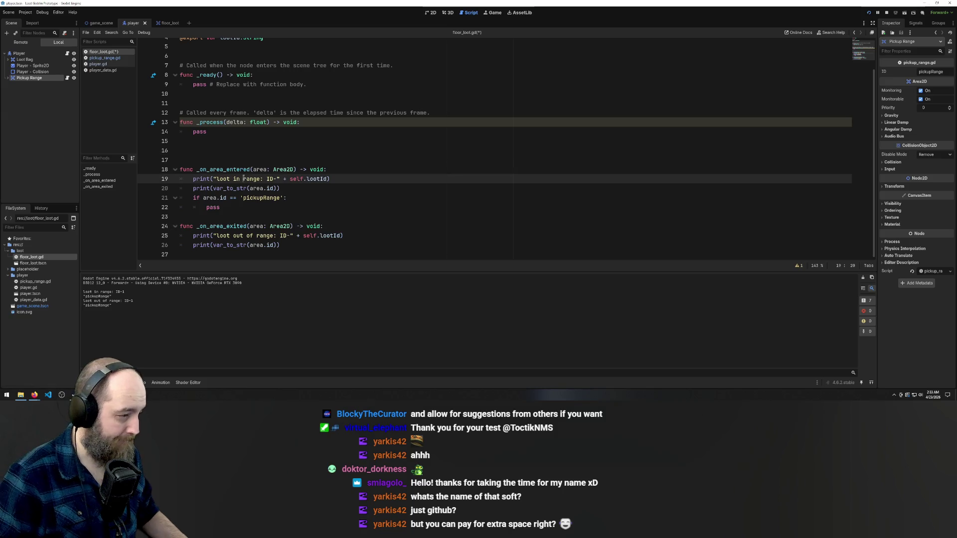
click(235, 209)
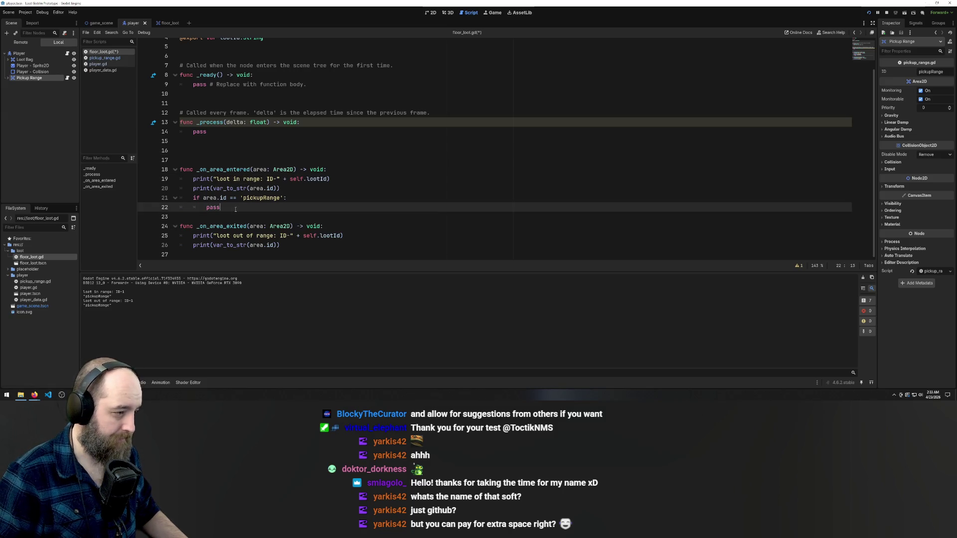
click(285, 185)
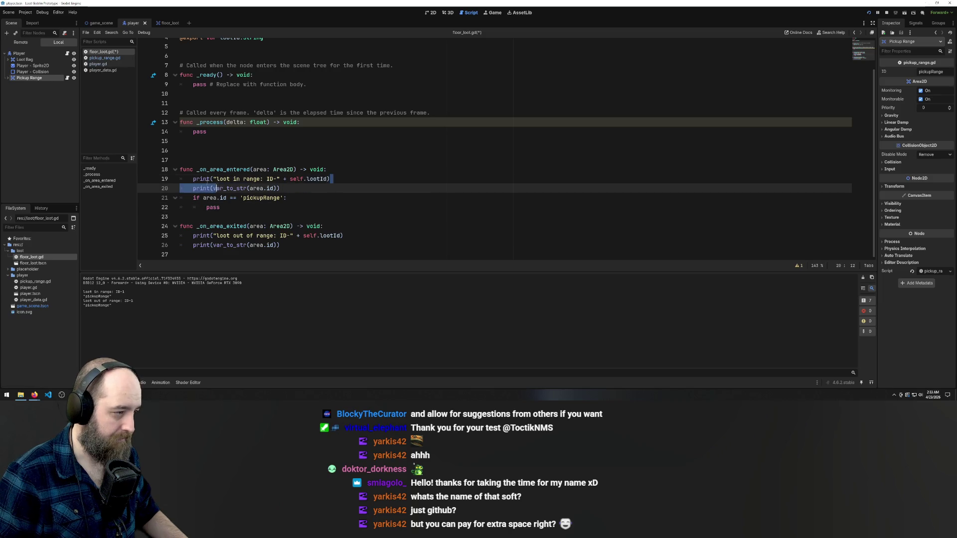
shift+click(187, 180)
key(BackSpace)
key(BackSpace)
Paste the print lines in place of pass and indent them under the if
click(236, 189)
drag(237, 190, 153, 190)
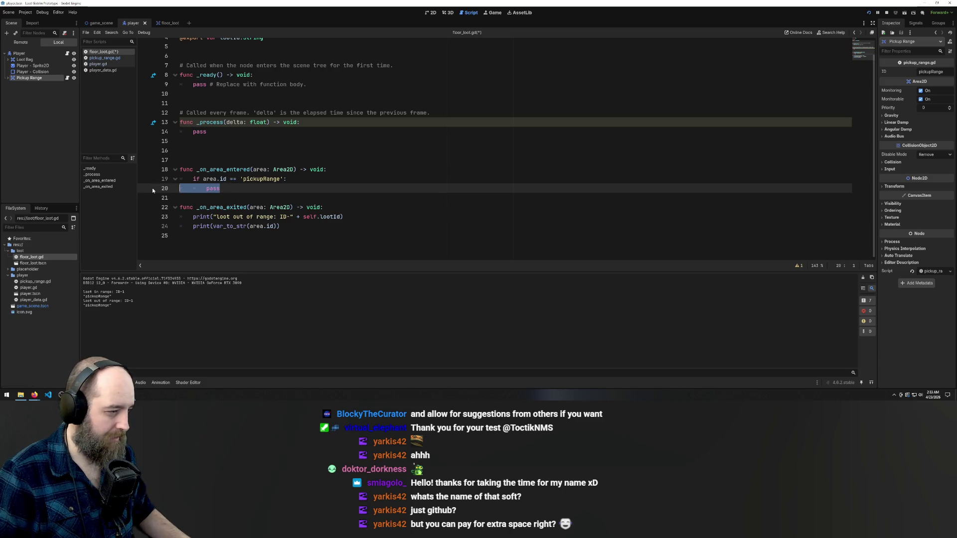
text(print("Loot in range: ID-" + self.lootId) 	print(var_to_str(area.id)))
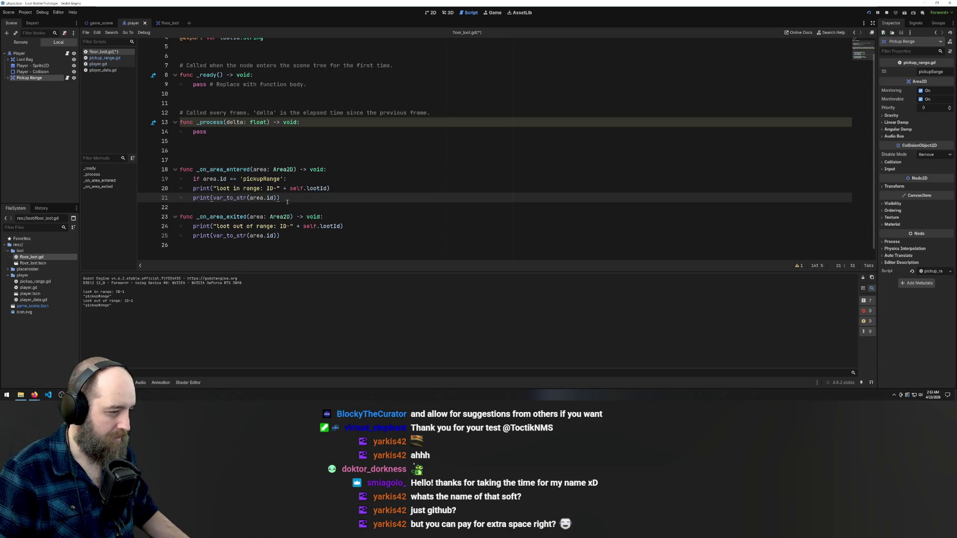
drag(287, 199, 181, 189)
key(Tab)
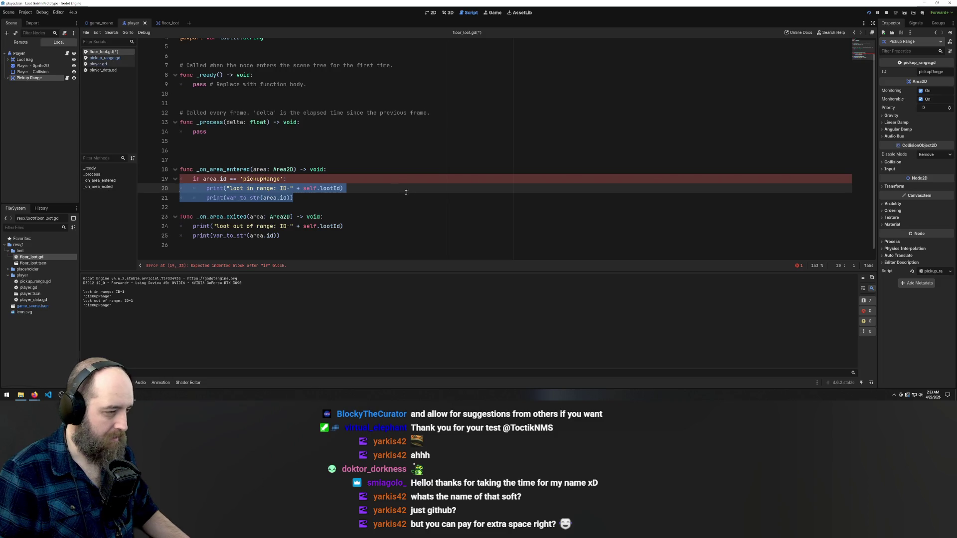
click(389, 226)
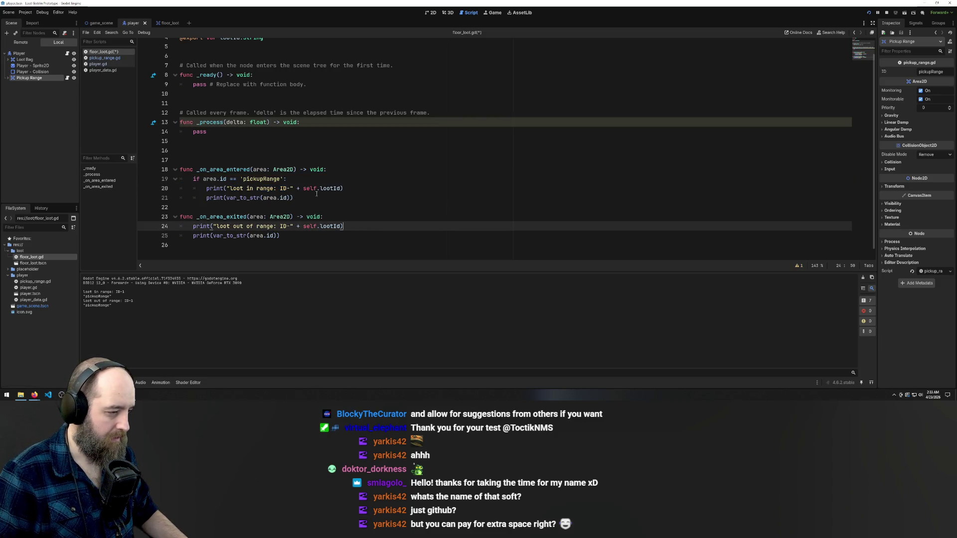
Delete the var_to_str print line, save floor_loot.gd and run the game again
drag(310, 197, 110, 195)
key(BackSpace)
key(BackSpace)
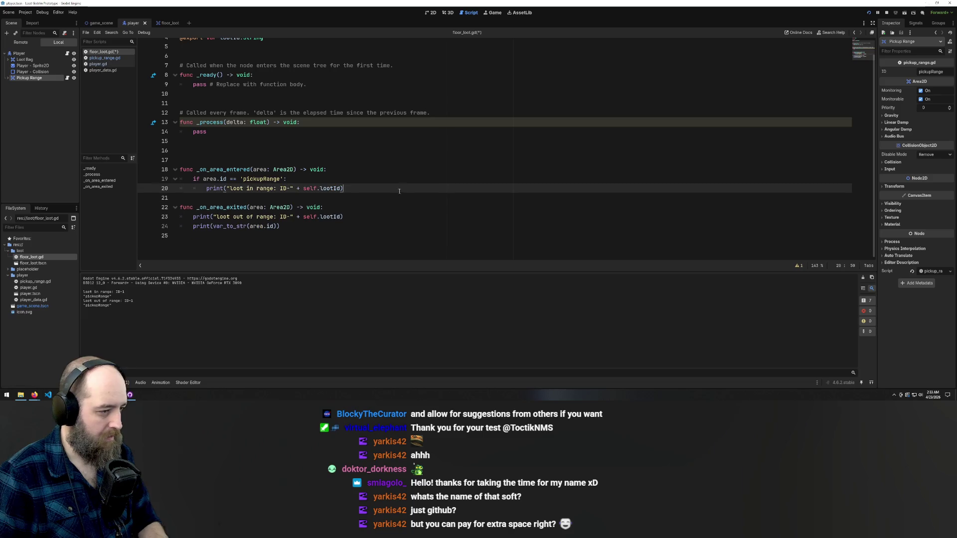
key(ctrl+s)
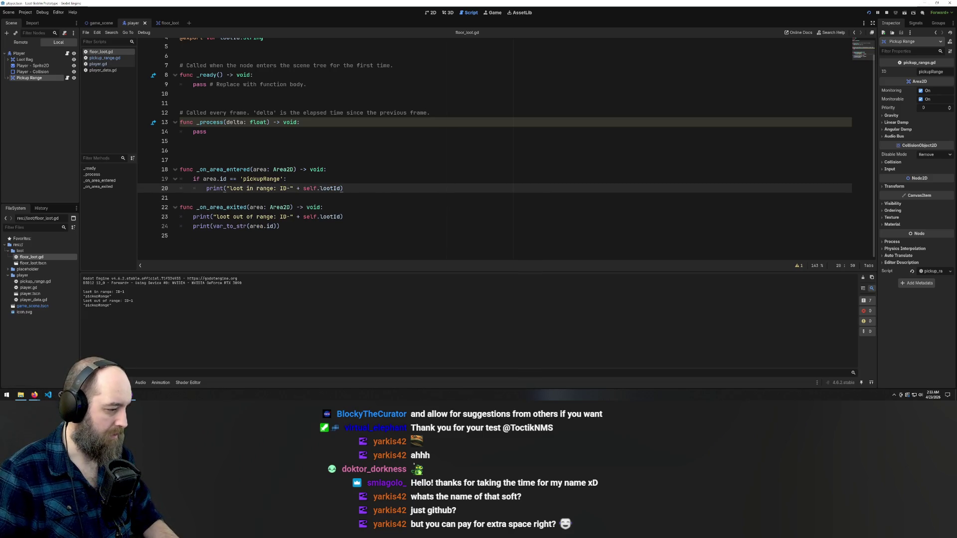
key(F5)
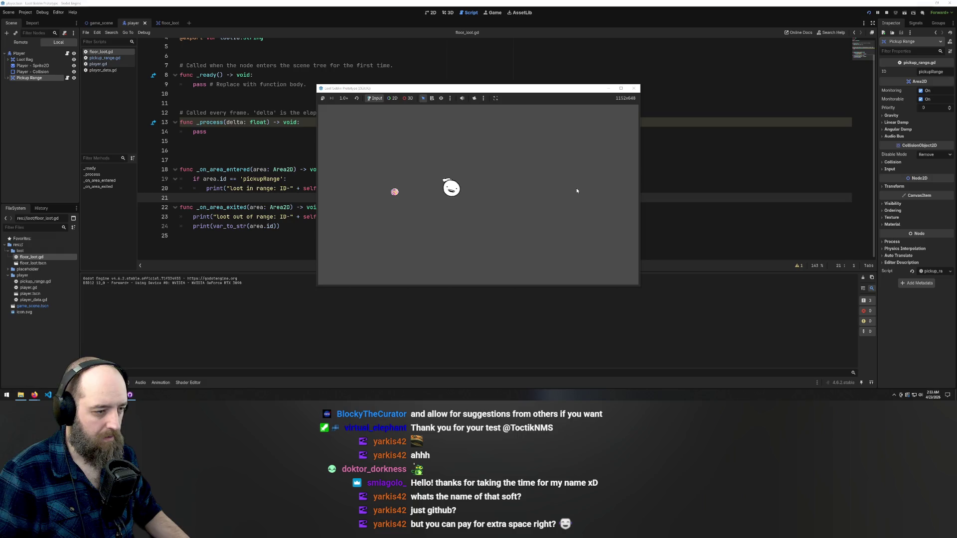
Walk the player onto the loot and back twice, stop the game, and select line 19's pickupRange check
key(Left)
key(Right)
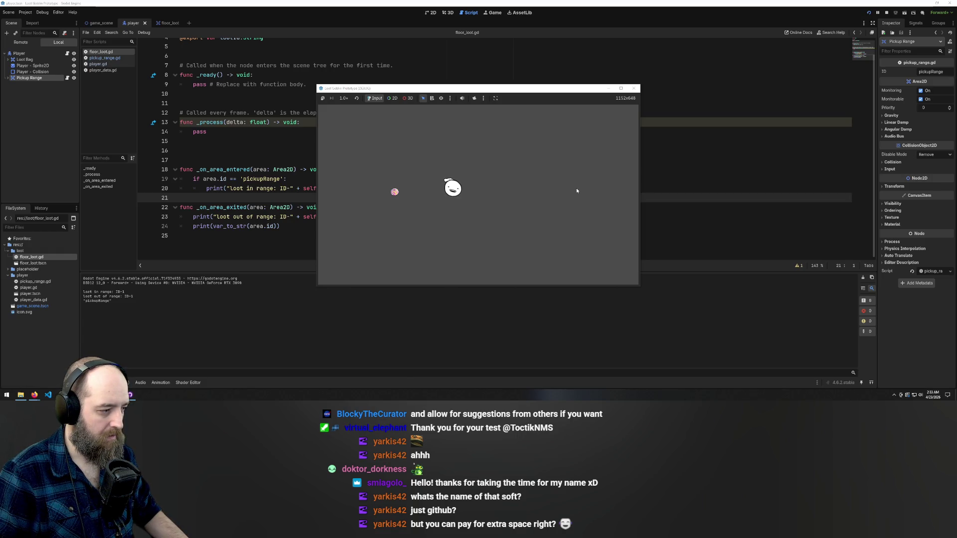
key(Left)
key(Right)
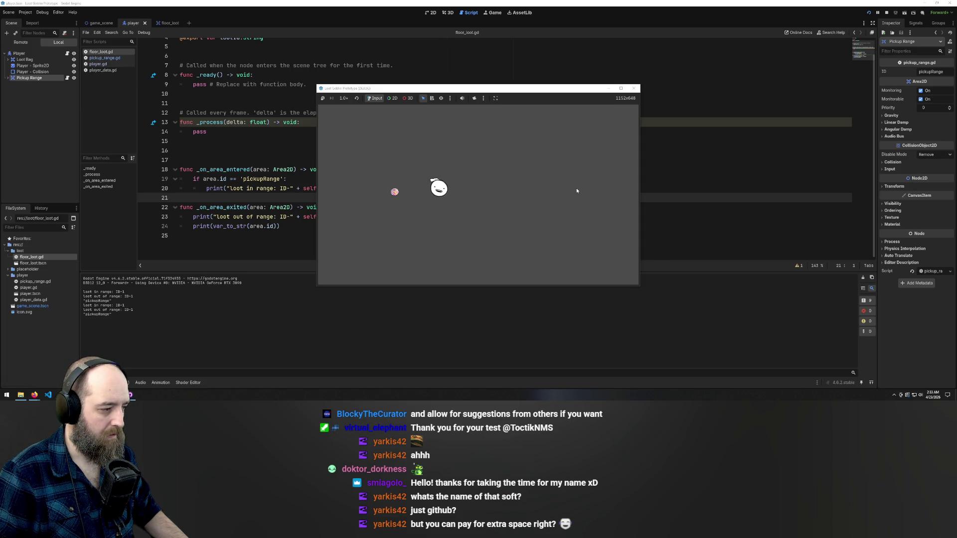
key(F8)
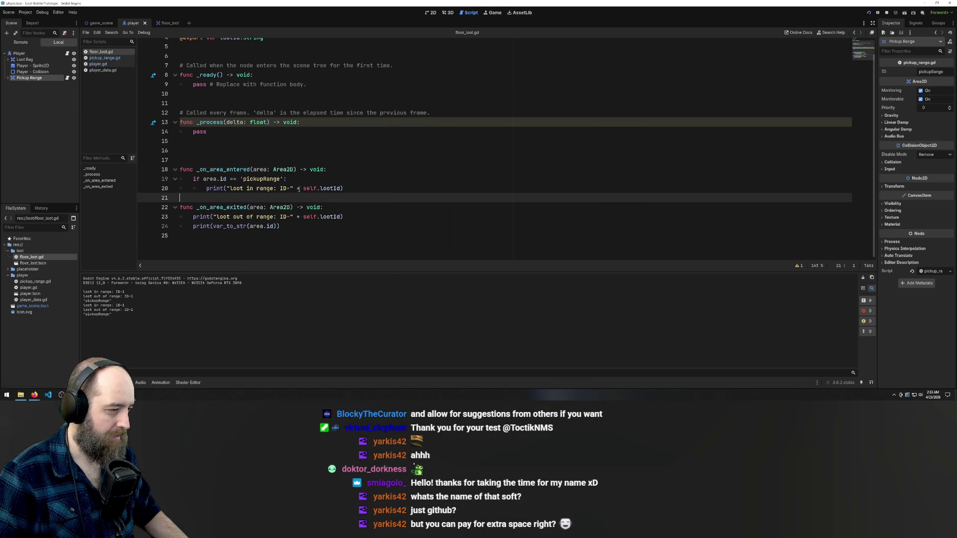
mouse_move(287, 178)
mouse_down()
mouse_move(180, 179)
mouse_move(193, 178)
mouse_up()
key(ctrl+c)
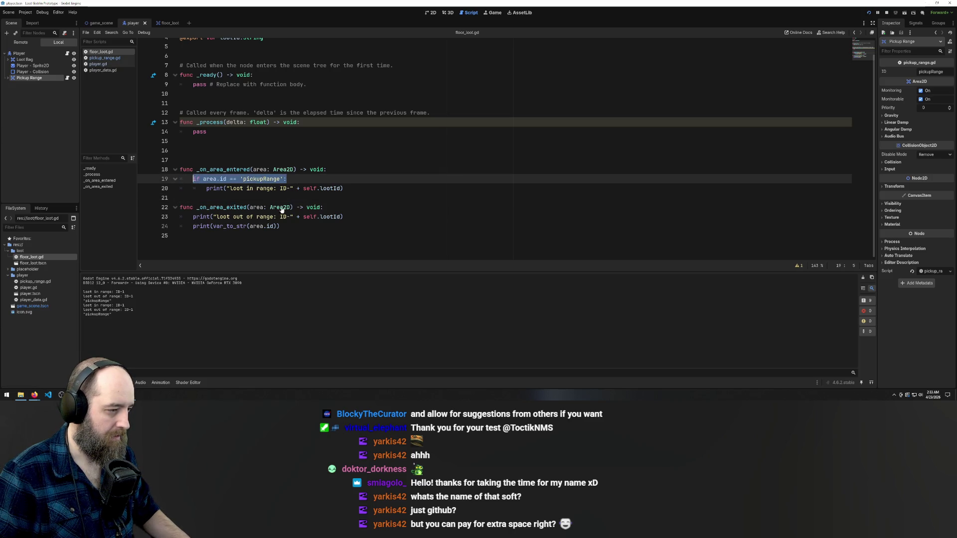
Paste the pickupRange check into _on_area_exited and indent its two print lines under it
click(340, 207)
key(Return)
key(ctrl+v)
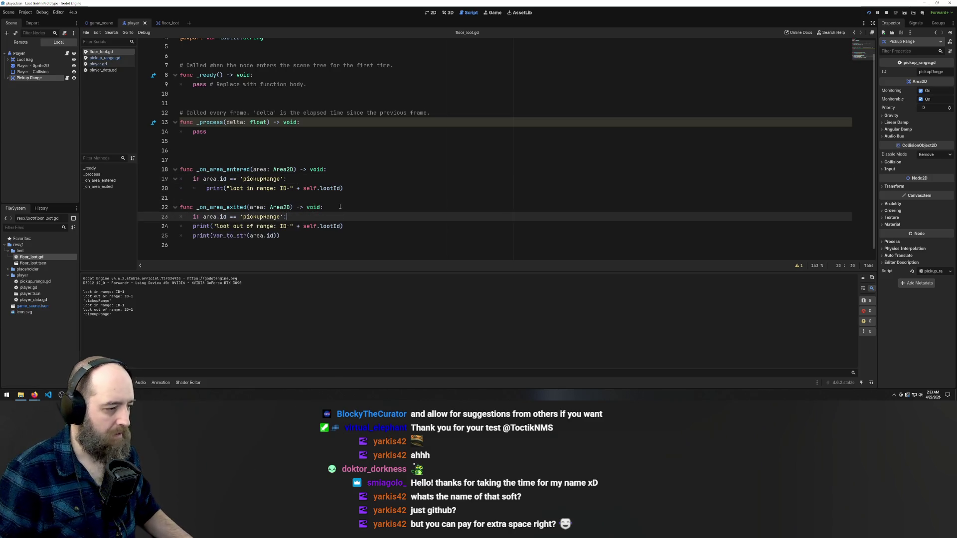
drag(290, 237, 14, 226)
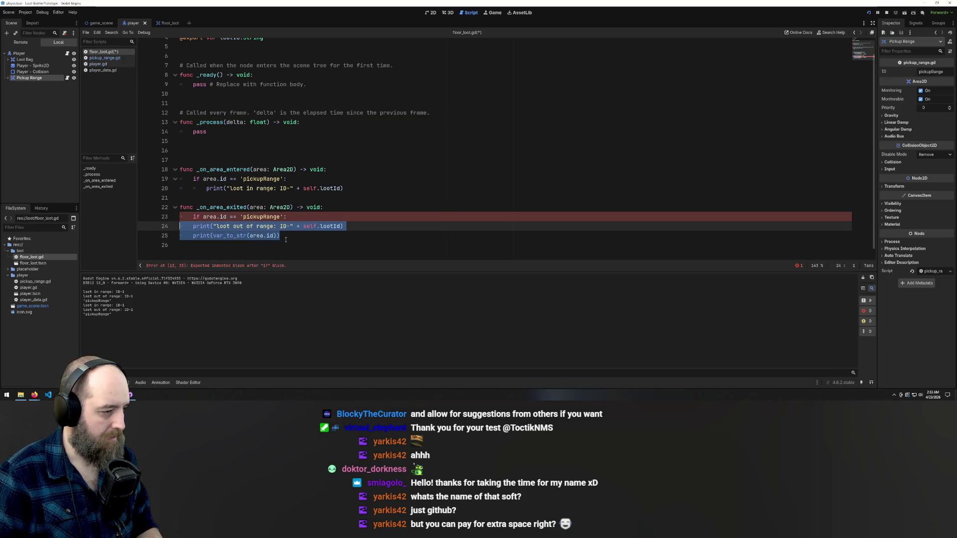
key(Tab)
Delete the var_to_str debug print line from the exited handler
drag(307, 235, 137, 236)
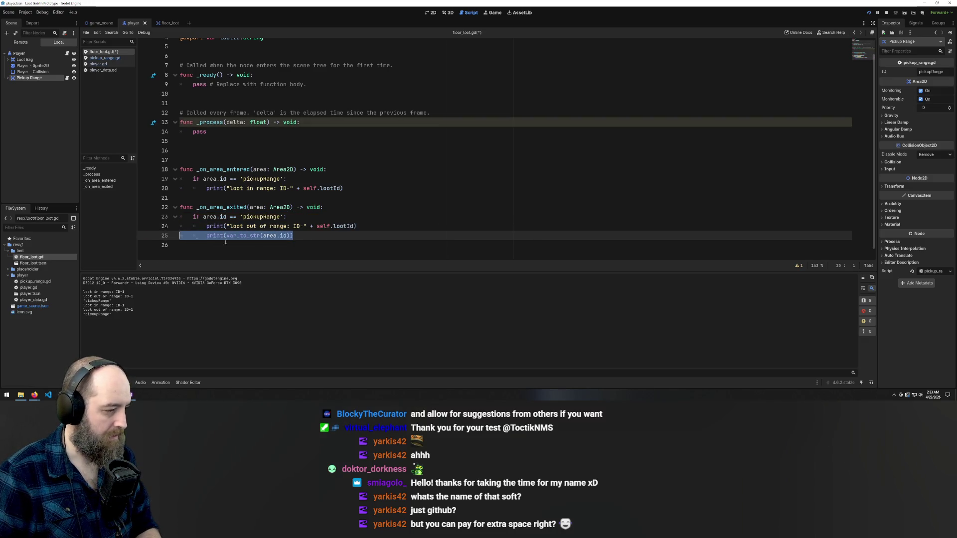
key(BackSpace)
key(BackSpace)
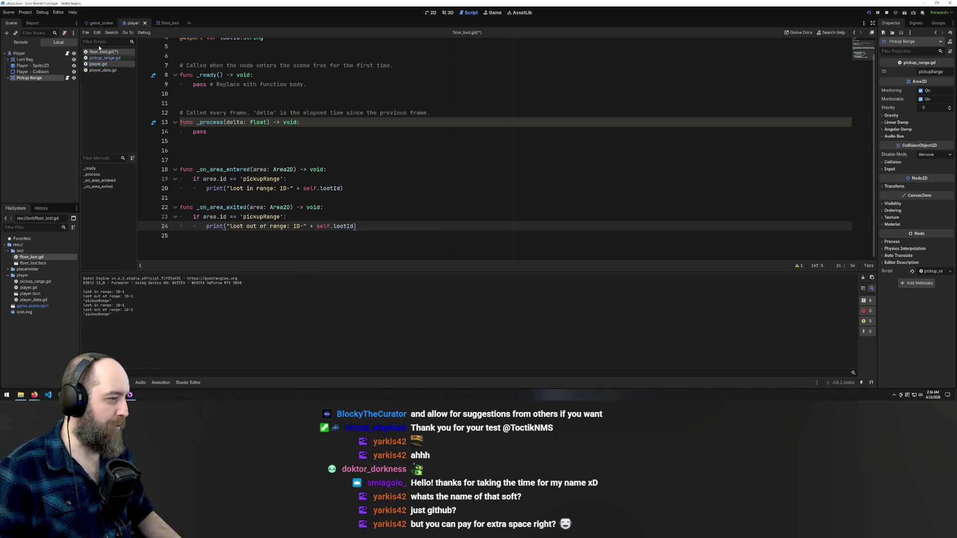
click(99, 23)
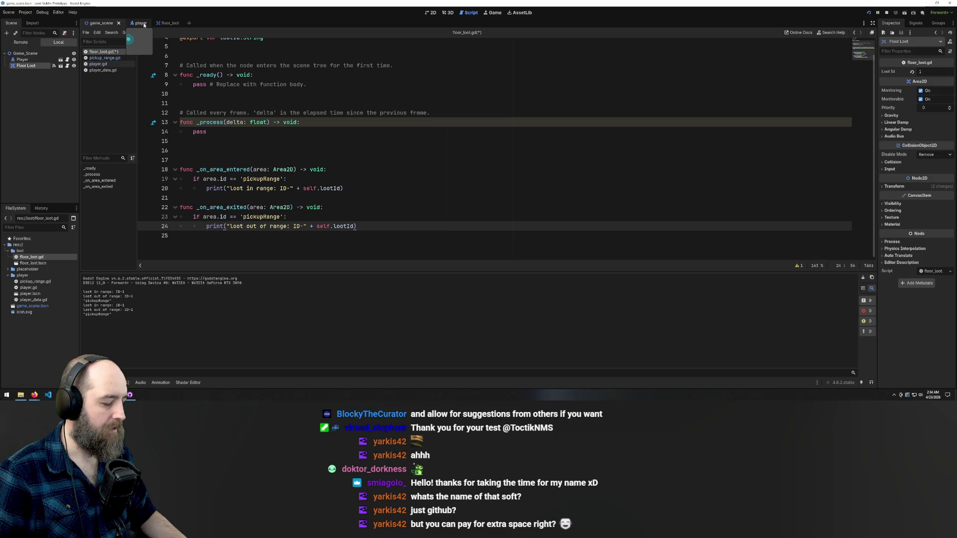
Place the caret at the end of the in-range print line on line 20
click(363, 189)
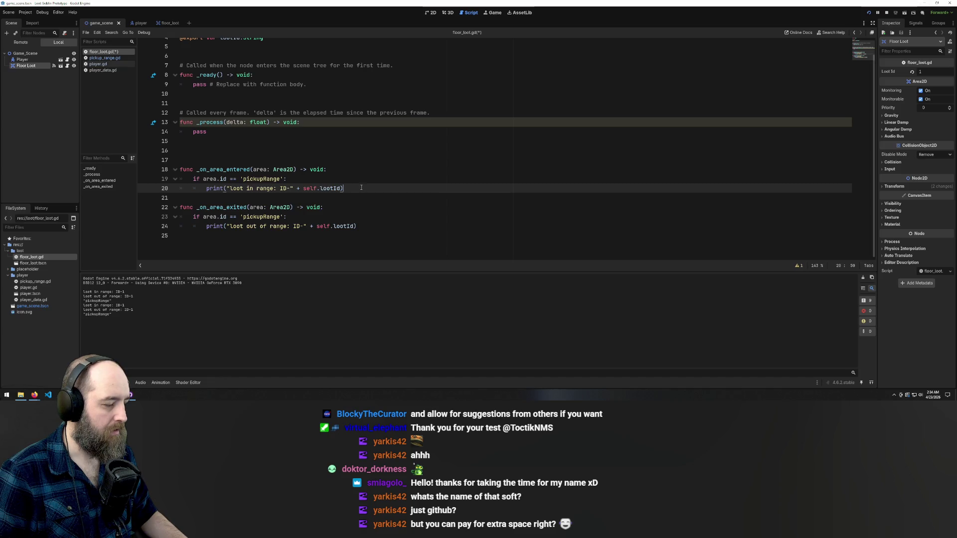
mouse_move(283, 172)
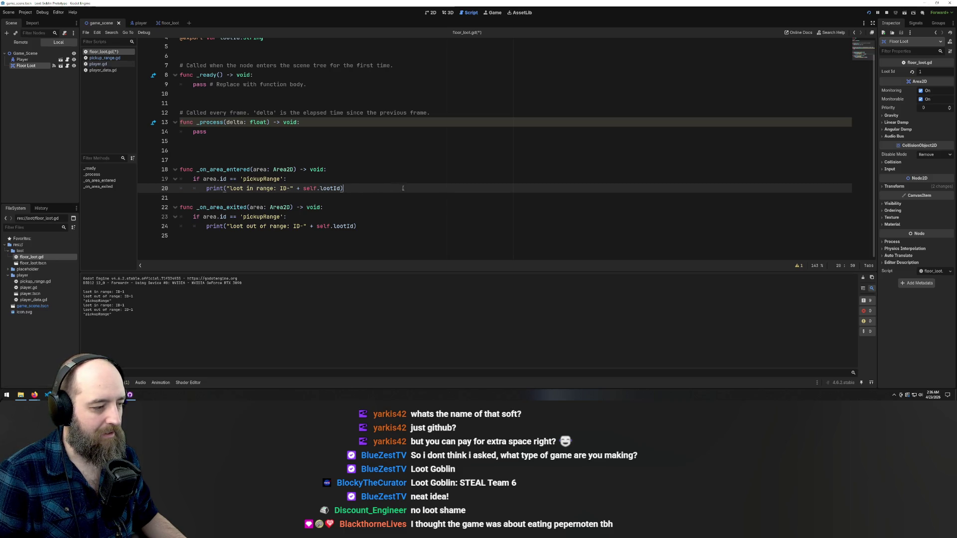
key(Return)
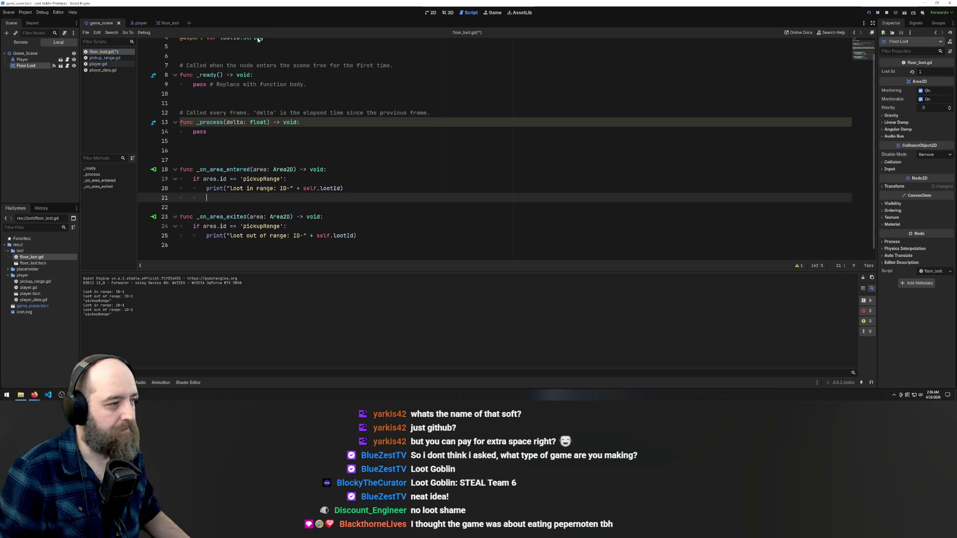
scroll(272, 126, up, 2)
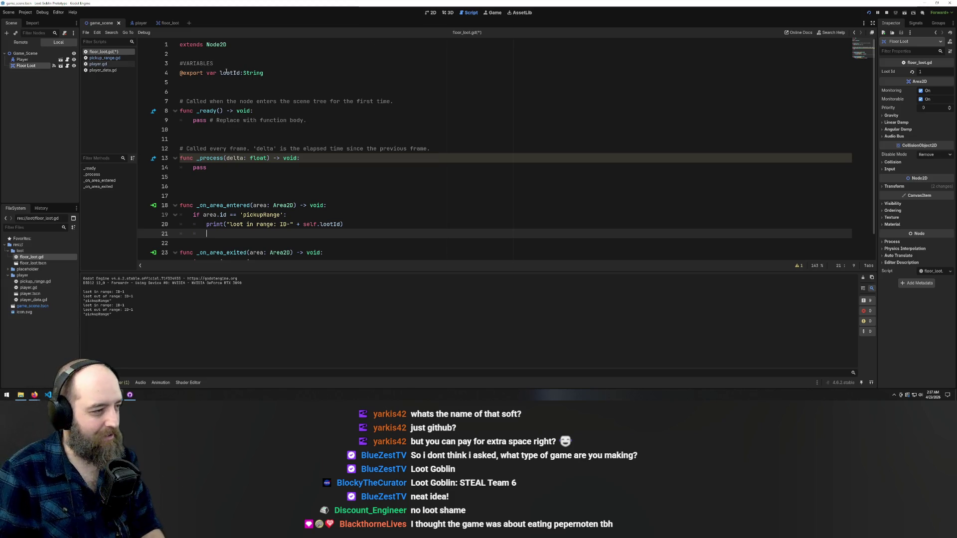
click(207, 73)
key(shift+Home)
key(BackSpace)
double_click(226, 73)
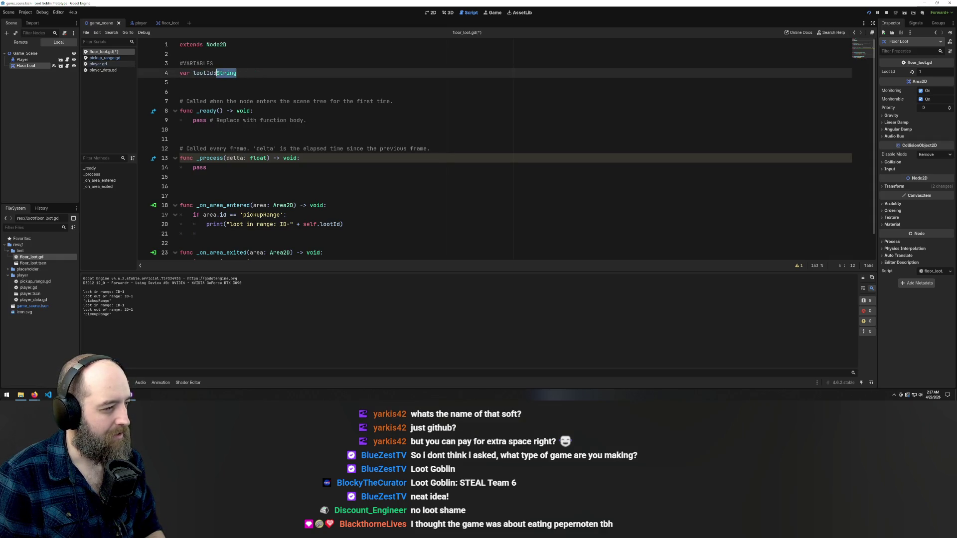
key(BackSpace)
key(BackSpace)
click(263, 81)
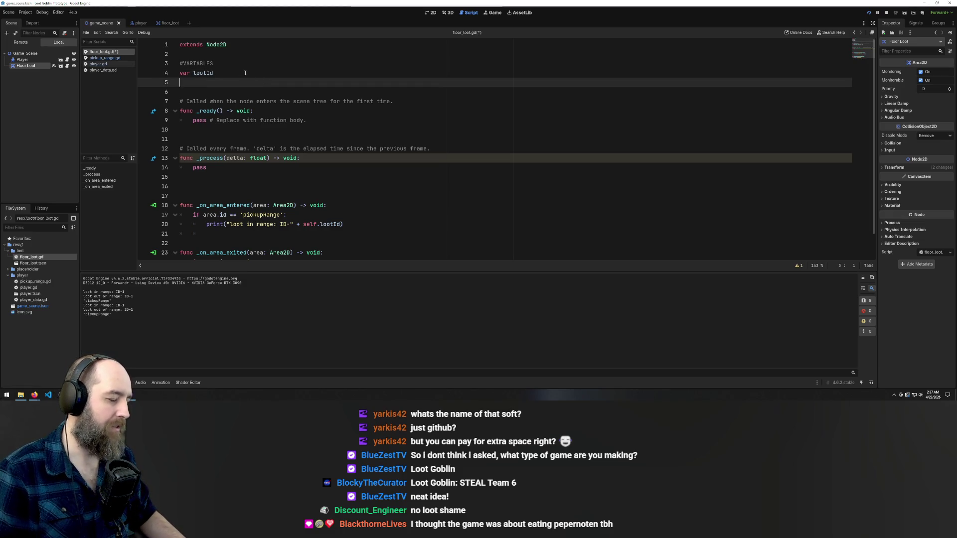
key(Left)
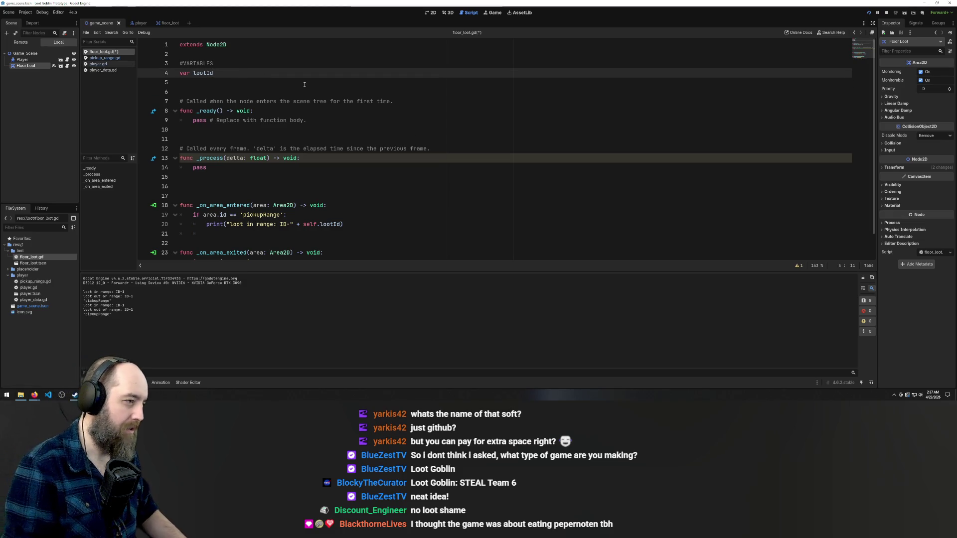
key(ctrl+z)
key(ctrl+z)
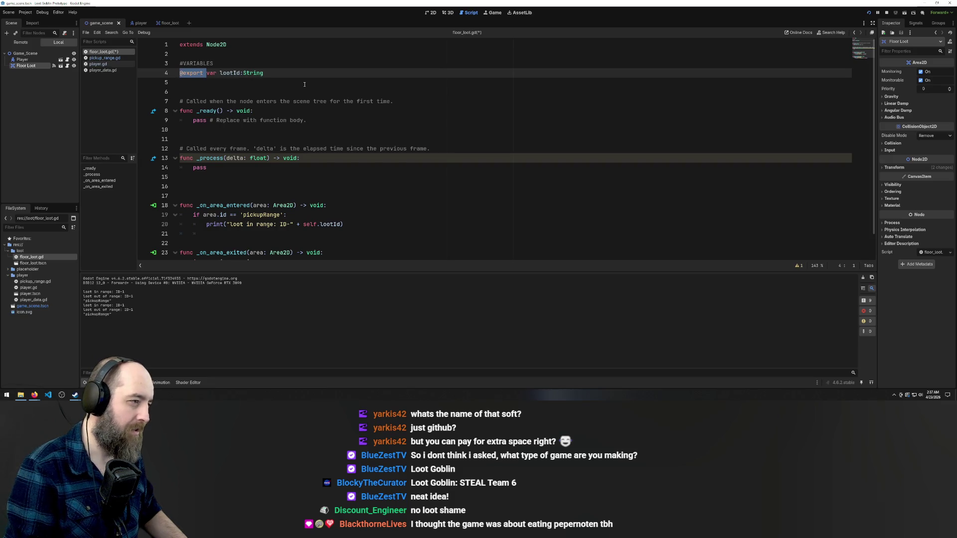
key(ctrl+z)
Keep a blank line after the in-range print and save floor_loot.gd
key(Return)
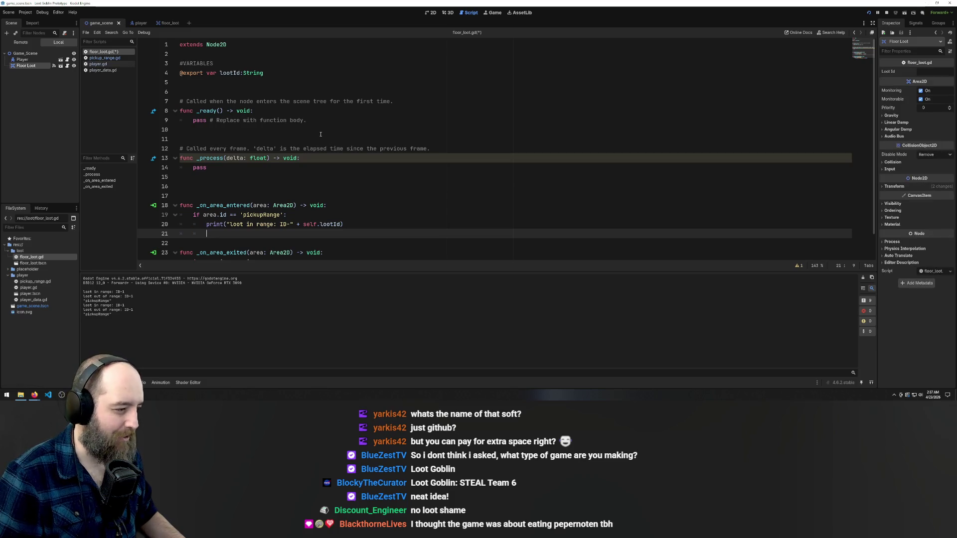
scroll(318, 139, down, 1)
scroll(319, 135, up, 1)
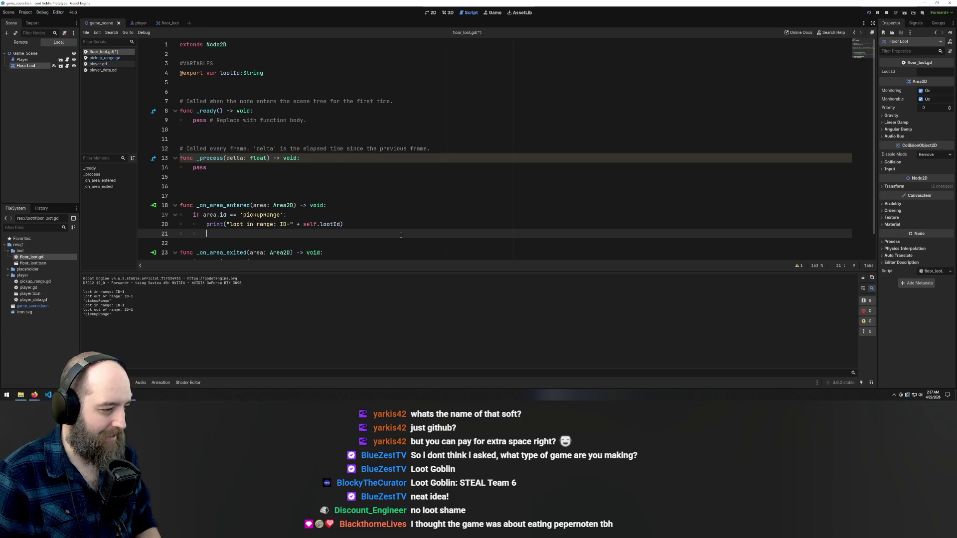
scroll(399, 233, down, 1)
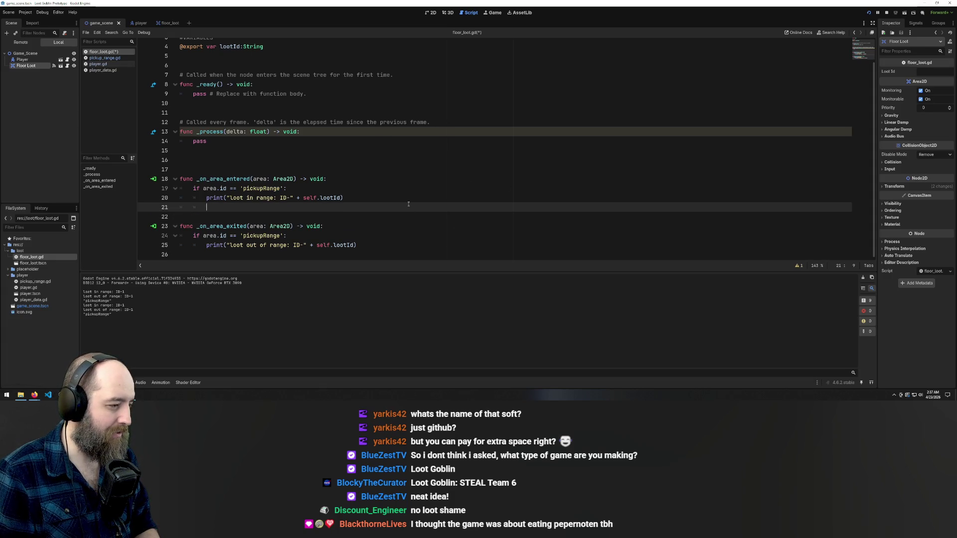
key(BackSpace)
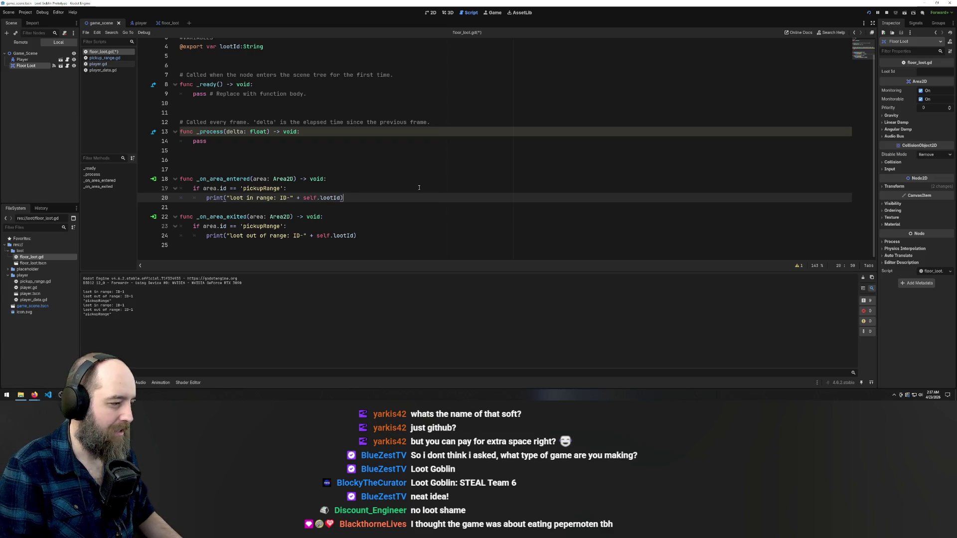
key(ctrl+z)
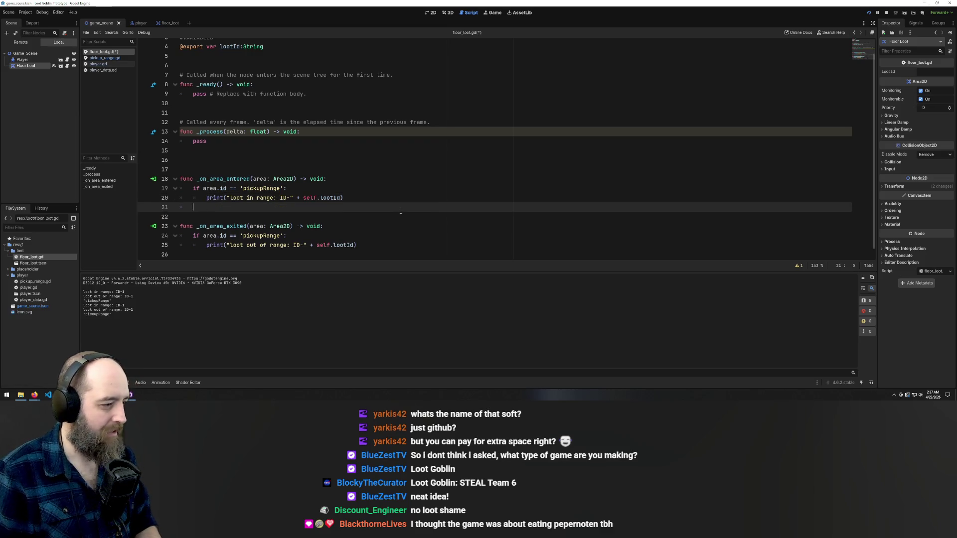
key(ctrl+s)
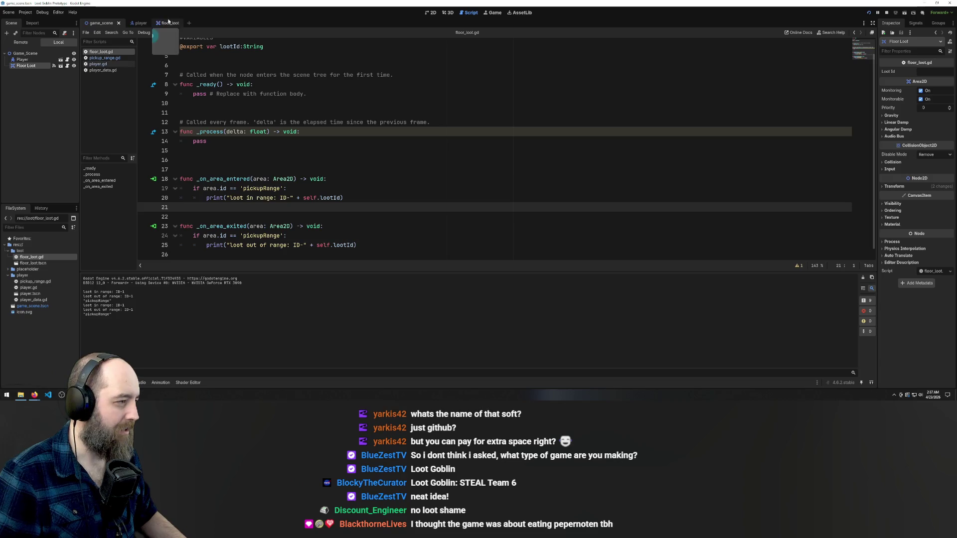
click(136, 25)
click(112, 60)
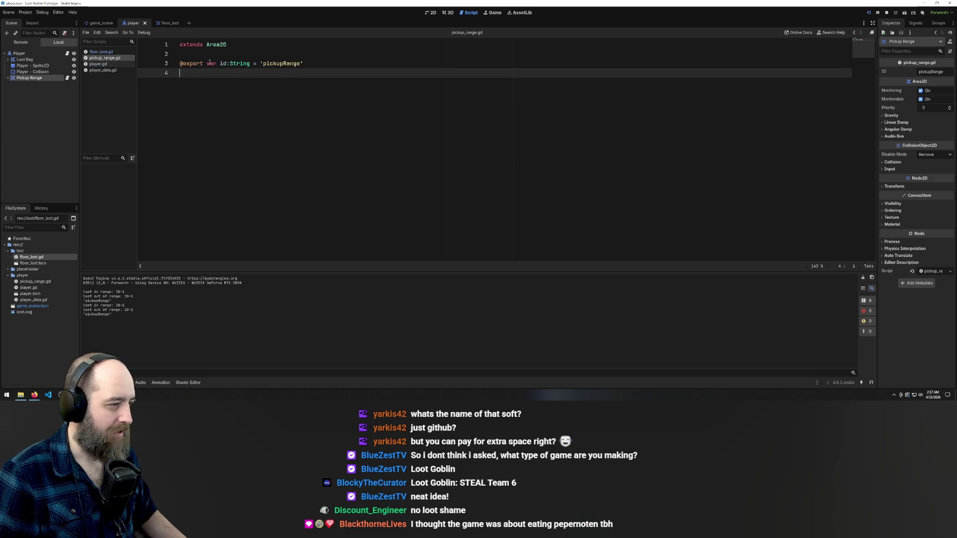
click(181, 63)
drag(180, 63, 207, 63)
key(BackSpace)
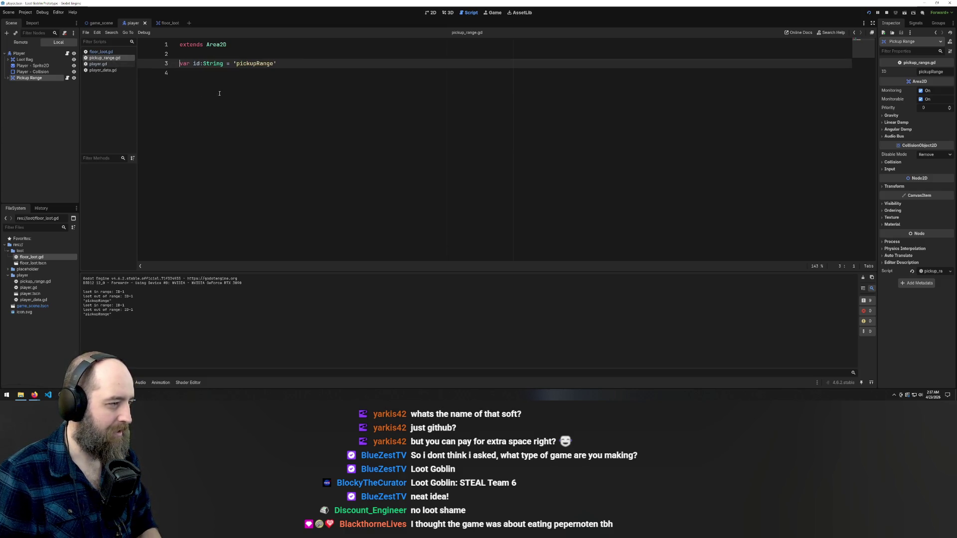
click(221, 94)
key(F5)
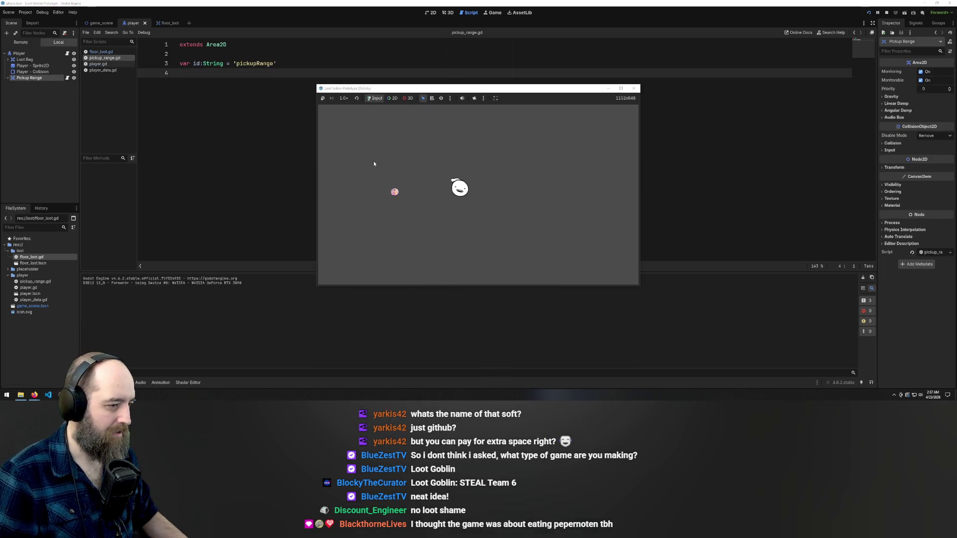
Walk the player back and forth over the loot to log range messages, then close the game
key(Left)
key(Right)
key(Left)
key(Right)
key(Left)
key(Right)
key(Left)
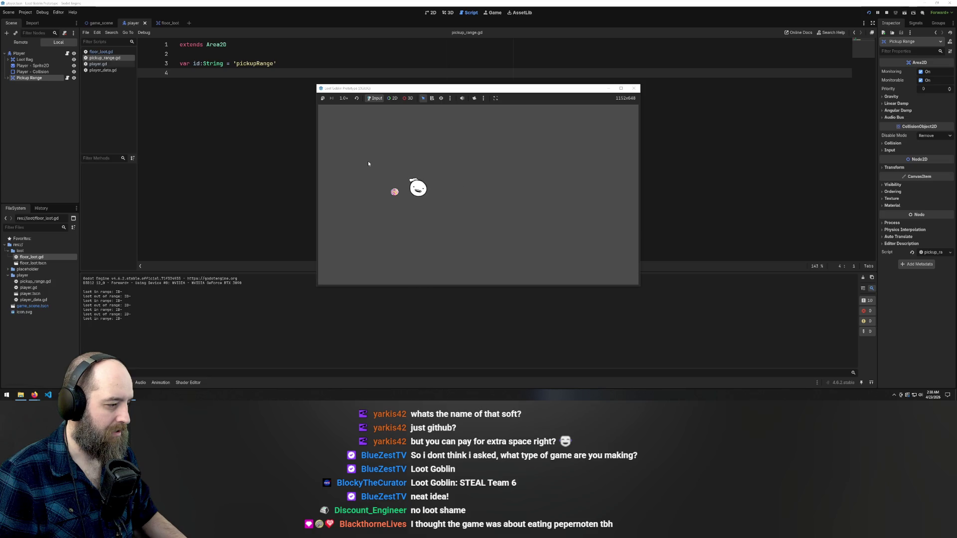
key(Right)
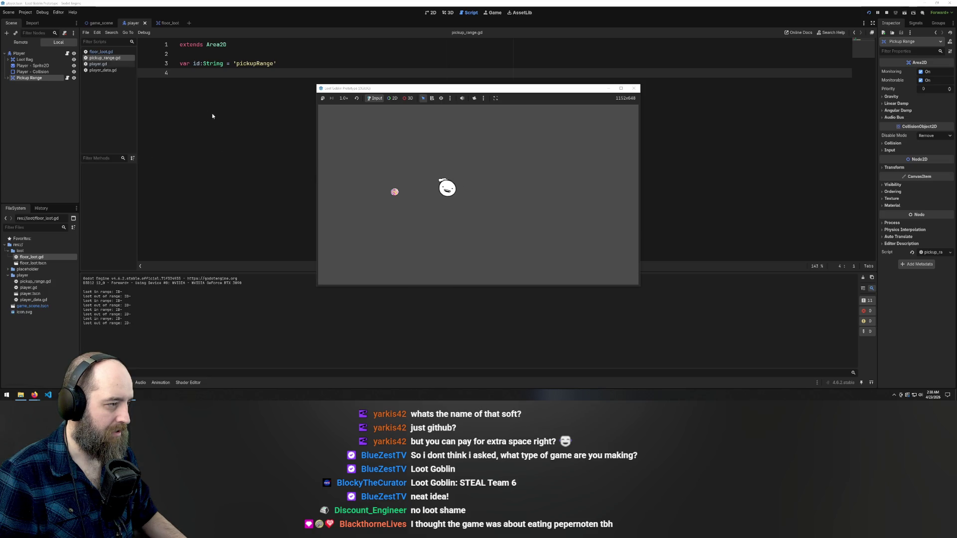
key(alt+F4)
Return to floor_loot.gd in the script editor, undo the last edit, and flip between scene tabs
click(165, 23)
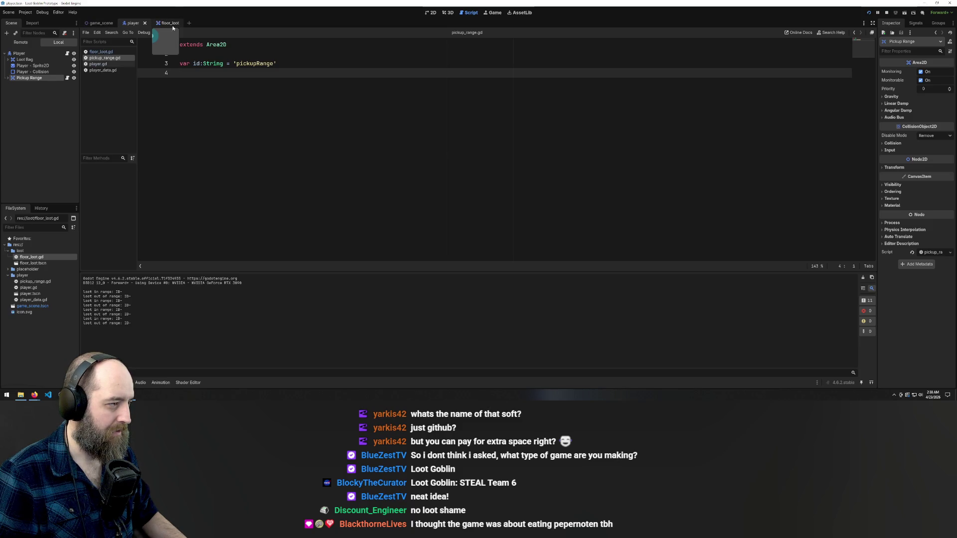
click(101, 51)
click(354, 82)
key(ctrl+z)
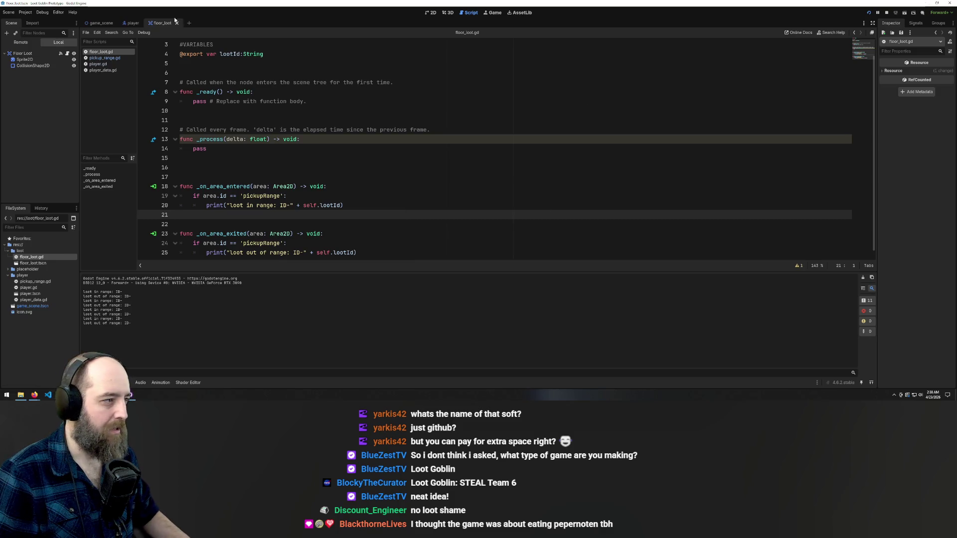
click(98, 23)
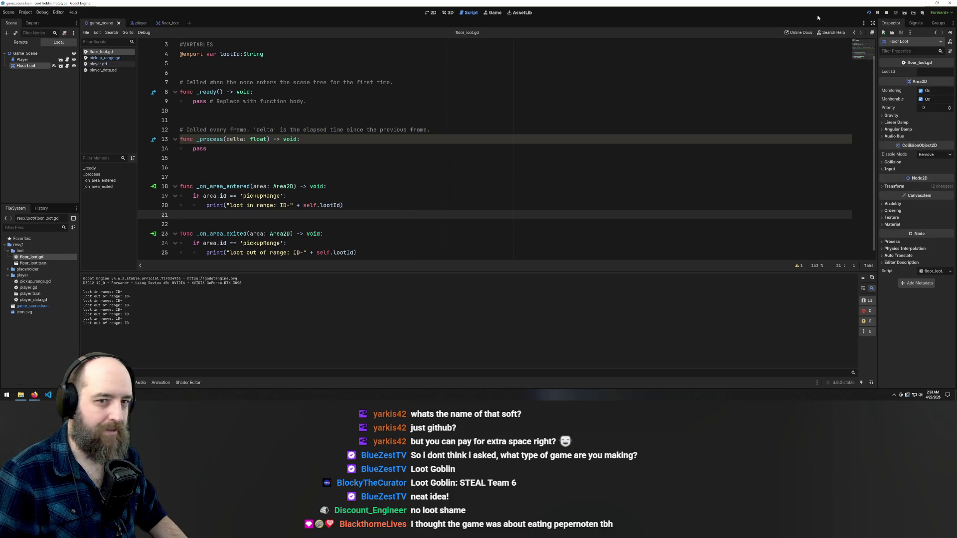
click(174, 23)
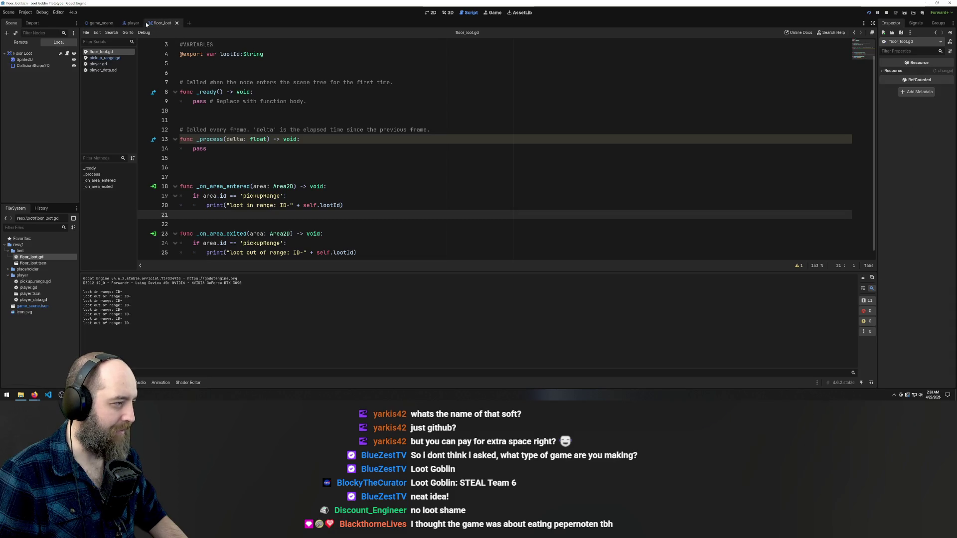
click(98, 23)
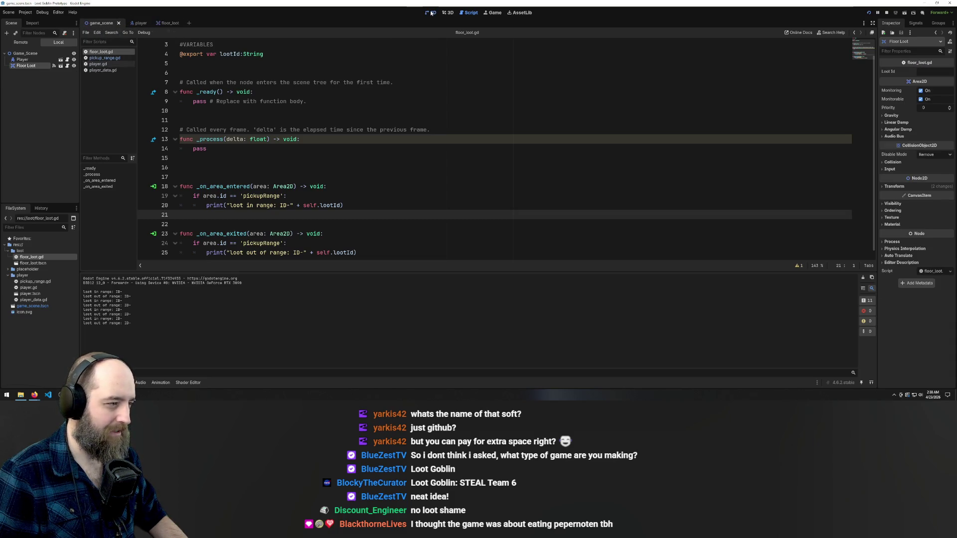
Paste four Floor Loot copies and place them left, right, above and below-right of the player
click(431, 13)
text(1)
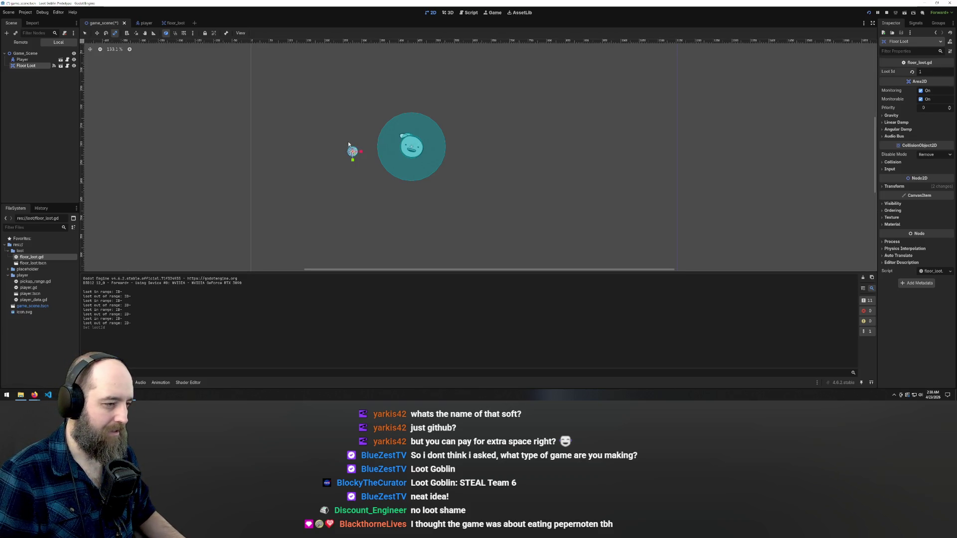
text(w)
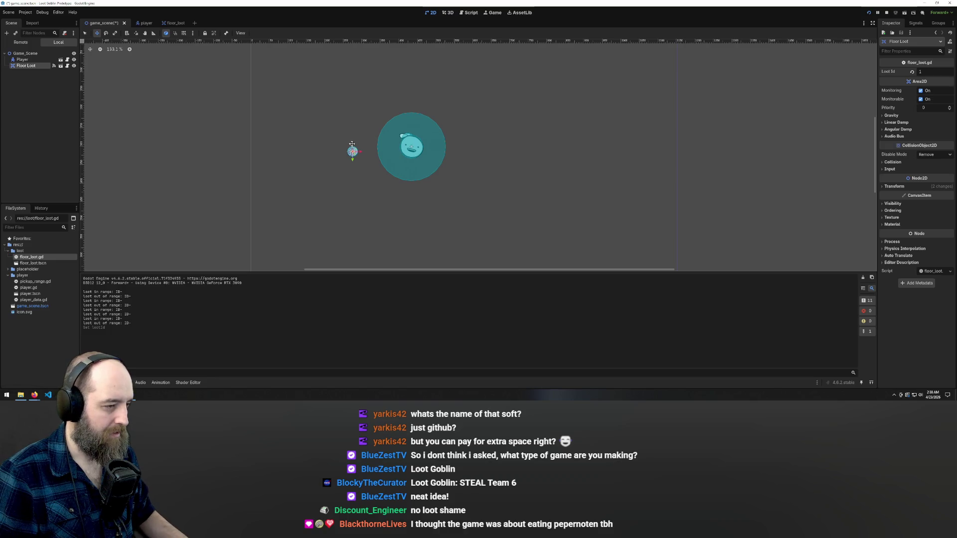
key(ctrl+v)
mouse_move(433, 265)
mouse_down()
mouse_move(412, 222)
mouse_move(314, 196)
mouse_move(291, 179)
mouse_up()
key(ctrl+v)
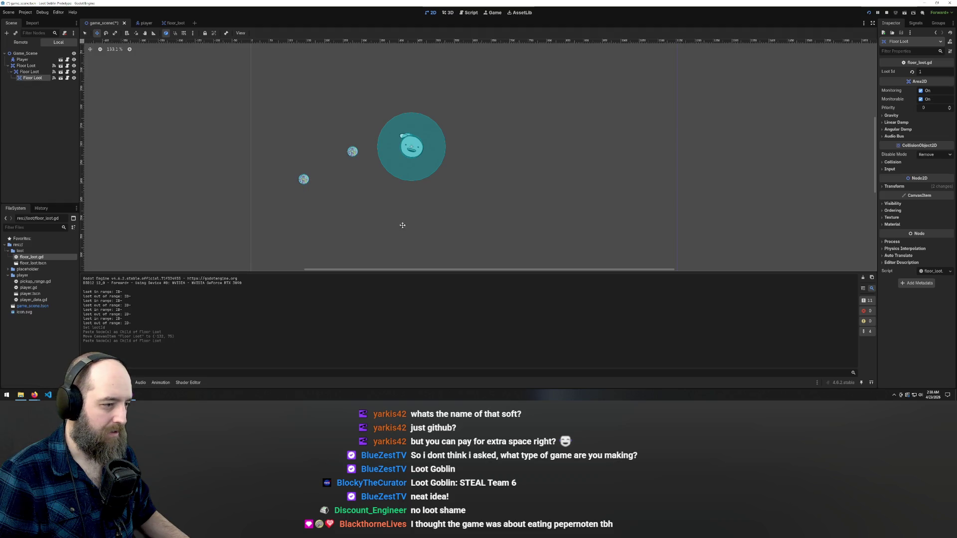
scroll(377, 192, down, 4)
drag(399, 258, 455, 152)
key(ctrl+v)
drag(524, 226, 389, 116)
key(ctrl+v)
drag(457, 192, 447, 170)
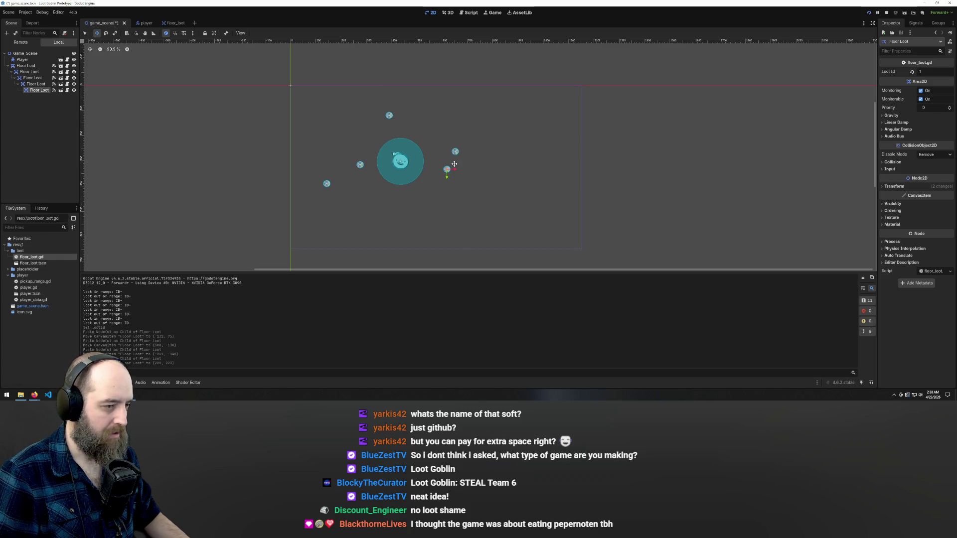
Set Loot Id 2 on the right-side loot and Loot Id 3 on the top loot
click(455, 151)
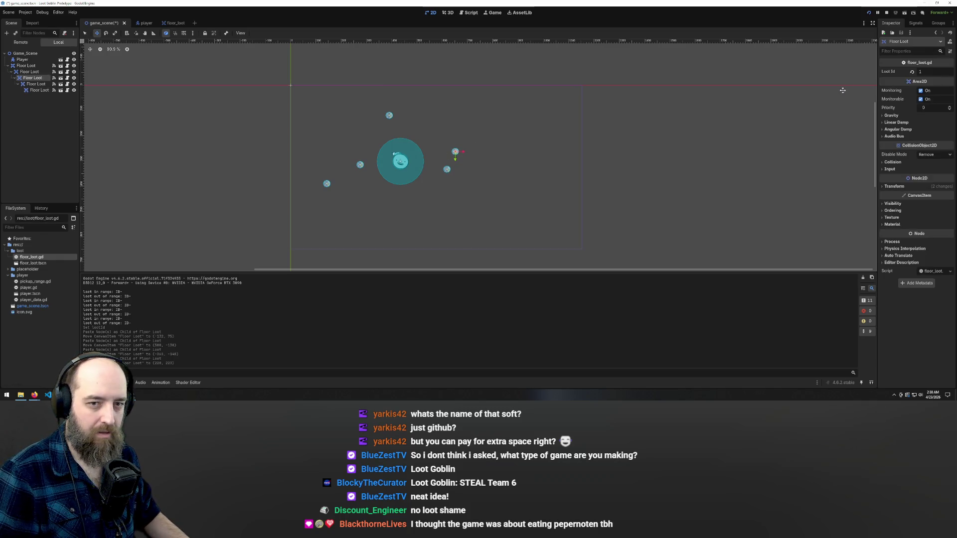
click(931, 72)
text(2)
key(Return)
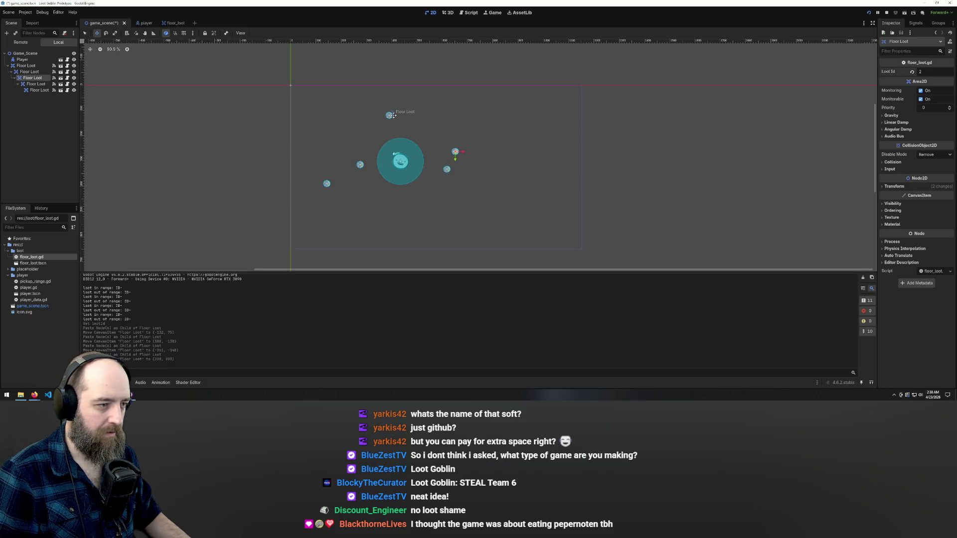
click(389, 115)
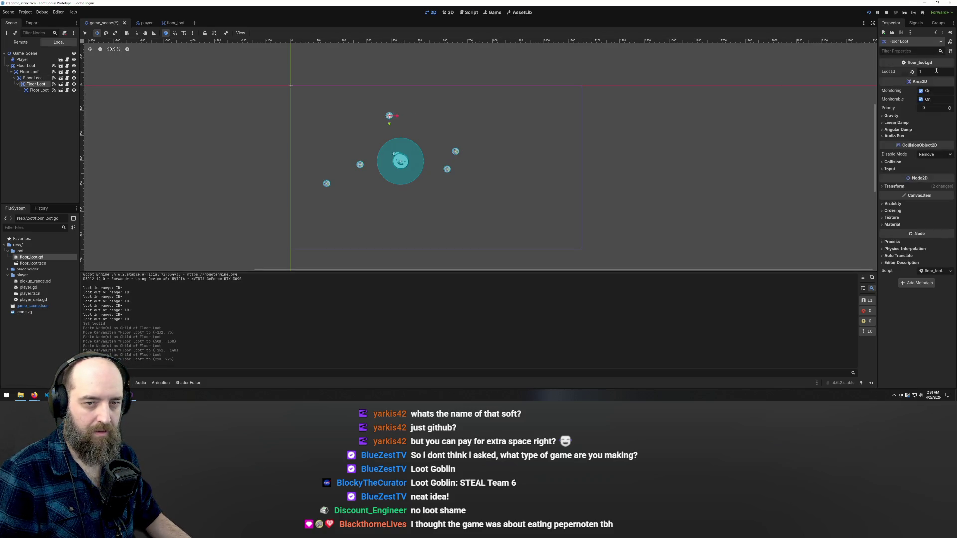
click(936, 70)
text(3)
key(Return)
Give the left loot a new id and set Loot Id 5 on the lower-left loot
click(356, 165)
text(2)
key(Return)
click(353, 144)
click(358, 165)
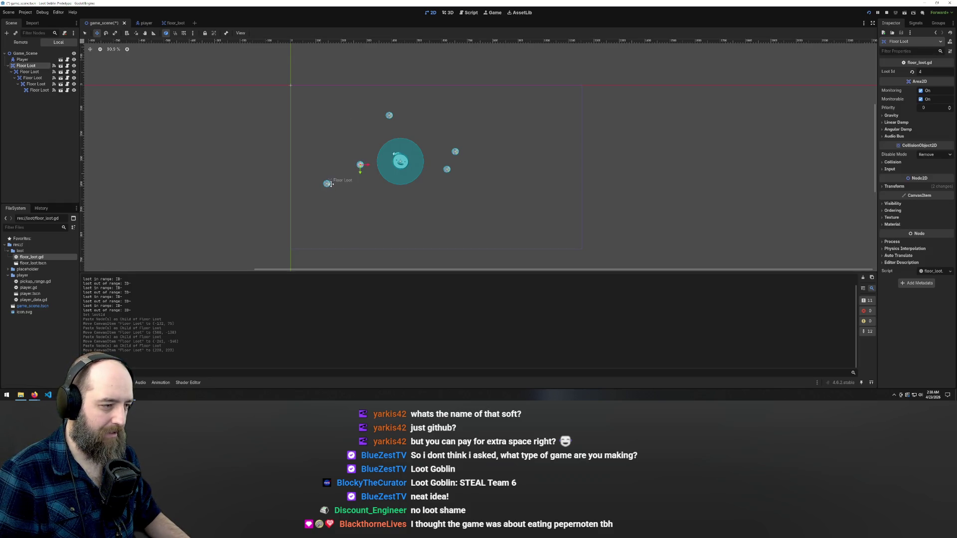
click(311, 167)
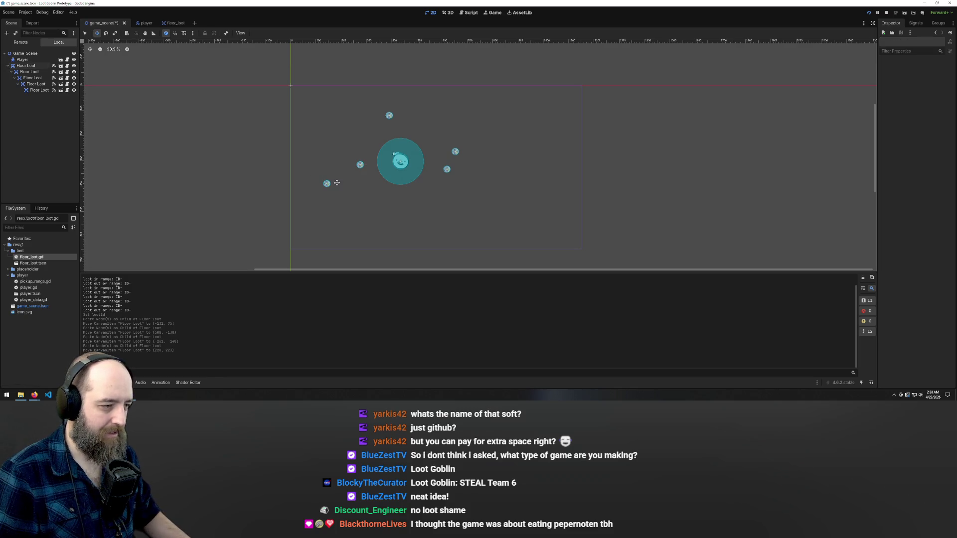
click(327, 184)
click(922, 71)
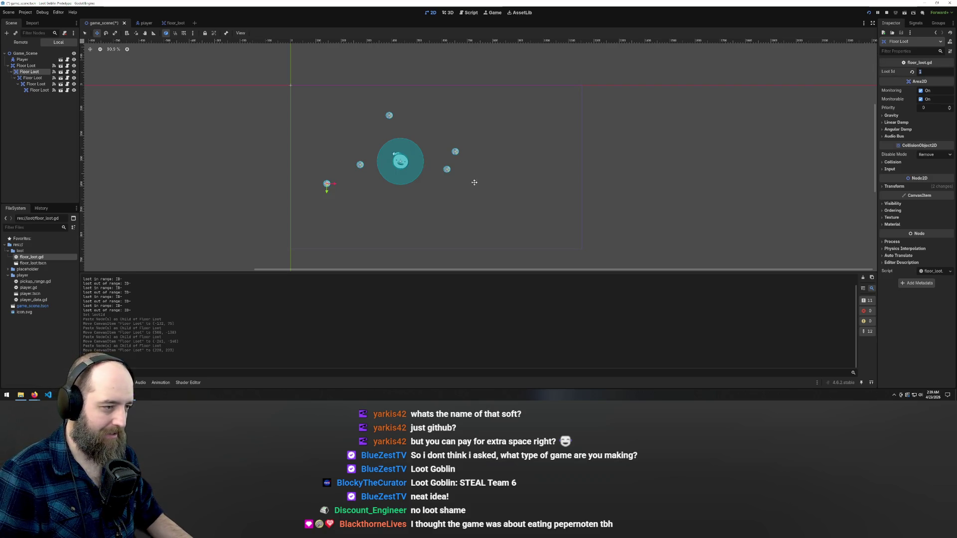
text(5)
key(Return)
Run the game and undo the stray characters typed into floor_loot.gd
key(F5)
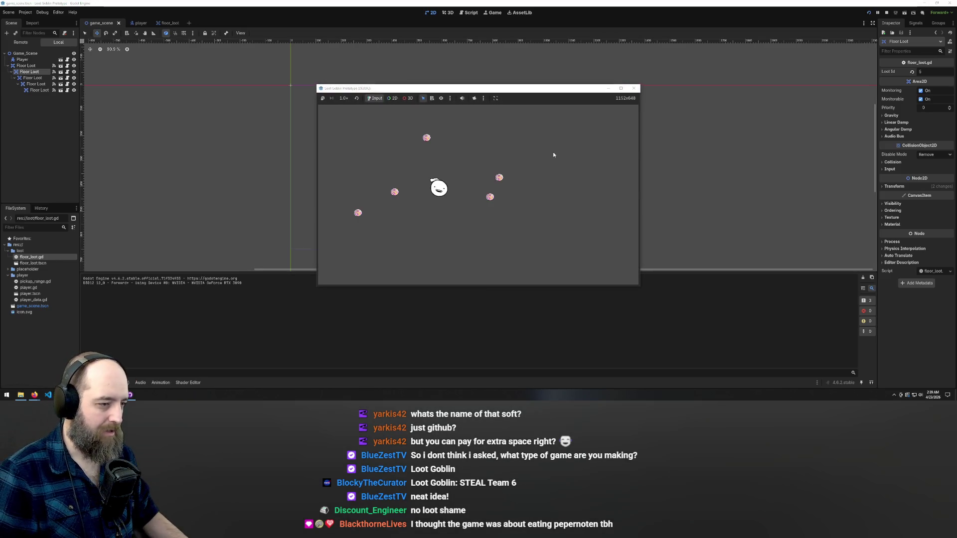
text(awwwwad)
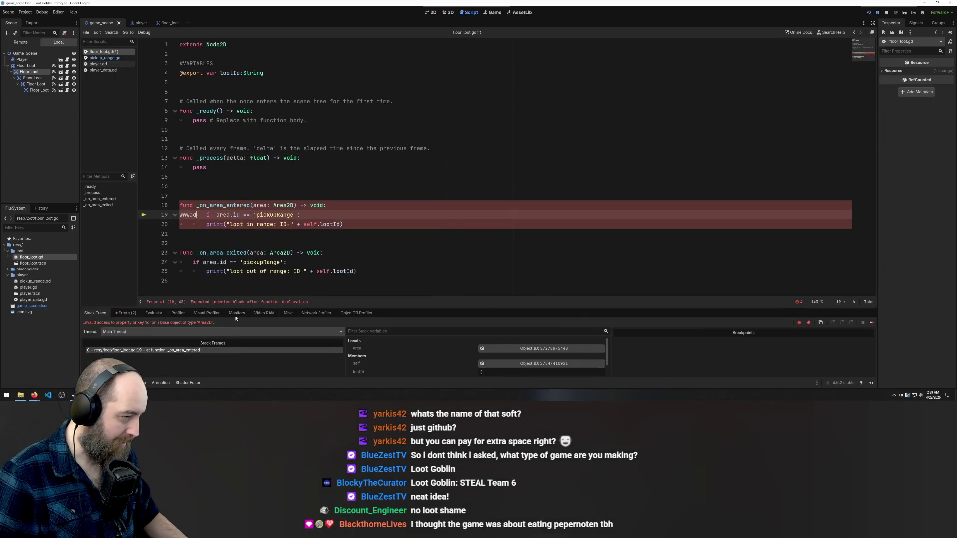
key(ctrl+z)
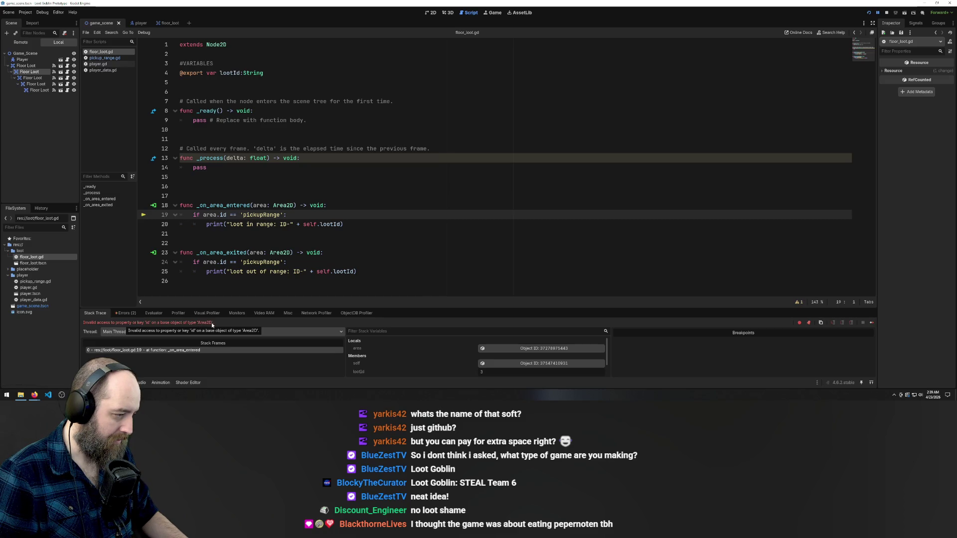
click(444, 243)
Run again, remove the stray characters on line 19, and save floor_loot.gd
key(F5)
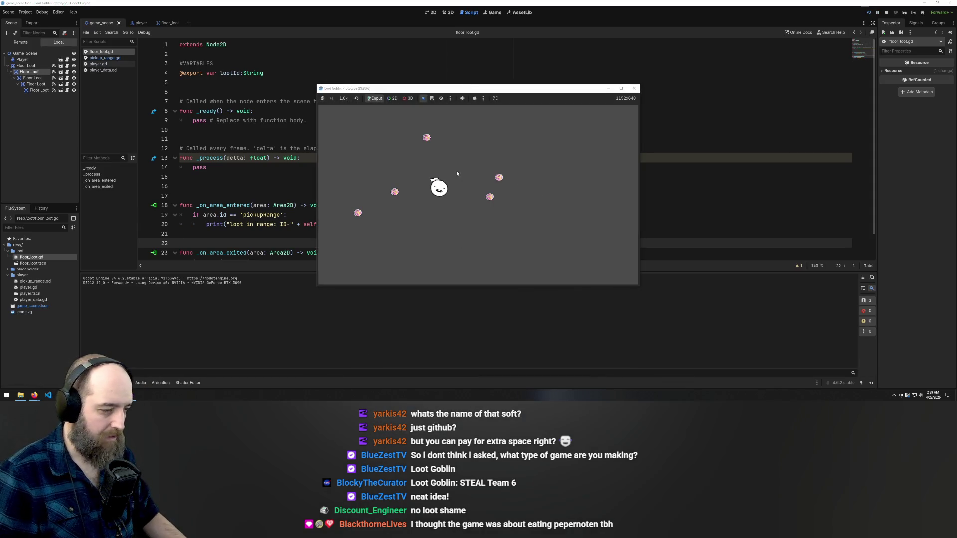
text(sa)
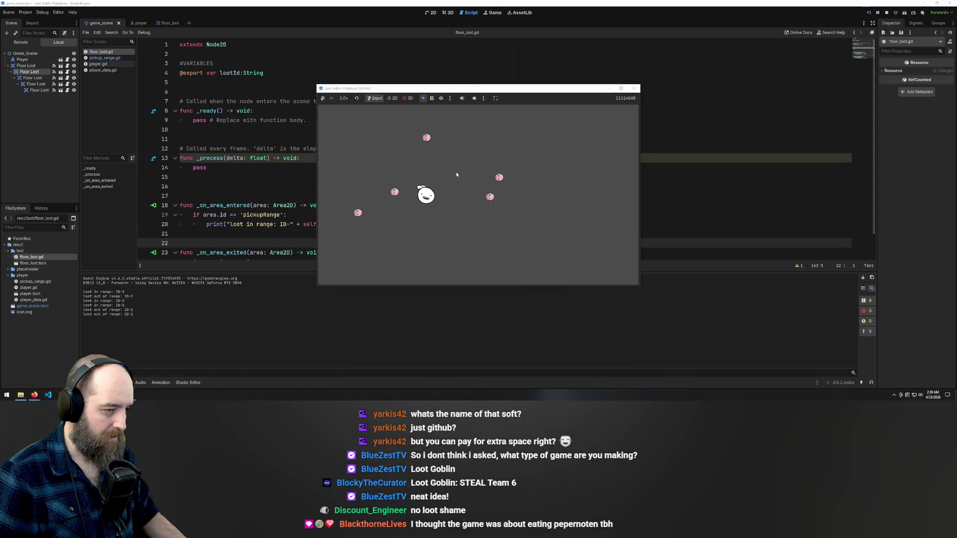
text(as)
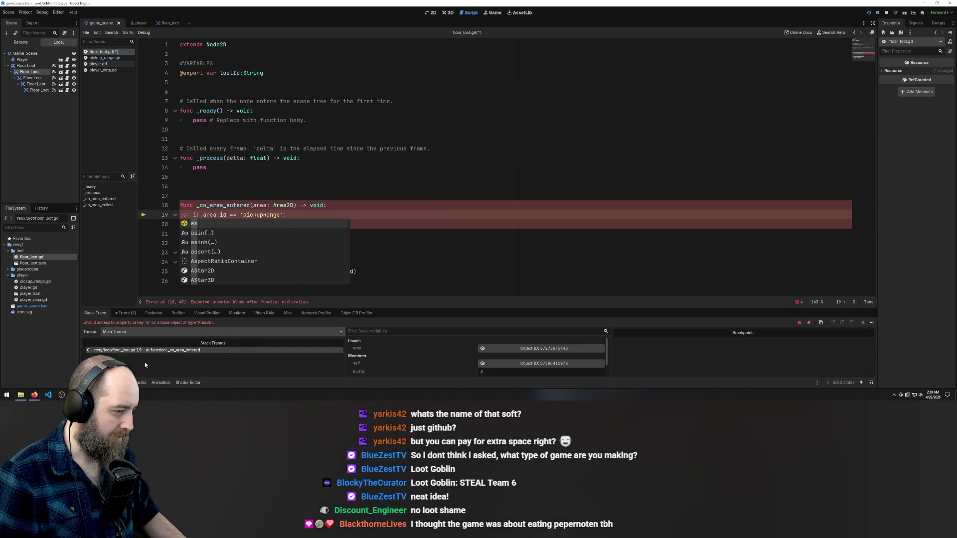
click(425, 243)
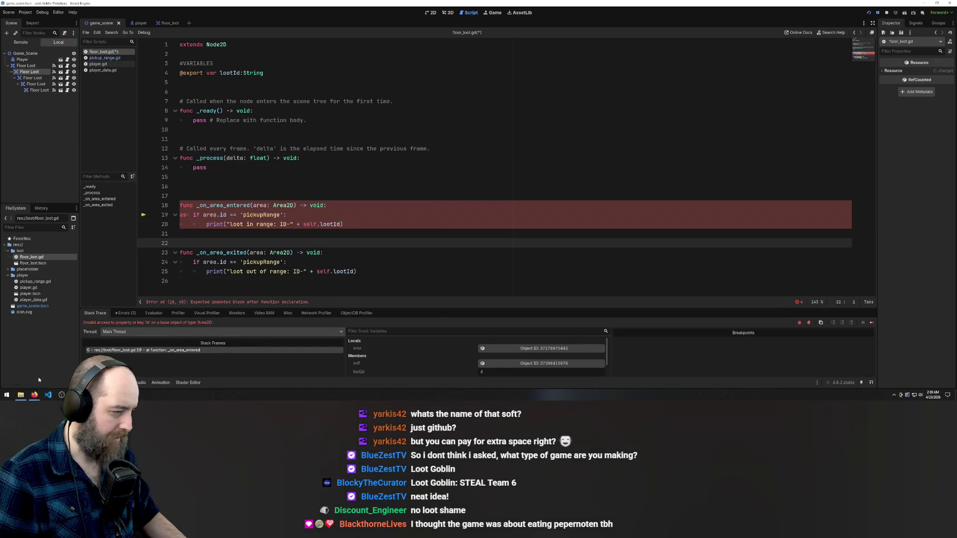
key(Up)
key(Up)
key(Up)
key(Delete)
key(Delete)
key(ctrl+s)
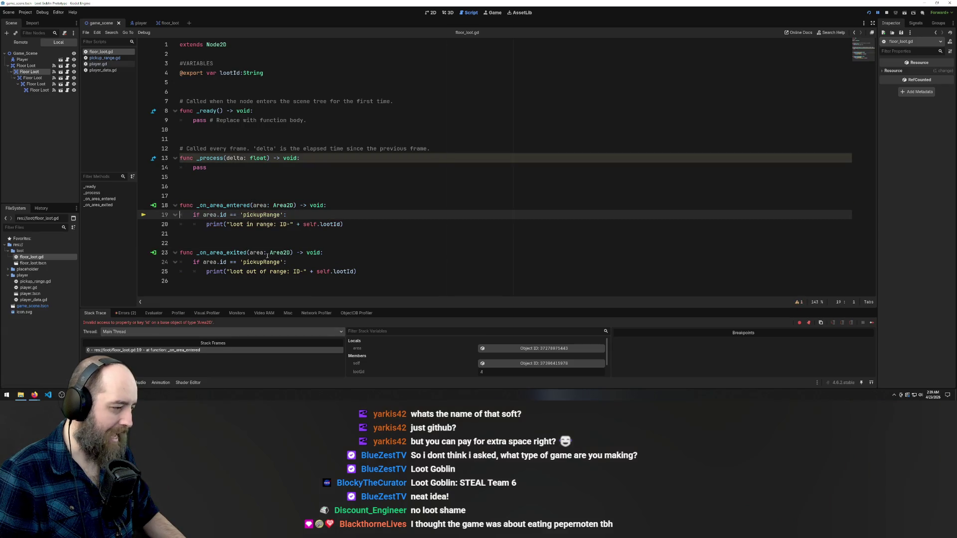
click(292, 252)
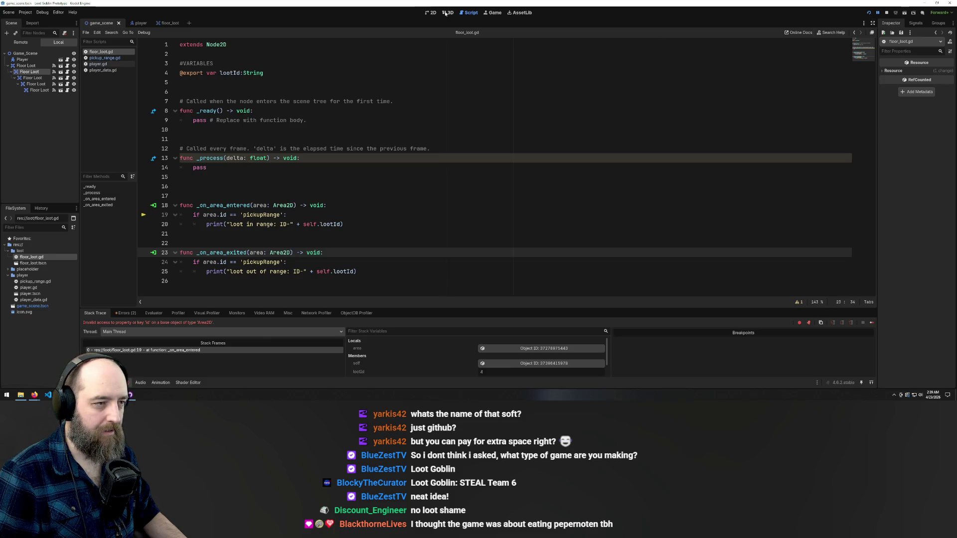
click(431, 13)
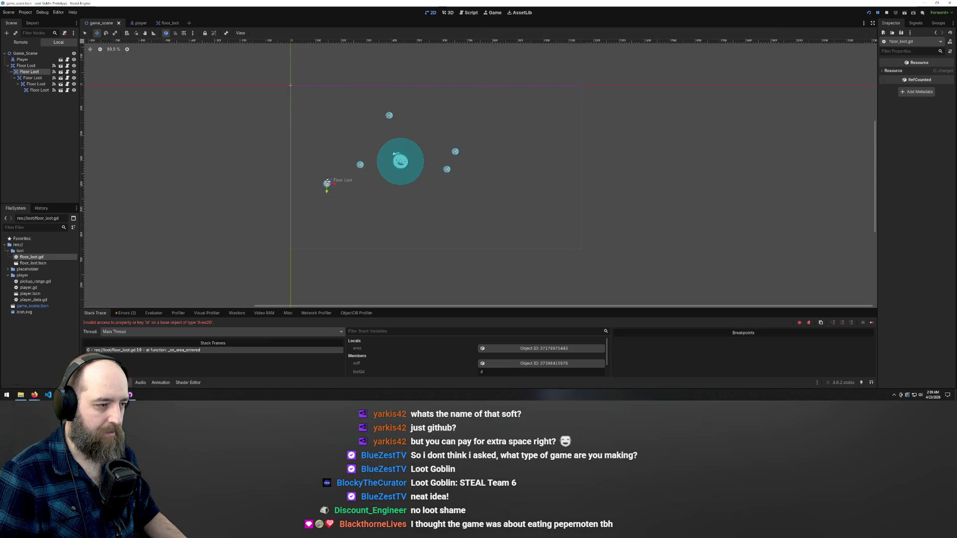
Drag each nested Floor Loot onto Game_Scene, save the scene, and run the game
click(915, 24)
click(891, 23)
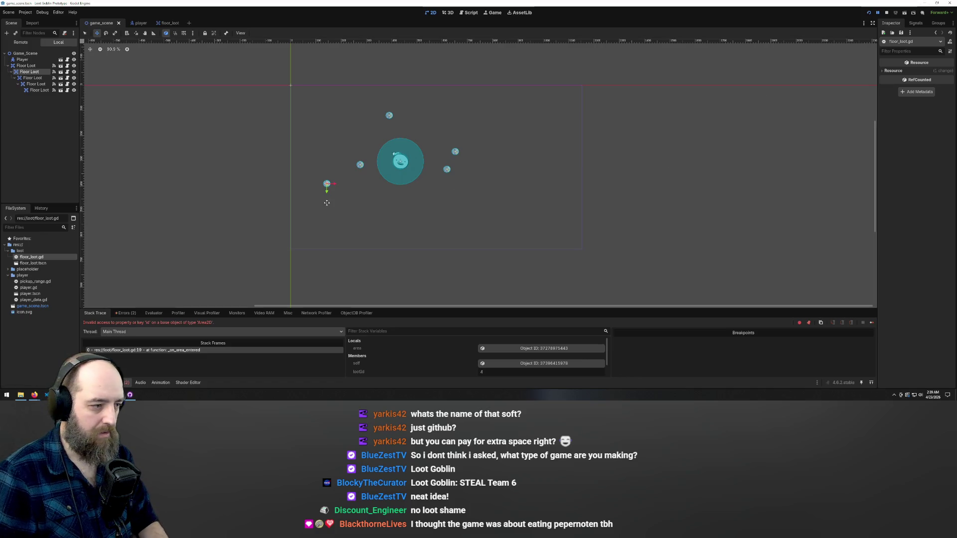
click(26, 73)
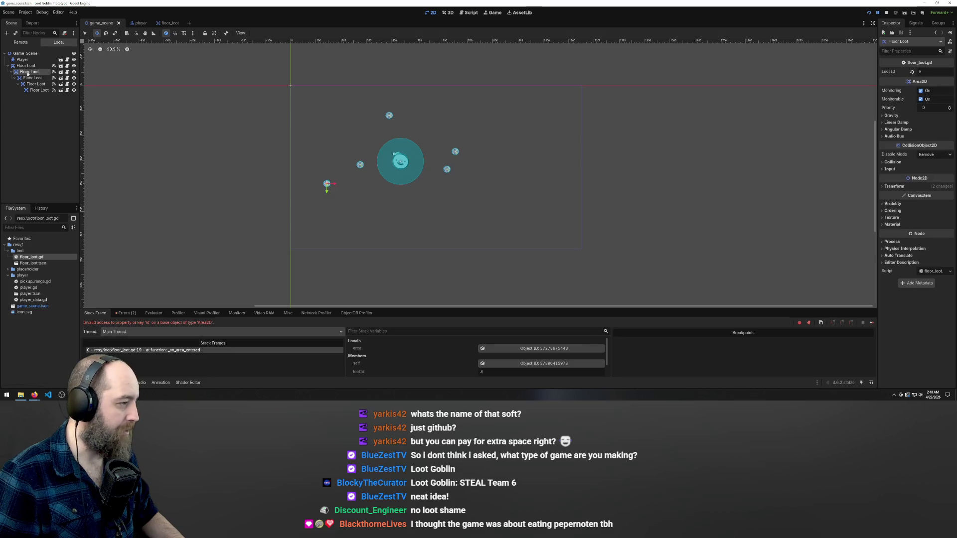
drag(27, 72, 29, 55)
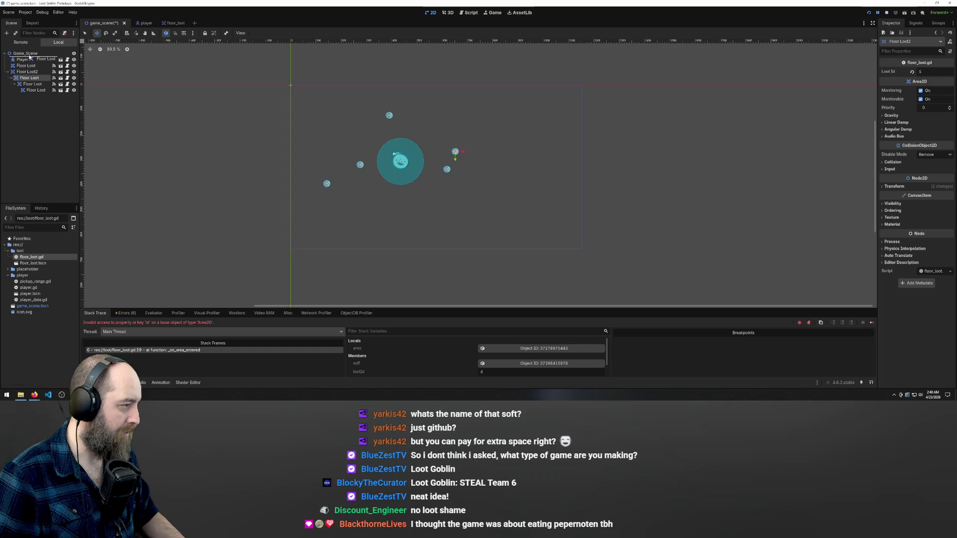
drag(28, 71, 27, 56)
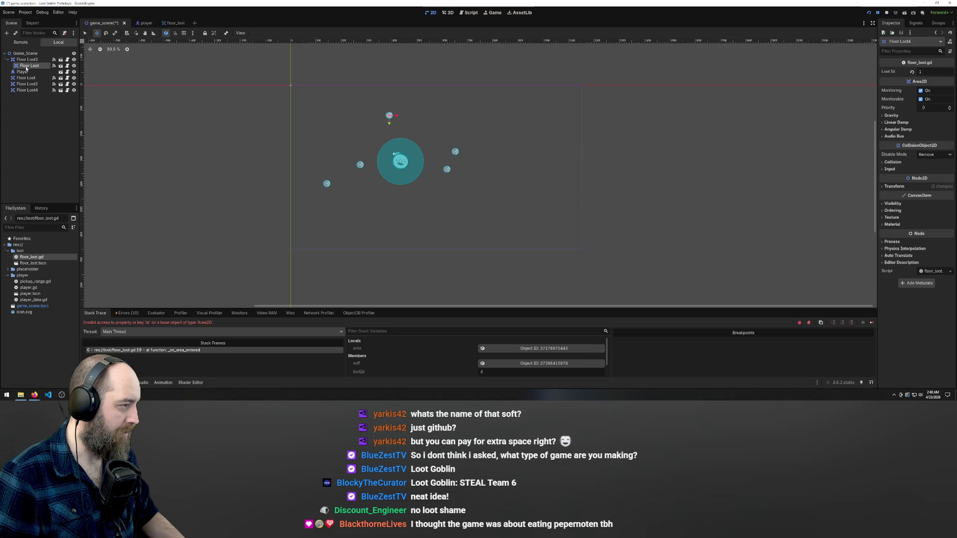
click(26, 56)
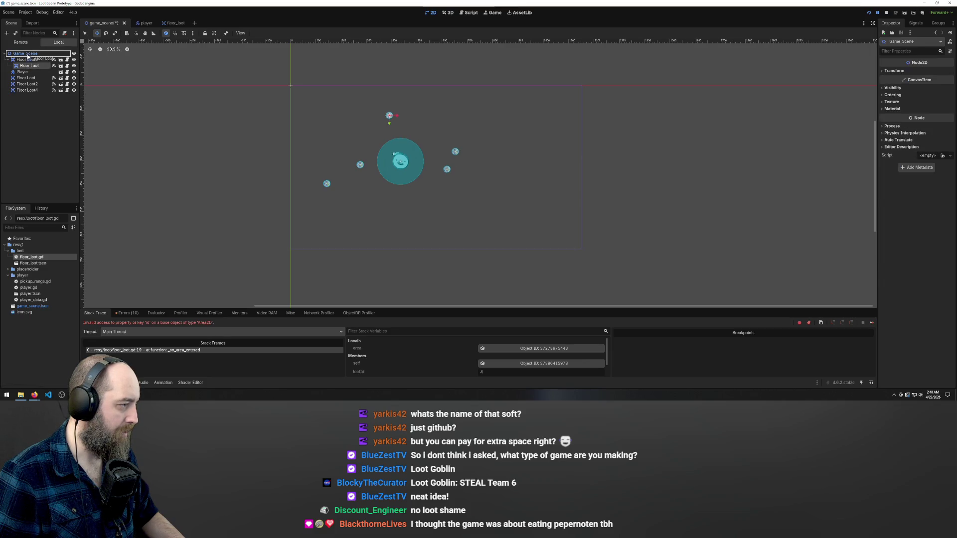
drag(27, 57, 26, 53)
key(ctrl+s)
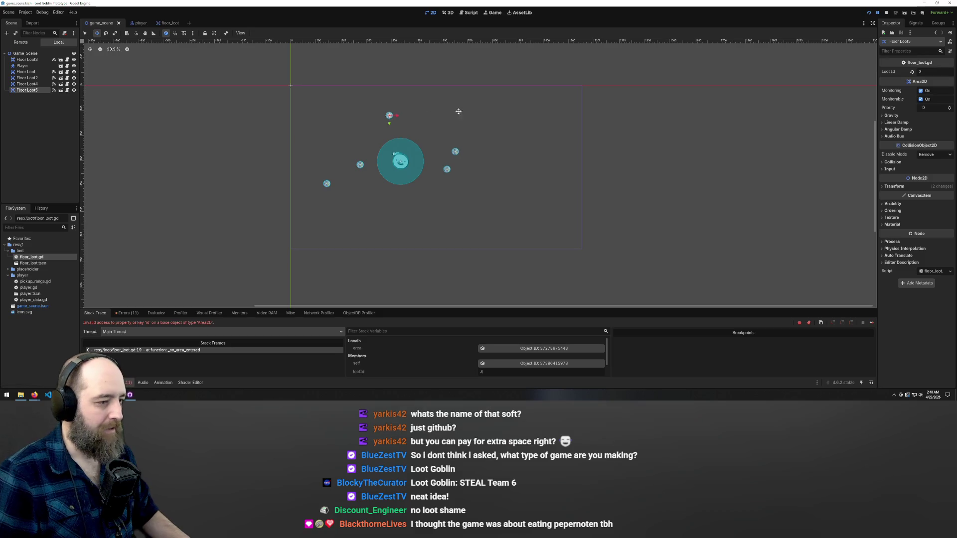
key(F5)
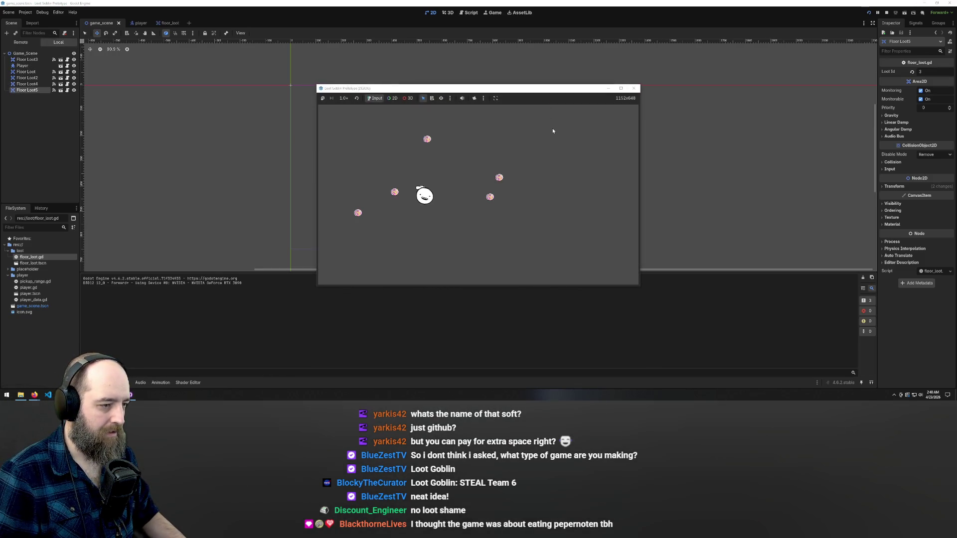
Dismiss the stray typing and autocomplete, then rerun the game
text(as)
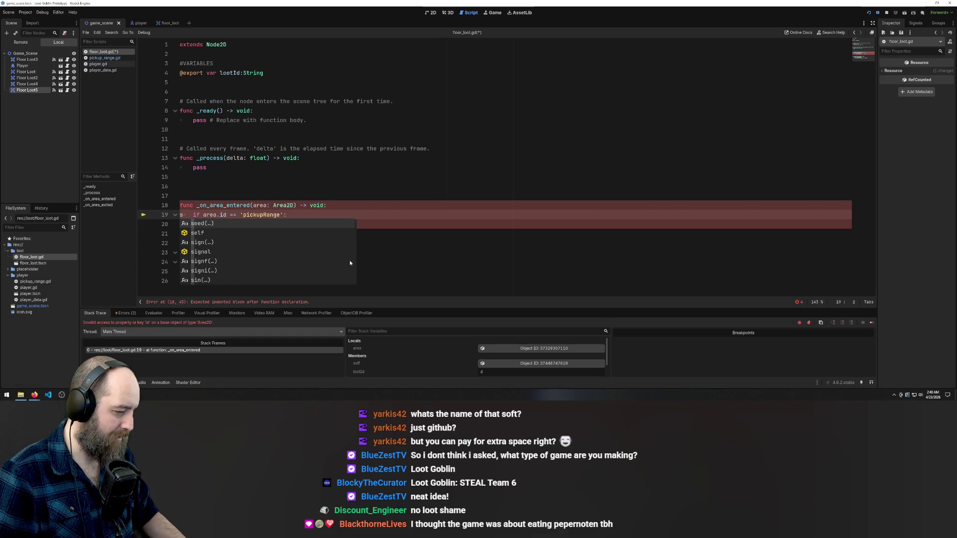
key(Escape)
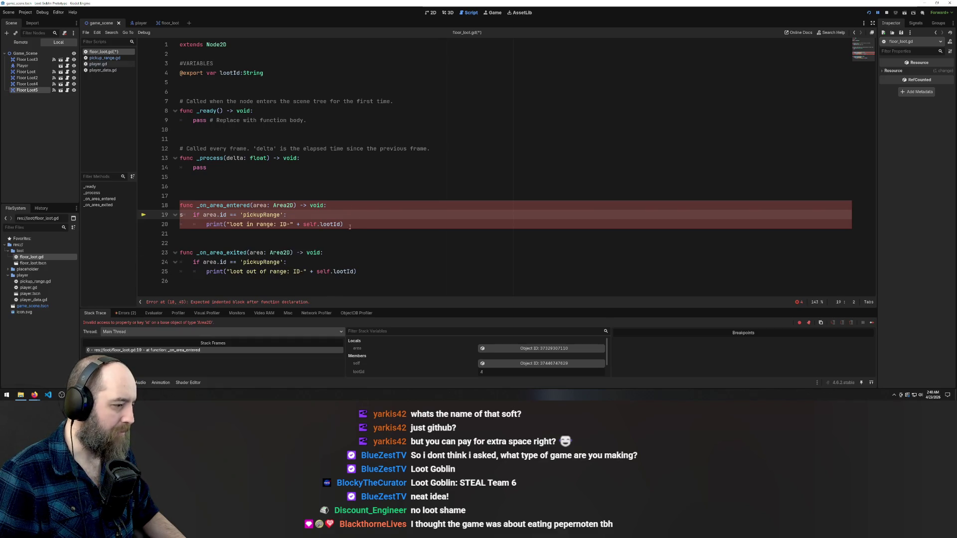
key(F5)
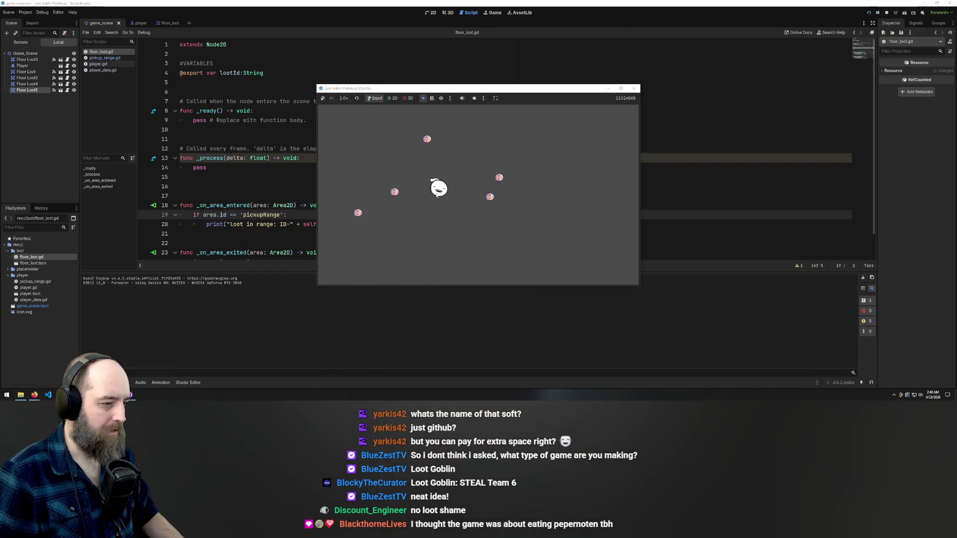
Walk the player around the five loot pickups, logging range messages until the 'id' error halts it
key(Left)
key(Down)
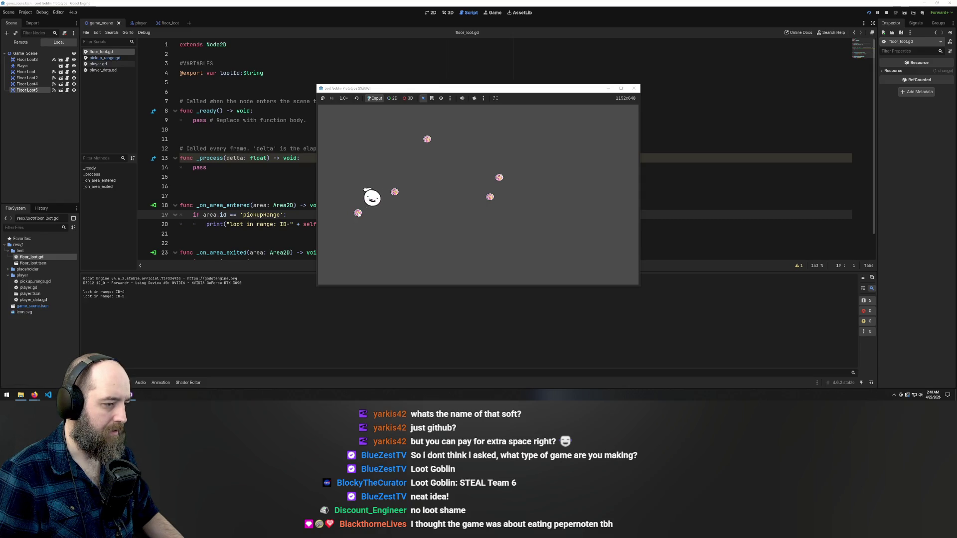
key(Right)
key(Right)
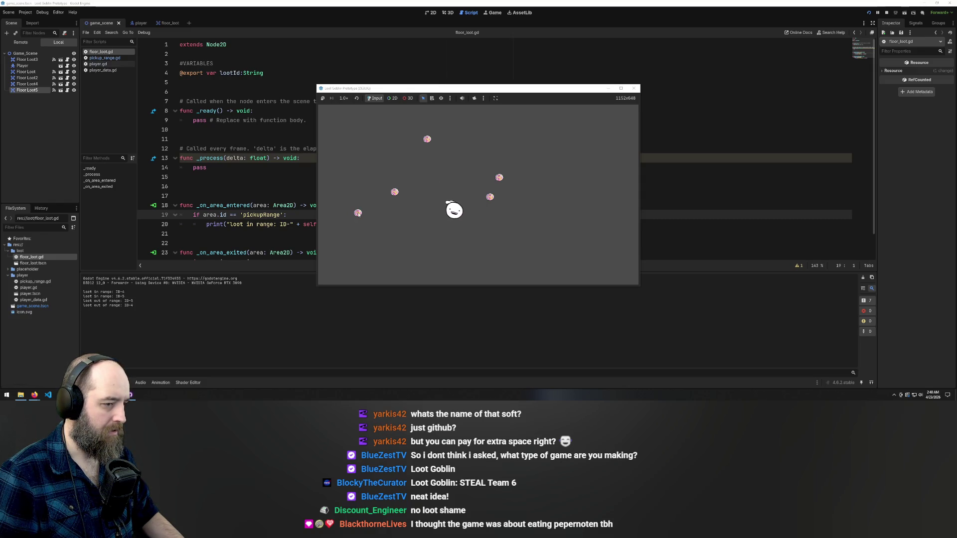
key(Up)
key(Up)
key(Left)
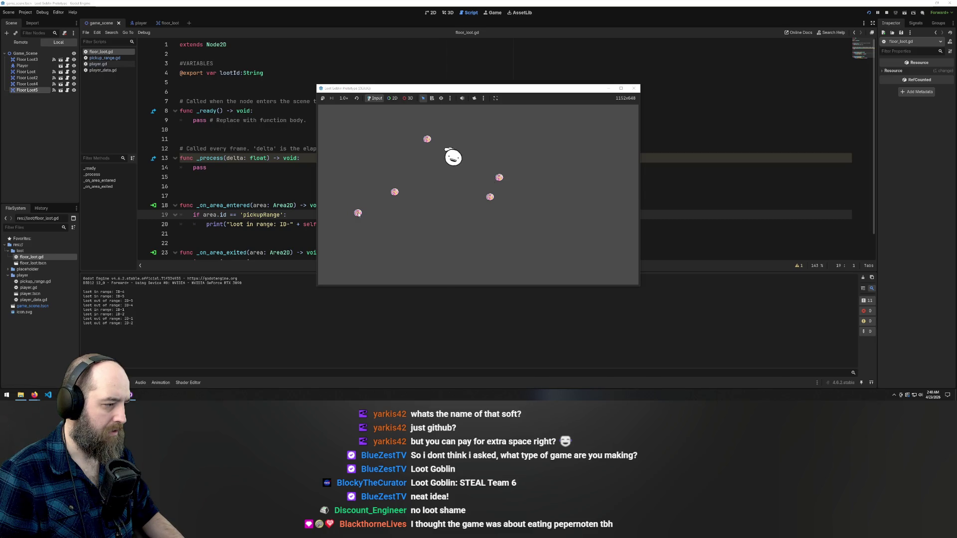
key(Down)
key(Left)
key(Down)
key(Left)
key(Left)
key(Down)
key(Up)
key(Right)
key(Down)
key(Right)
key(Up)
key(Left)
key(Right)
key(Right)
key(Left)
key(Down)
key(Up)
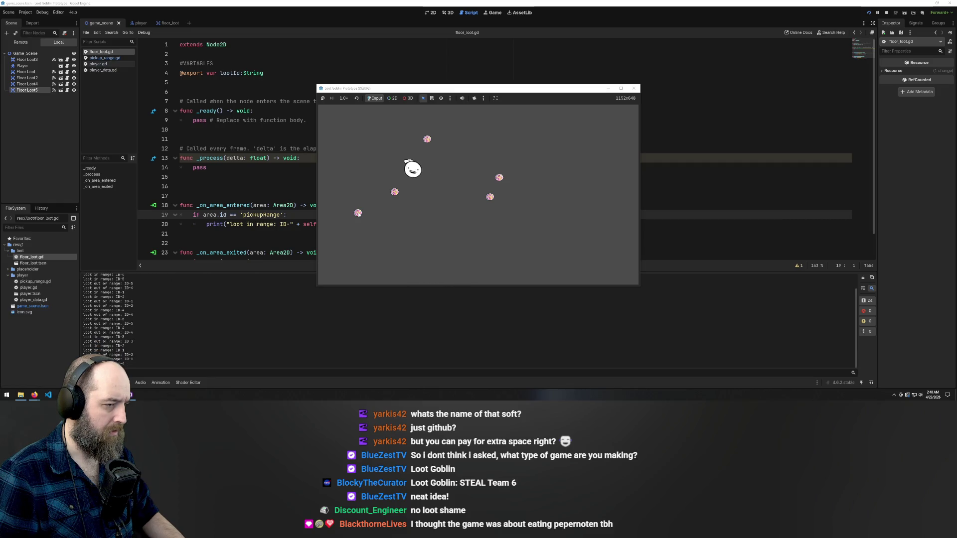
text(p)
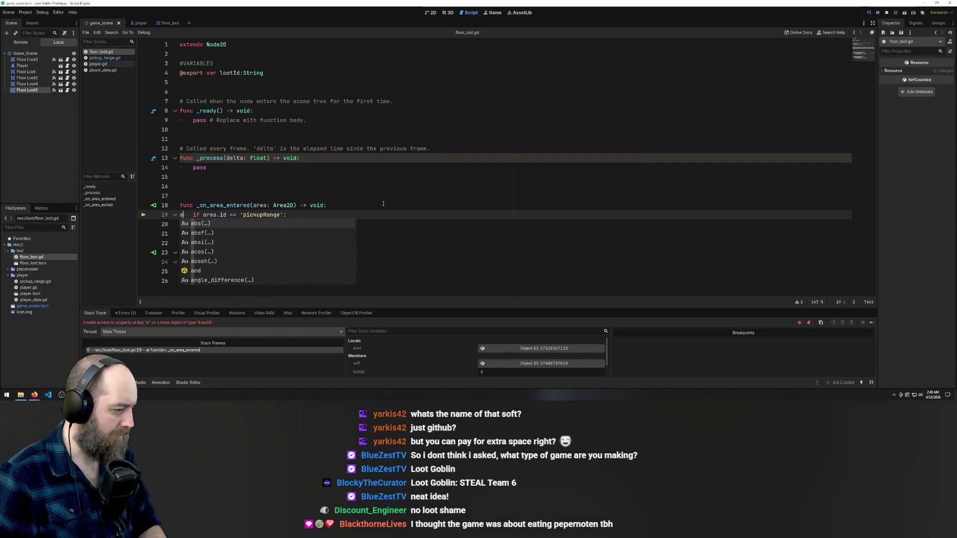
Rename line 13's delta parameter to _delta from the Errors tab warning, then rerun the game
click(356, 205)
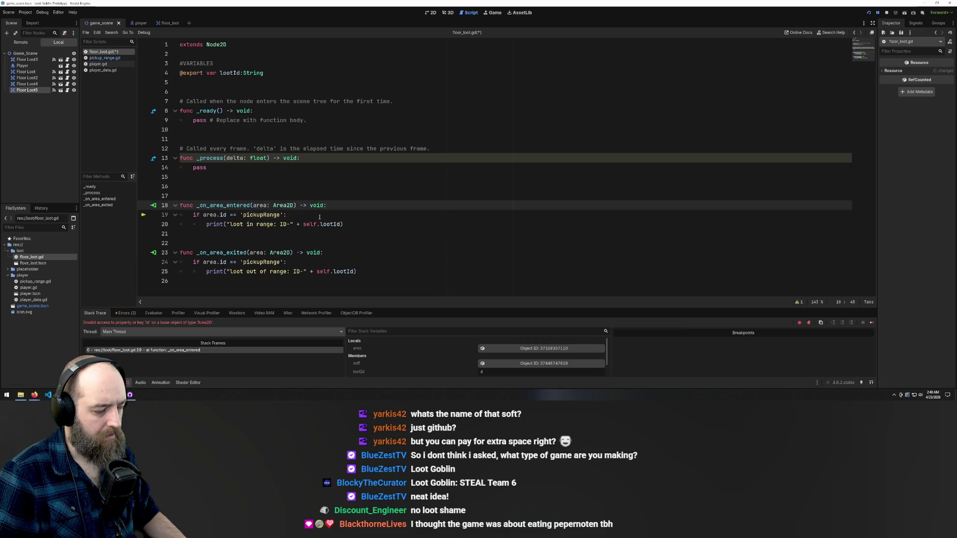
click(282, 215)
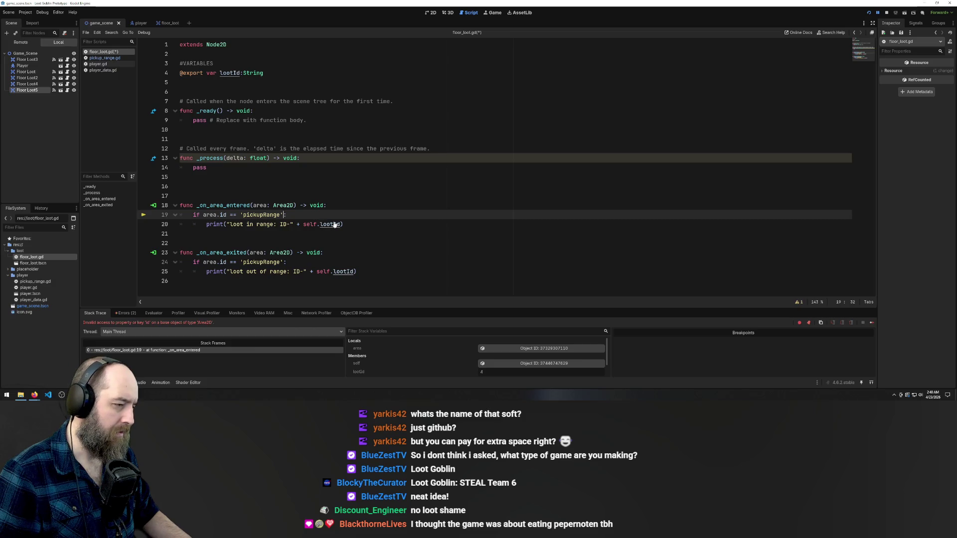
click(191, 315)
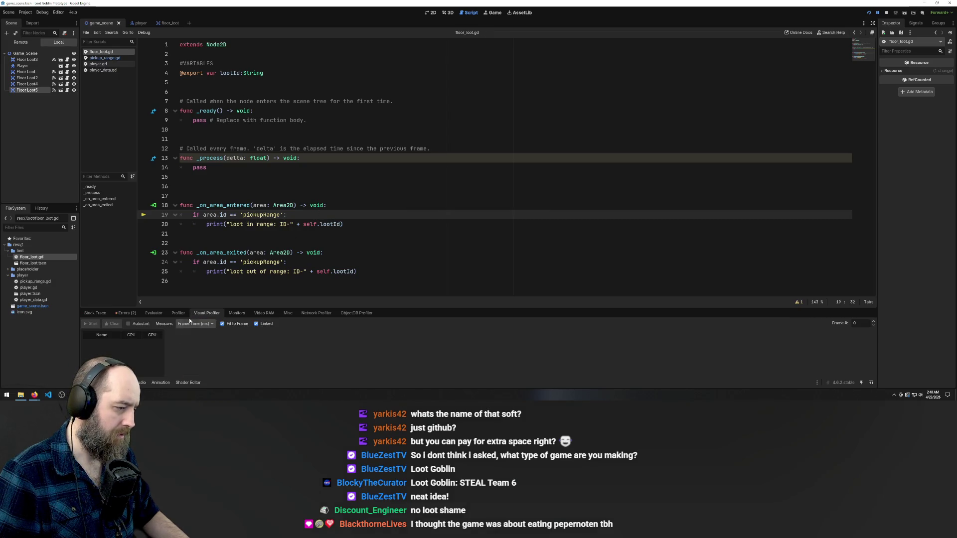
click(127, 313)
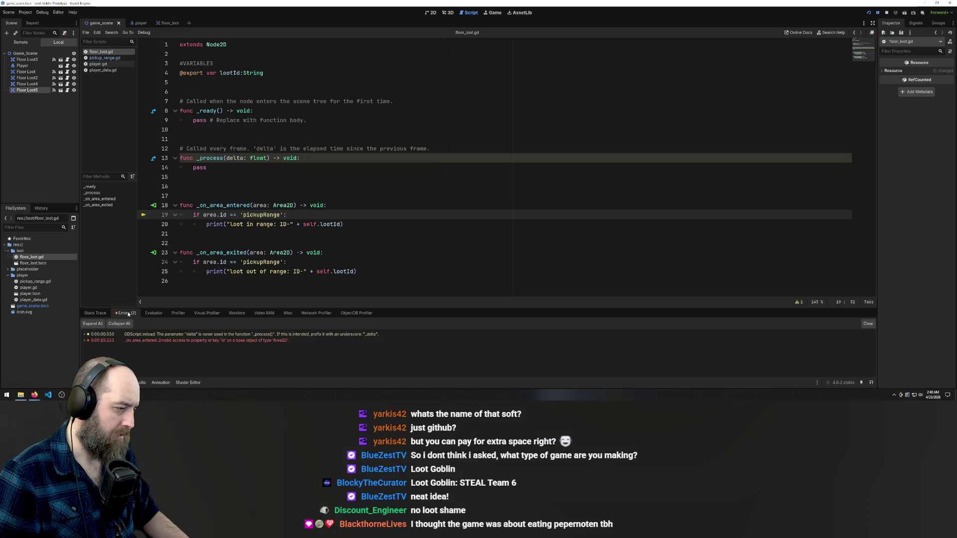
click(141, 338)
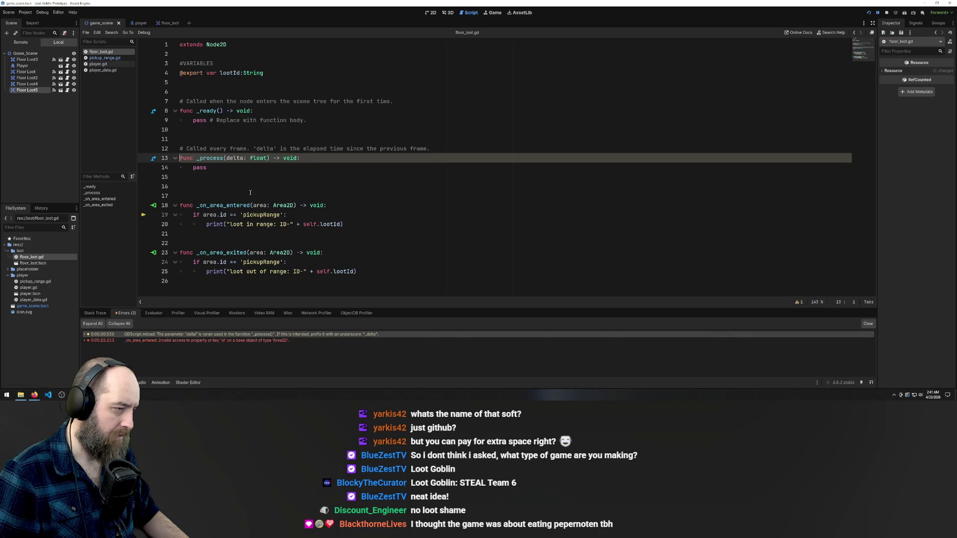
click(226, 158)
text(_)
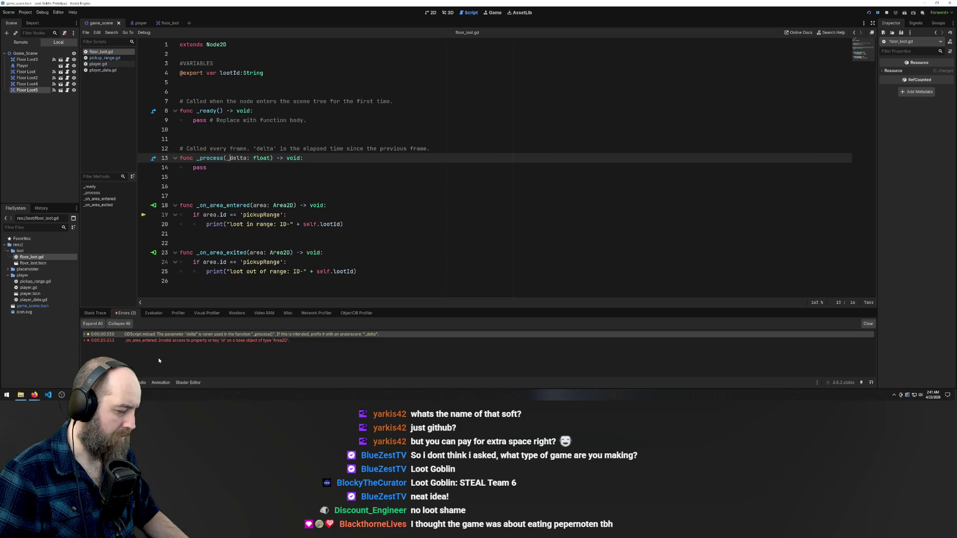
click(144, 340)
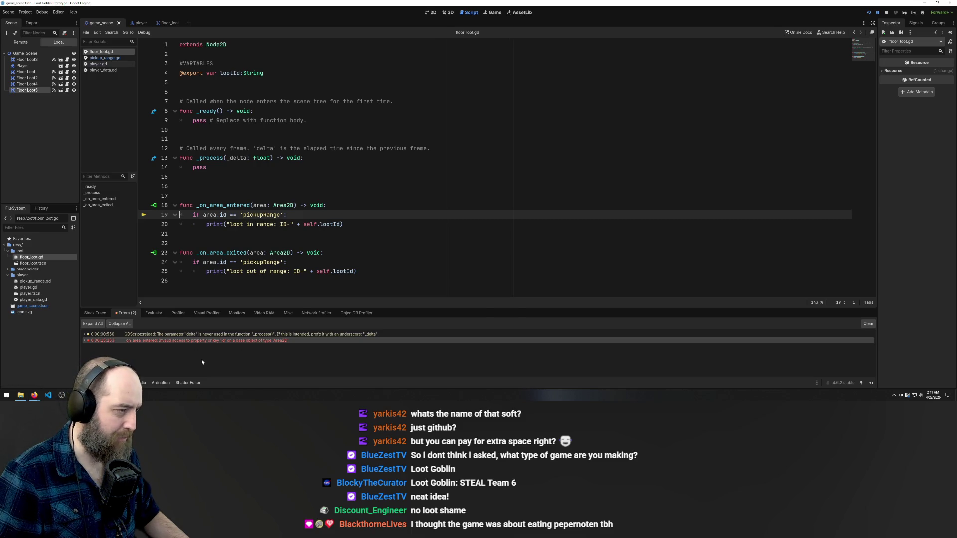
key(F5)
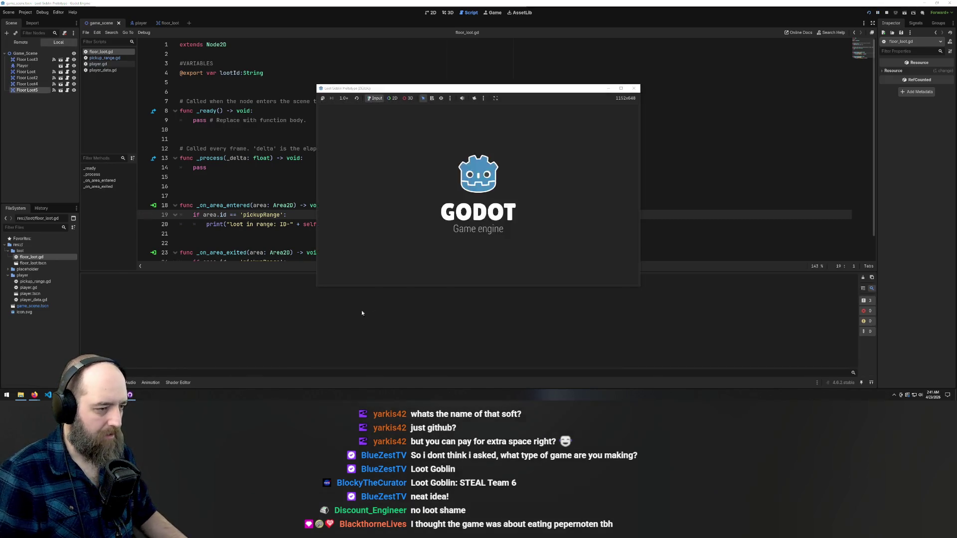
Move the player back and forth around the loot with WASD in the running game
key(w)
key(s)
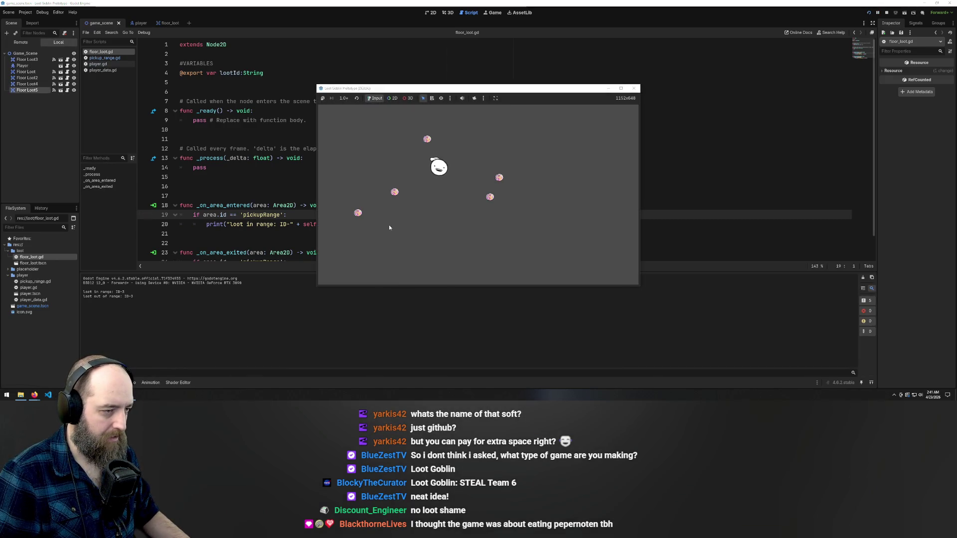
key(d)
key(a)
key(d)
key(a)
key(d)
key(a)
key(a)
key(s)
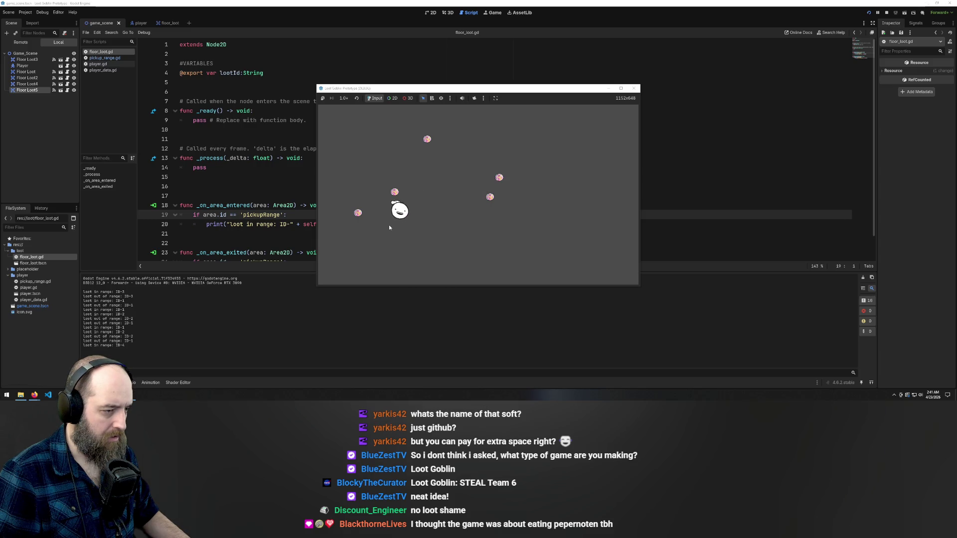
key(w)
key(d)
key(d)
Remove the stray letter from line 19, save the script, and select the invalid 'id' error text
text(sa)
text(s)
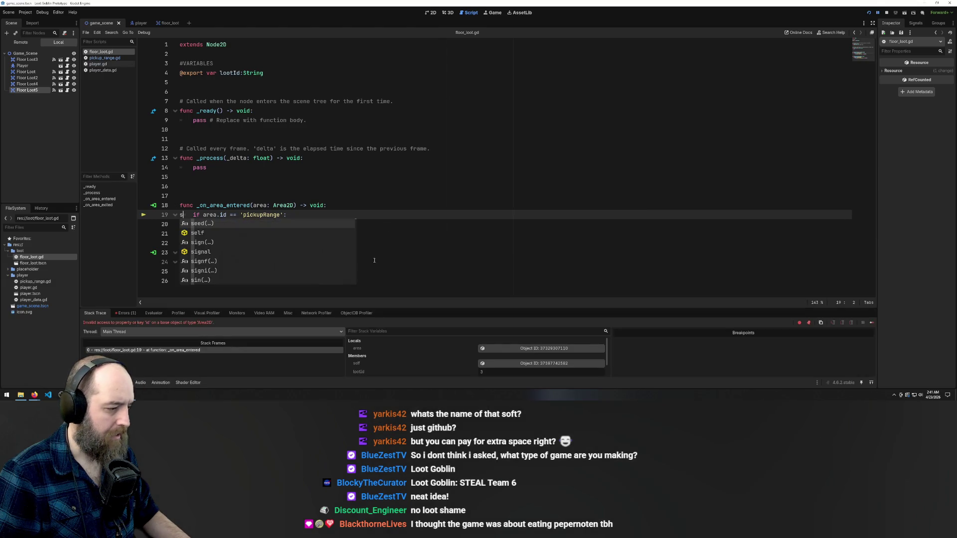
key(BackSpace)
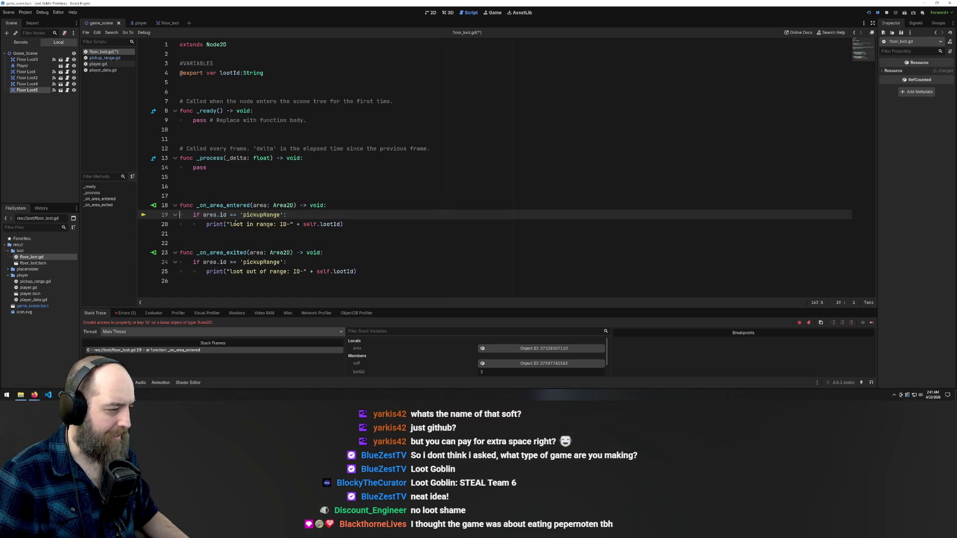
click(255, 223)
key(ctrl+s)
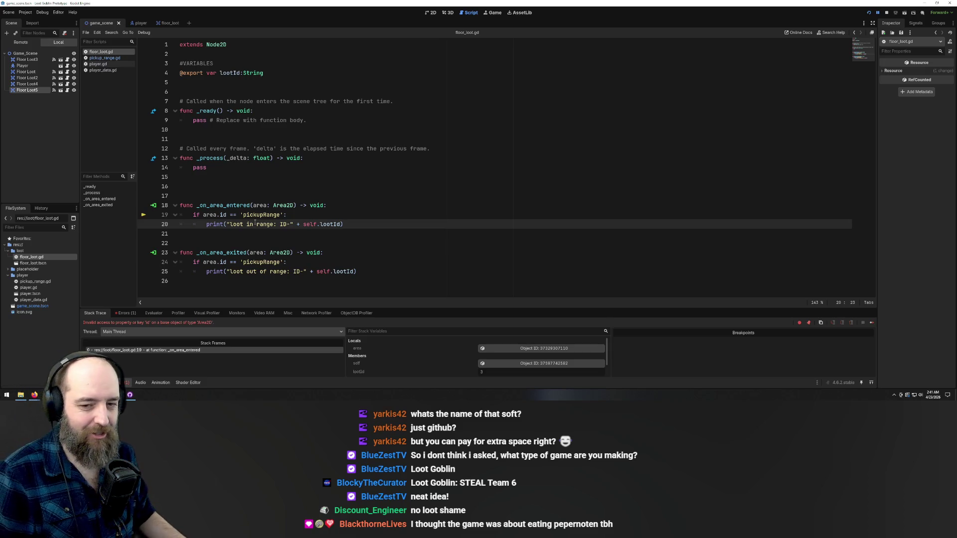
mouse_move(206, 267)
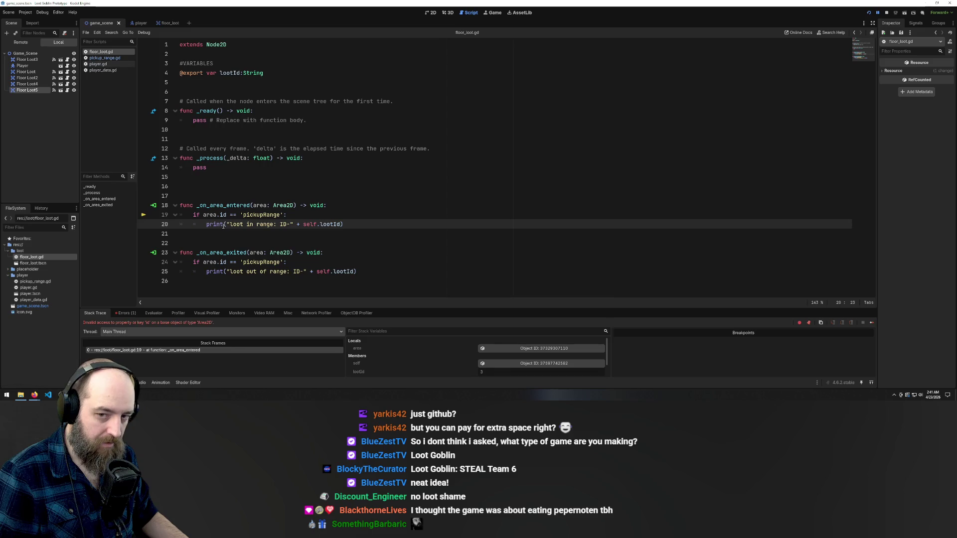
mouse_move(223, 226)
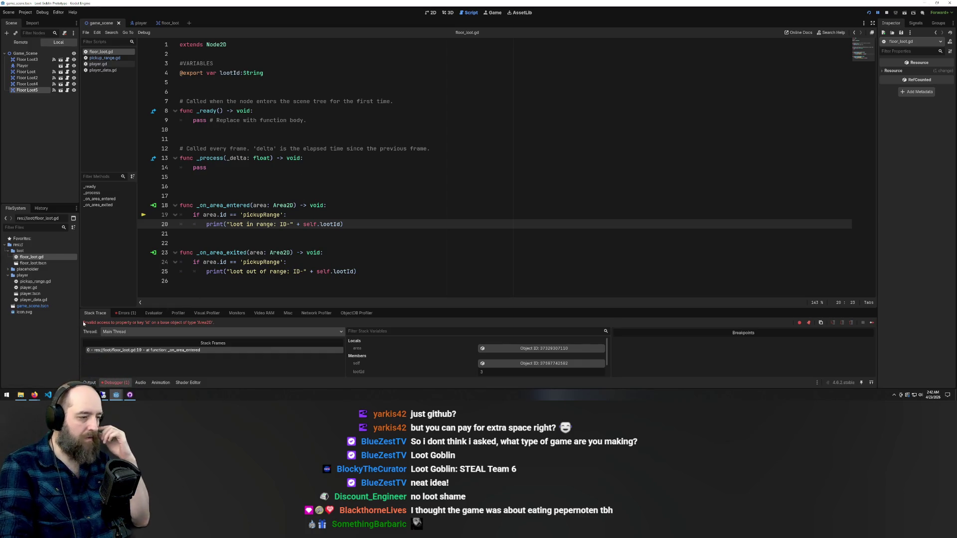
drag(87, 321, 212, 322)
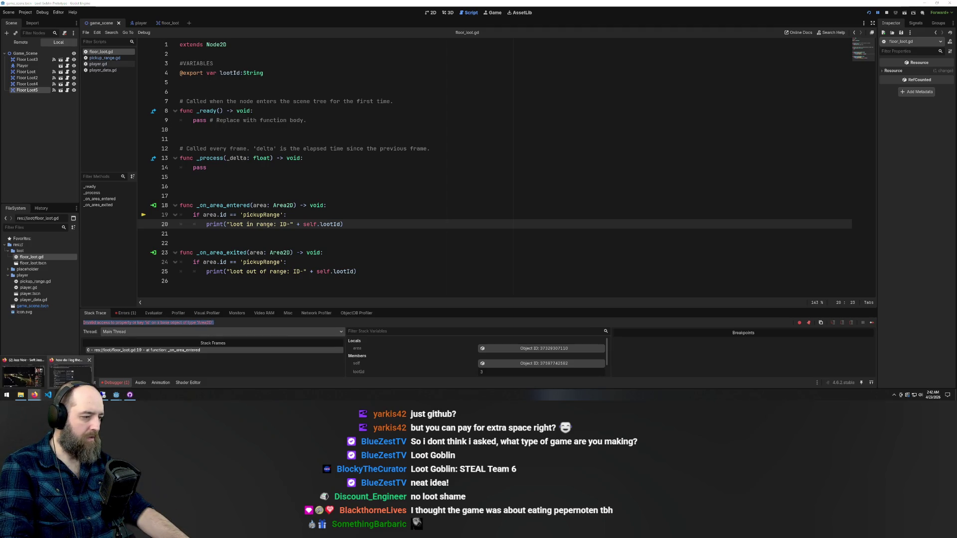
Google the pasted invalid 'id' access error and read the expanded AI Overview
click(35, 395)
click(307, 52)
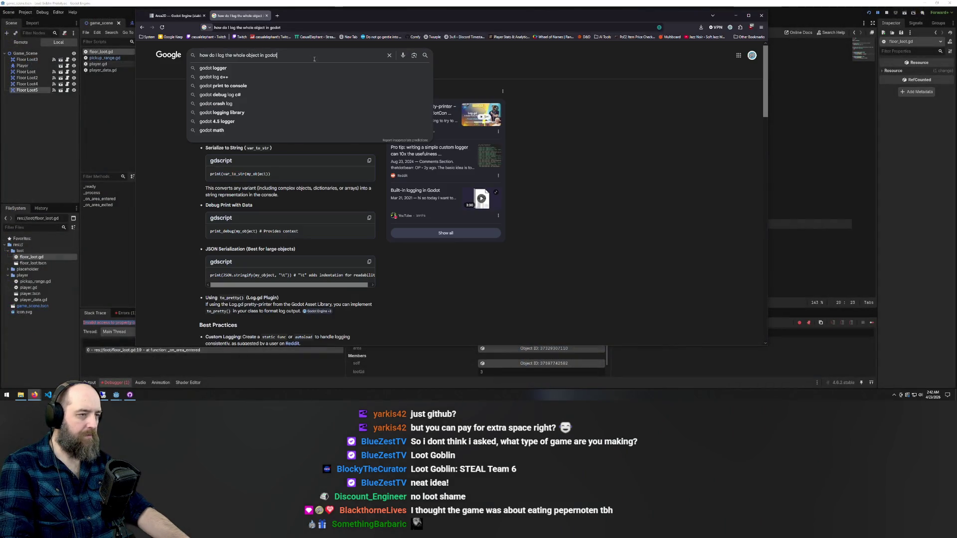
key(ctrl+a)
text(Invalid access to property or key 'id' on a base object of type 'Area2D'.)
key(Return)
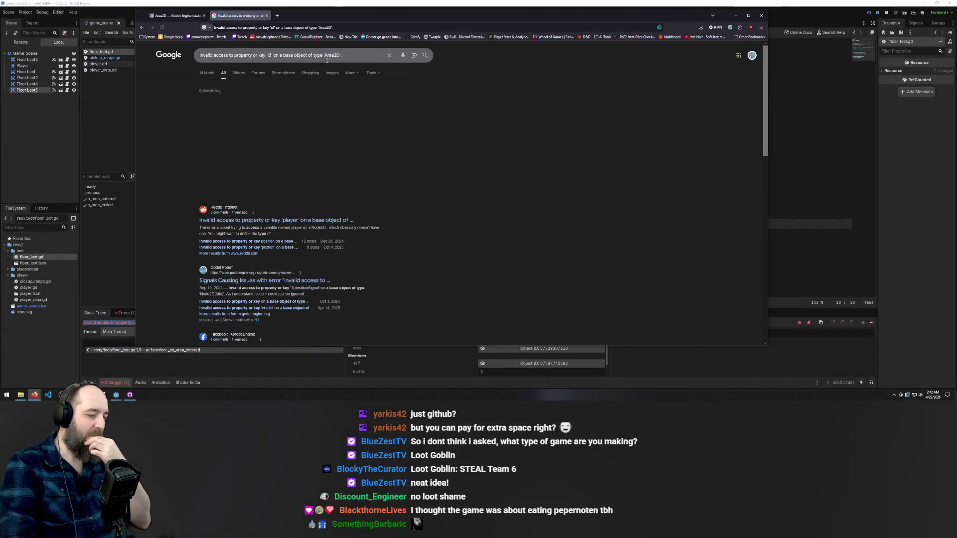
click(272, 181)
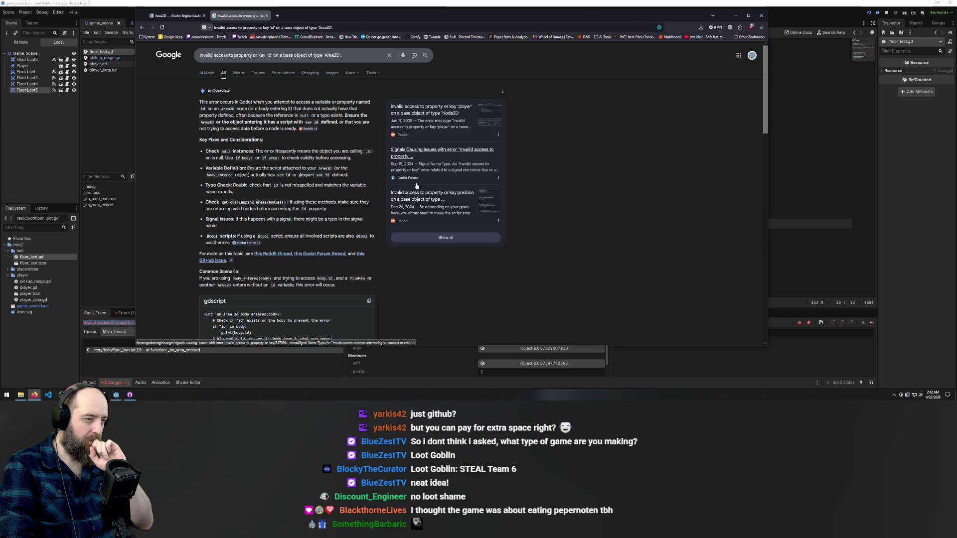
scroll(306, 191, down, 3)
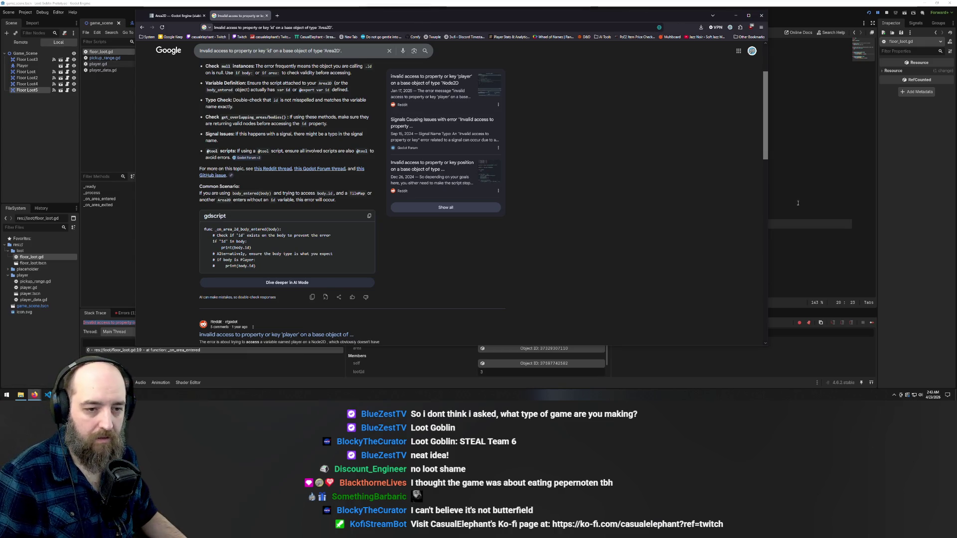
click(809, 156)
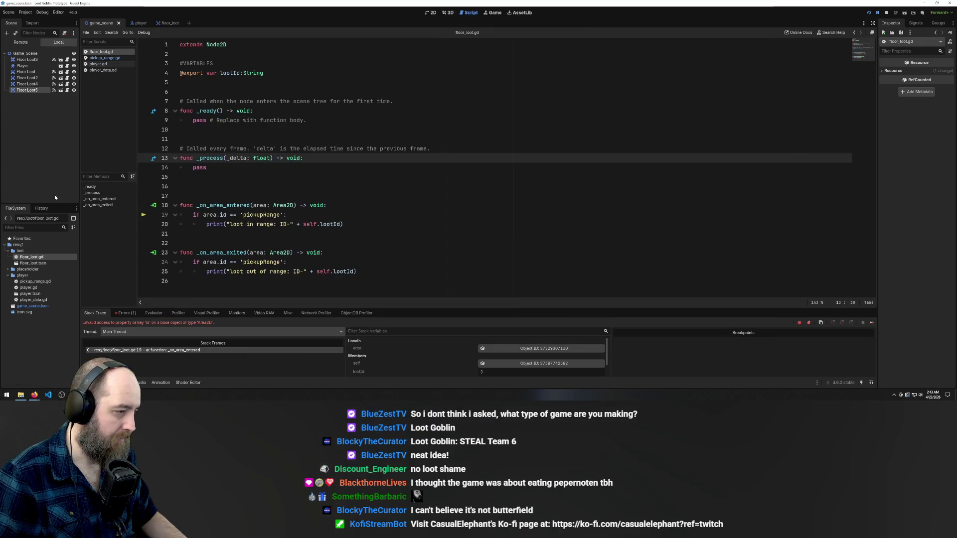
Try replacing line 19's id == 'pickupRange' comparison with an 'is Player' check
drag(317, 217, 219, 216)
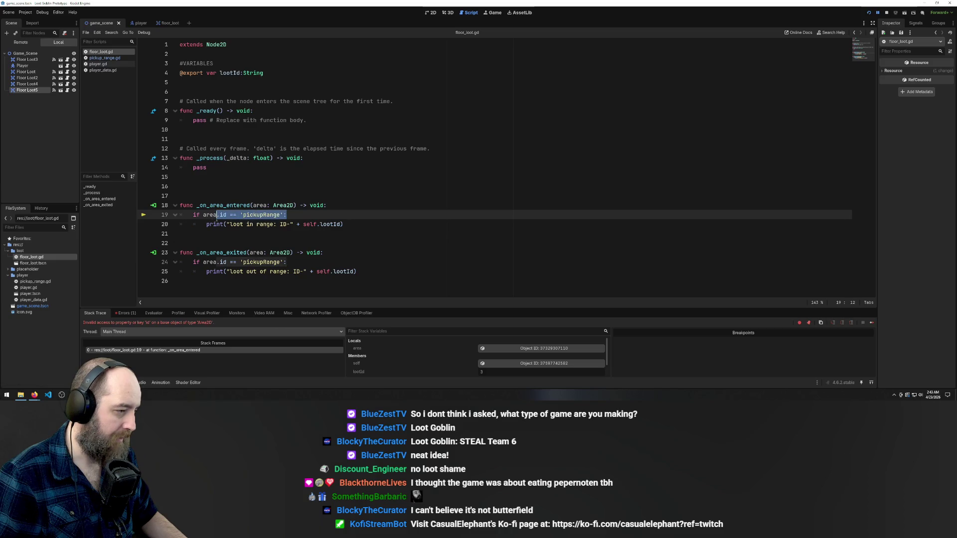
key(BackSpace)
text(is )
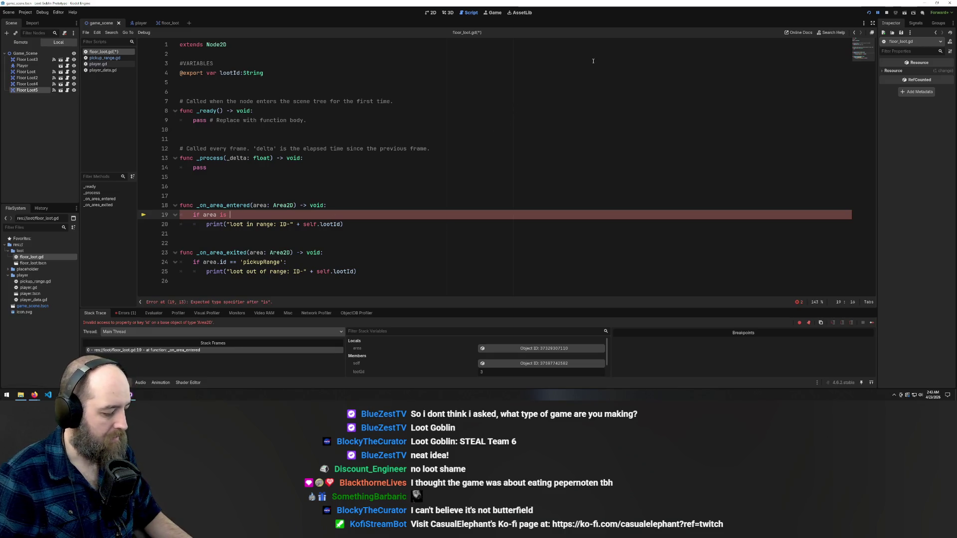
text($)
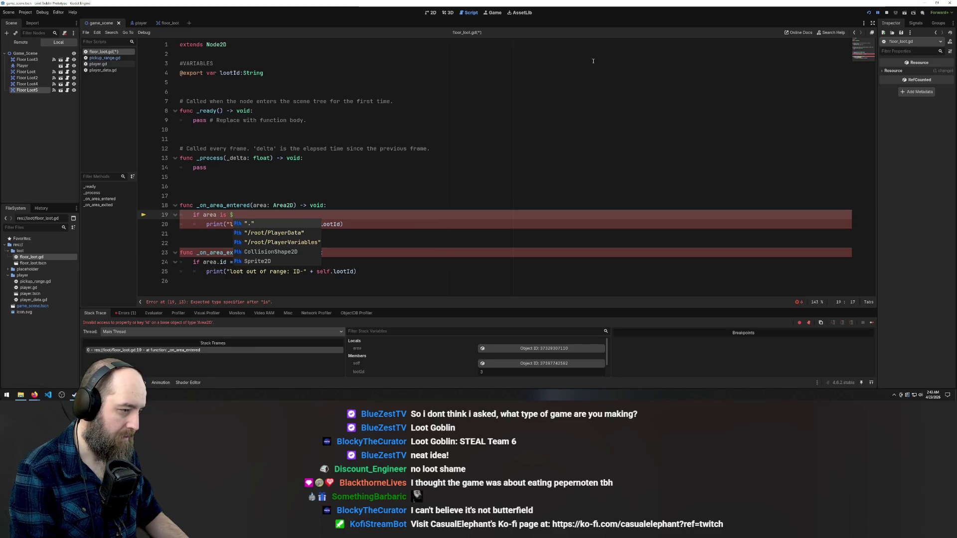
key(BackSpace)
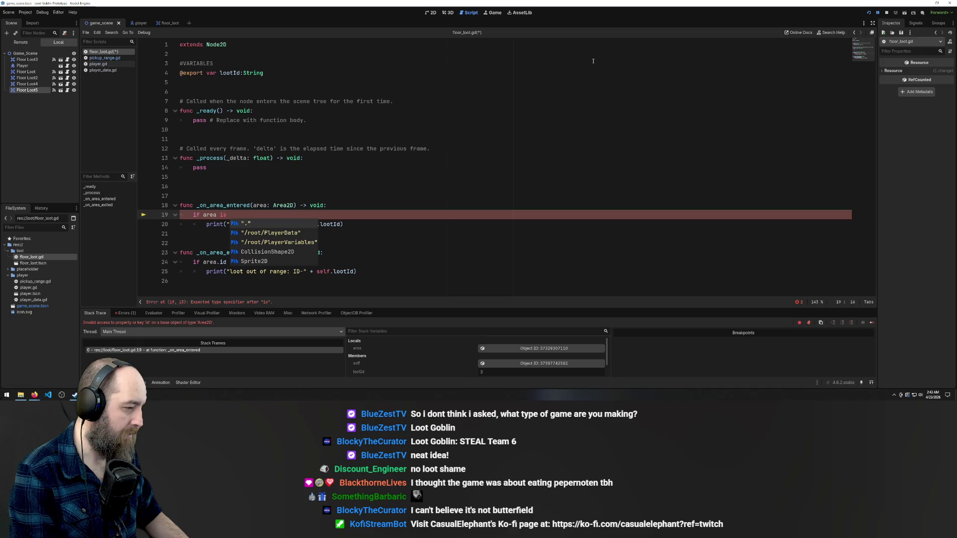
text(P)
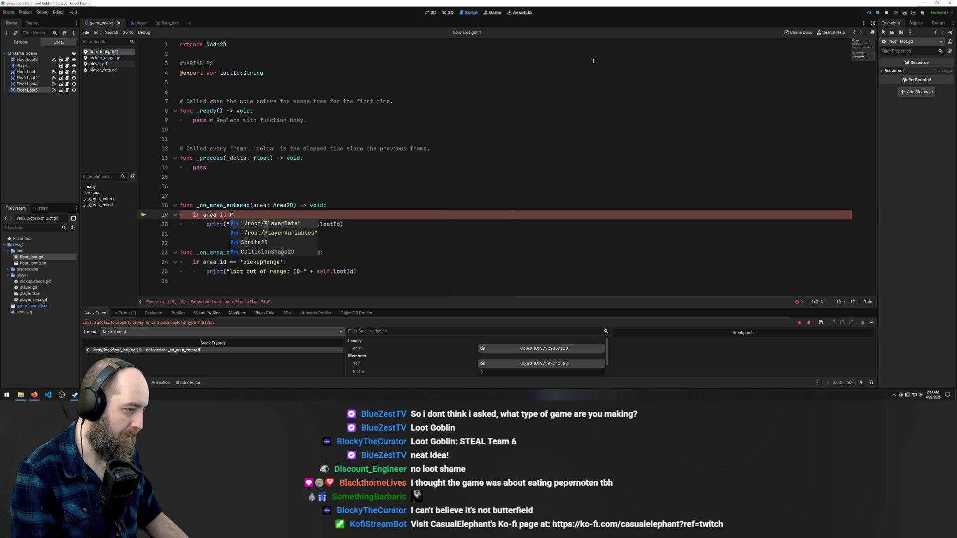
text(layer)
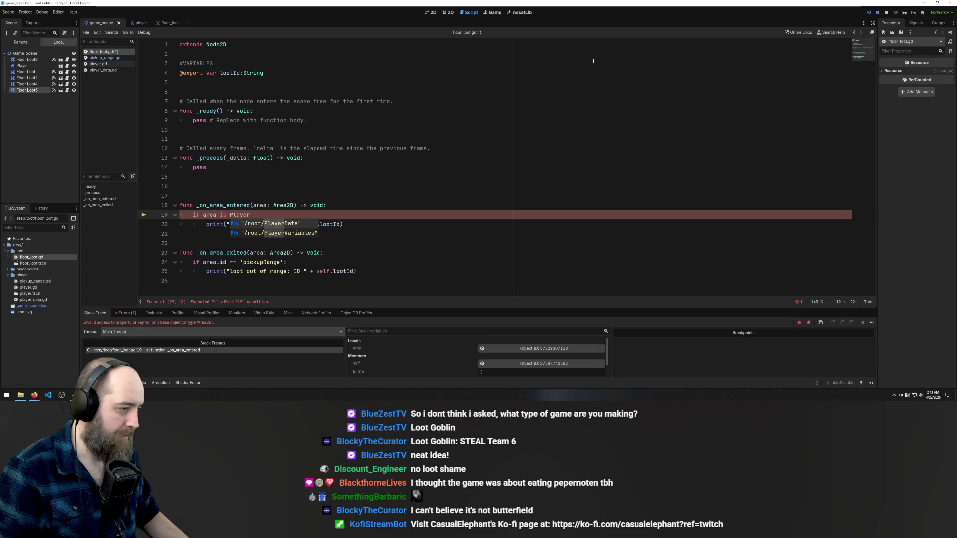
click(470, 117)
click(408, 150)
double_click(394, 149)
Undo line 19 back to the area.id == 'pickupRange' check, drop the stray 's', and save
key(ctrl+z)
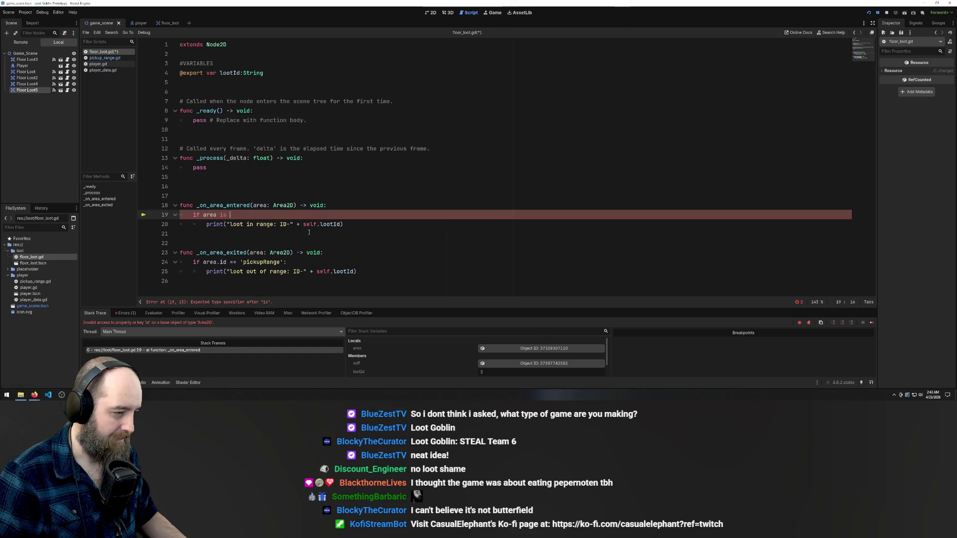
text(S)
key(ctrl+z)
key(Home)
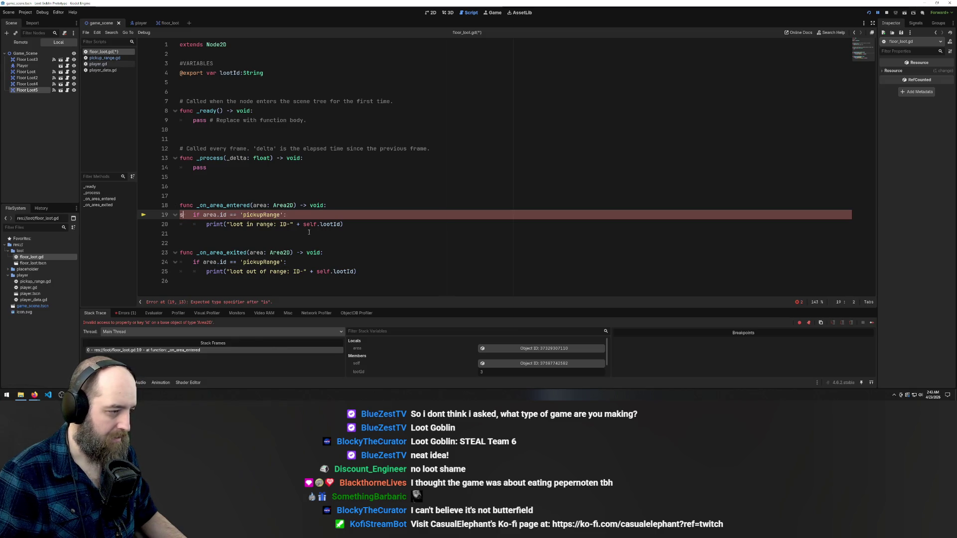
text(s)
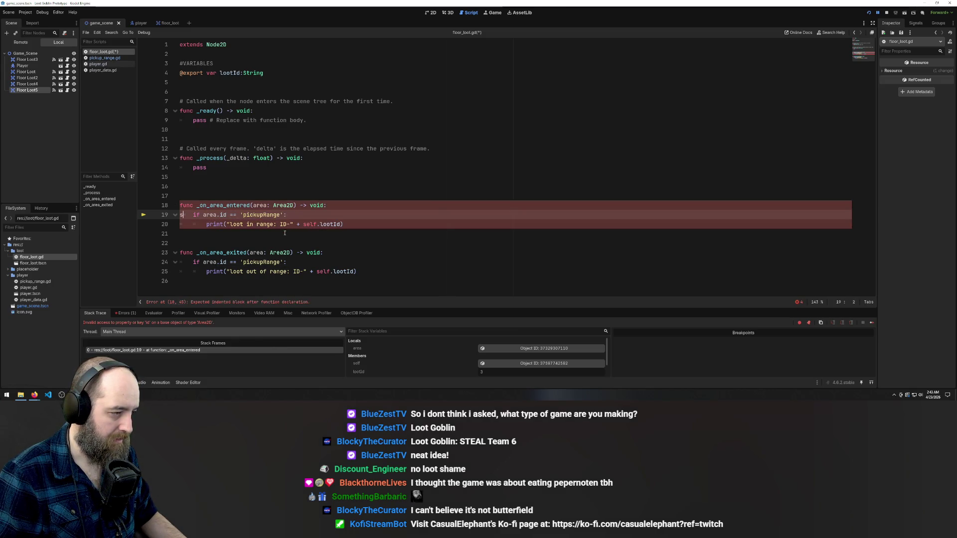
key(ctrl+z)
key(ctrl+z)
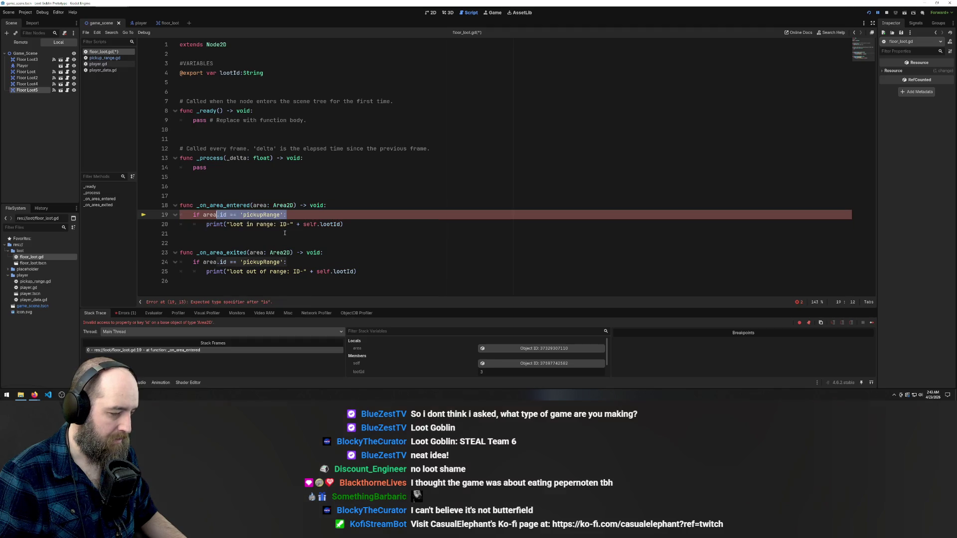
click(359, 262)
key(ctrl+s)
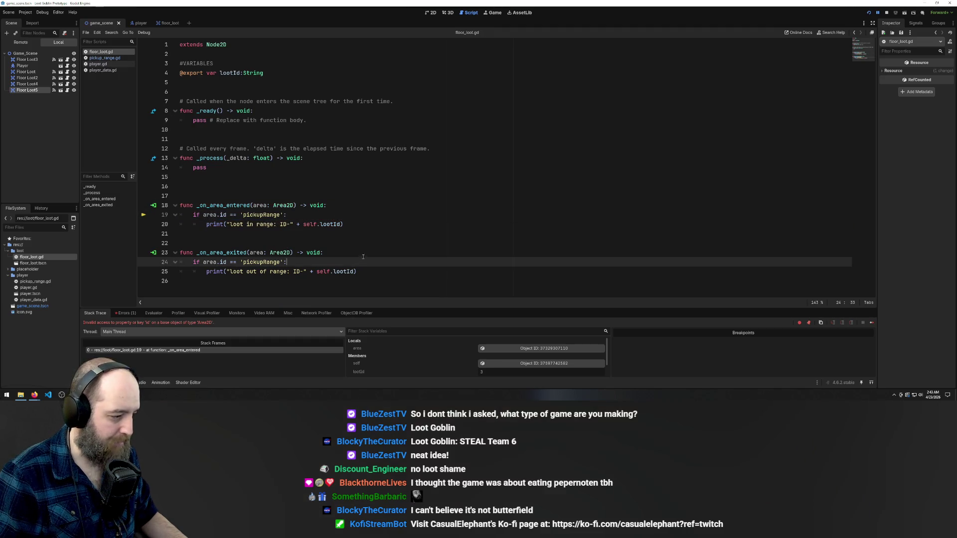
click(224, 196)
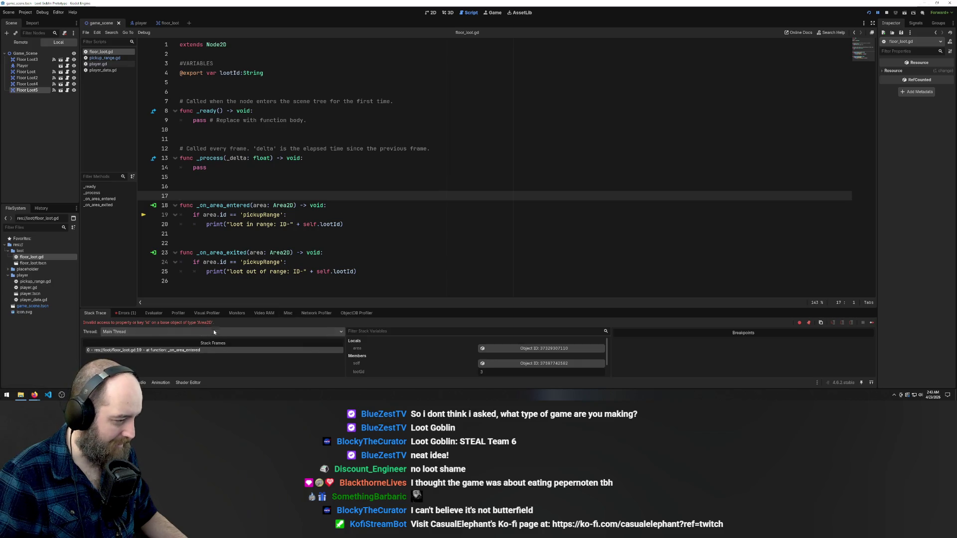
key(alt+Tab)
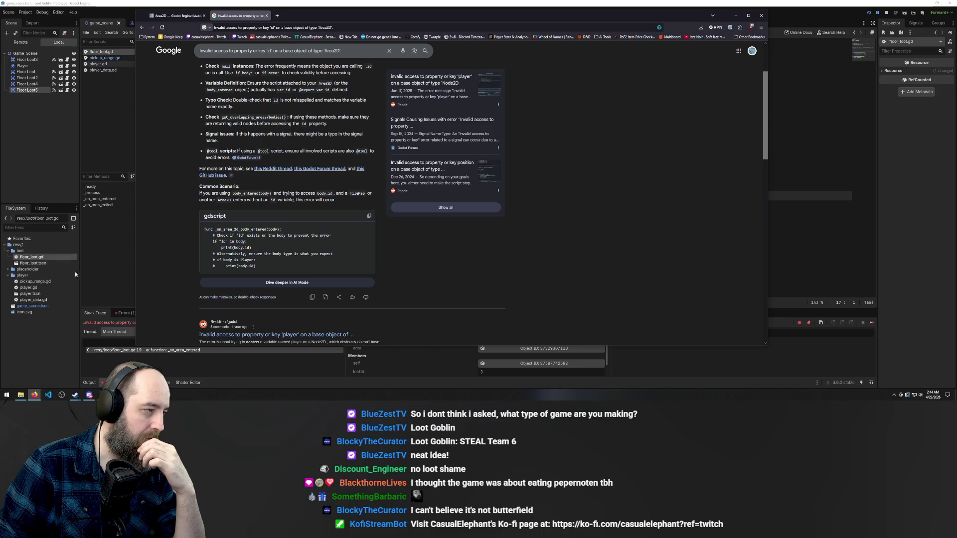
Append an unfinished '&&' to line 19's condition in floor_loot.gd
click(842, 130)
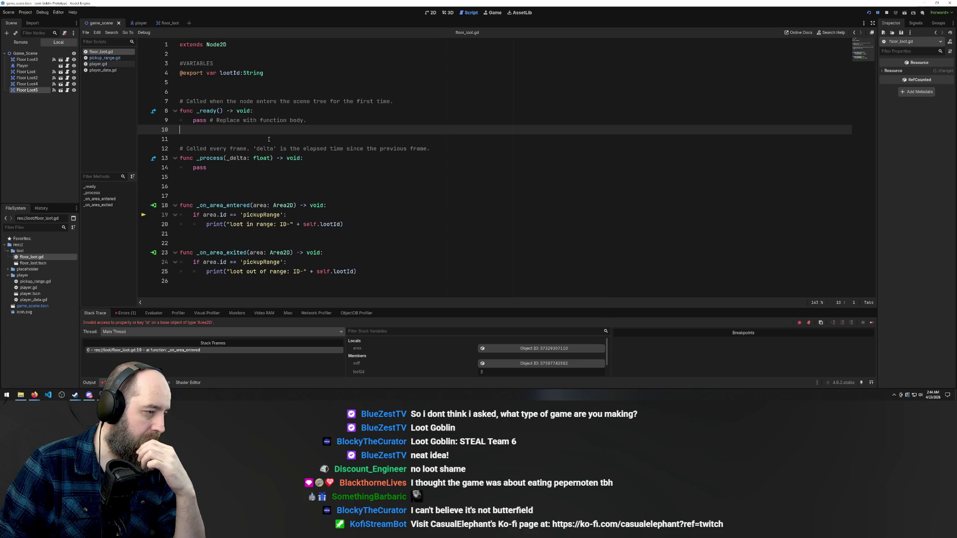
click(290, 214)
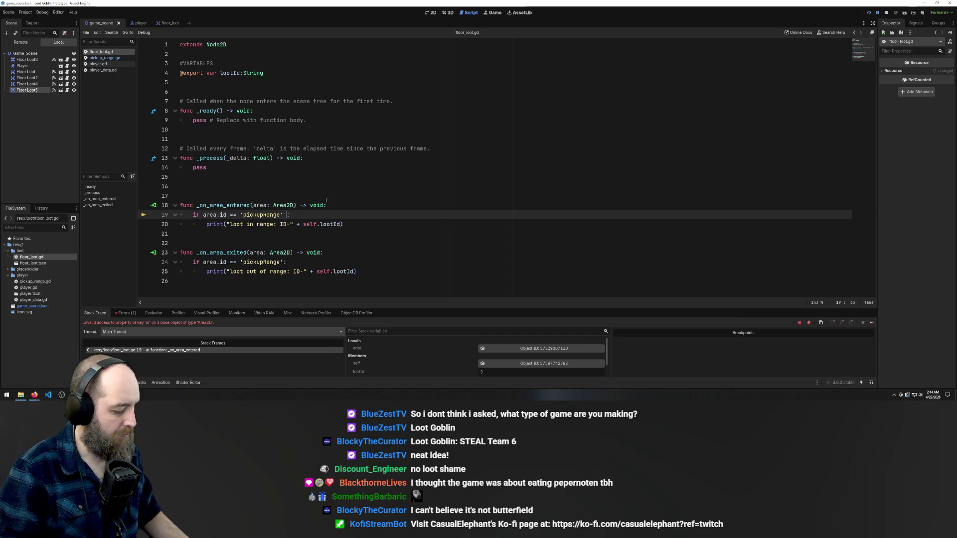
text(&&)
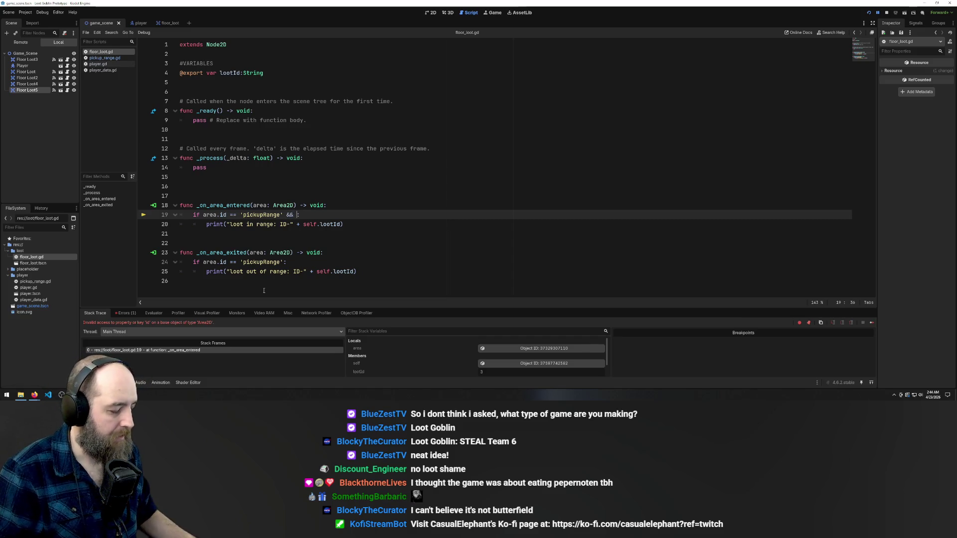
mouse_move(35, 394)
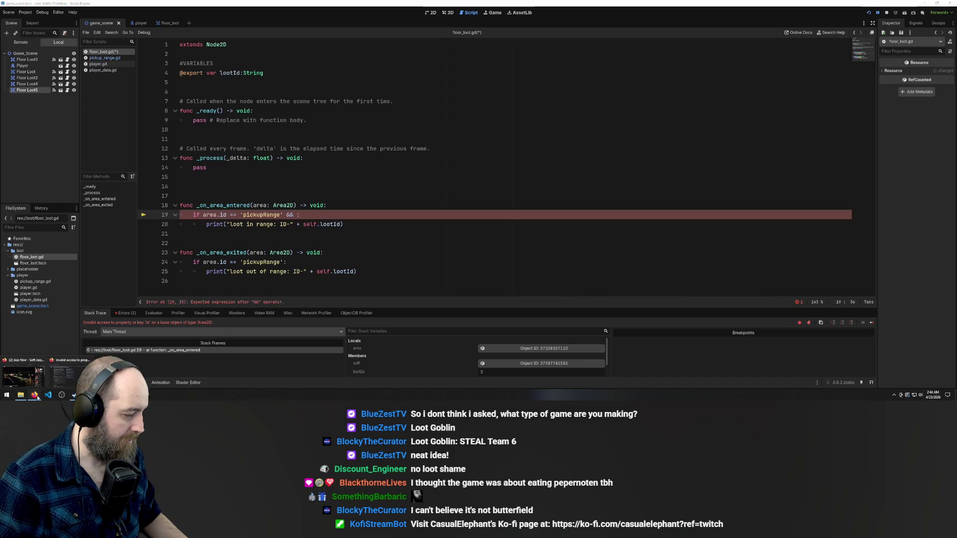
click(72, 378)
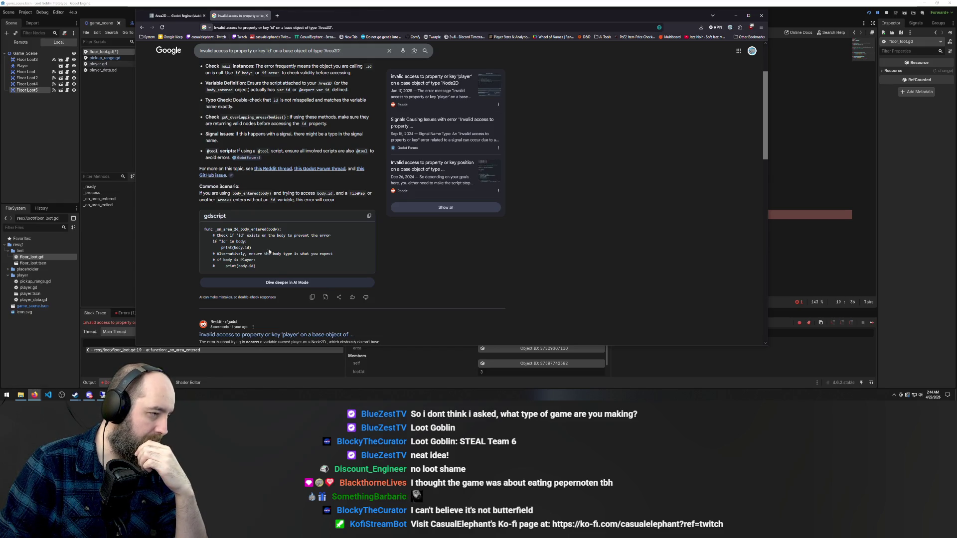
Minimize the Godot editor so the Google results sit over the desktop
scroll(264, 251, down, 3)
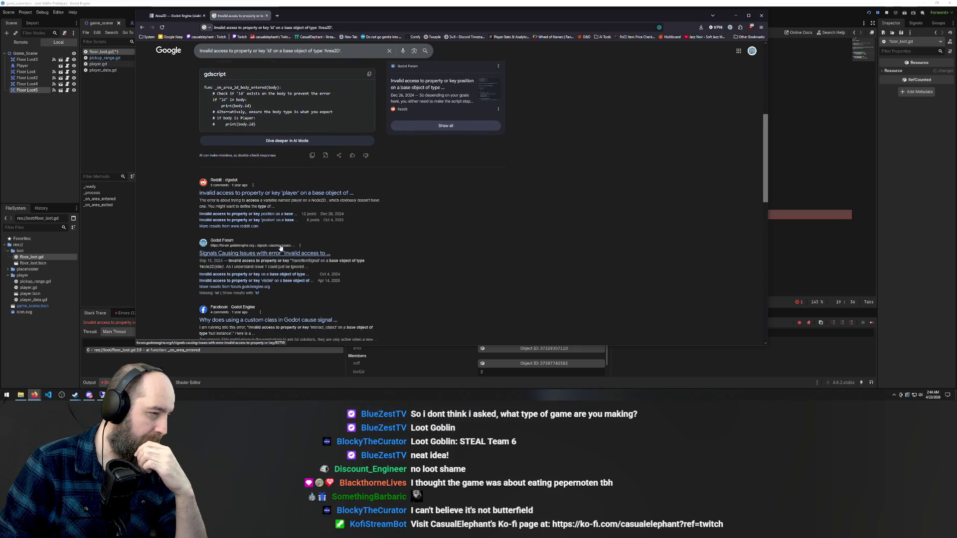
scroll(281, 248, up, 1)
scroll(280, 247, up, 1)
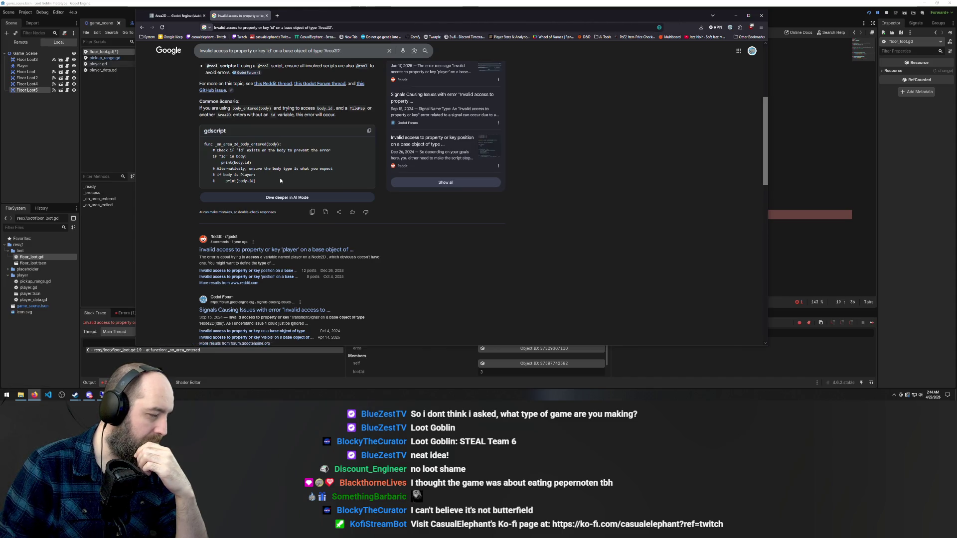
scroll(294, 180, up, 2)
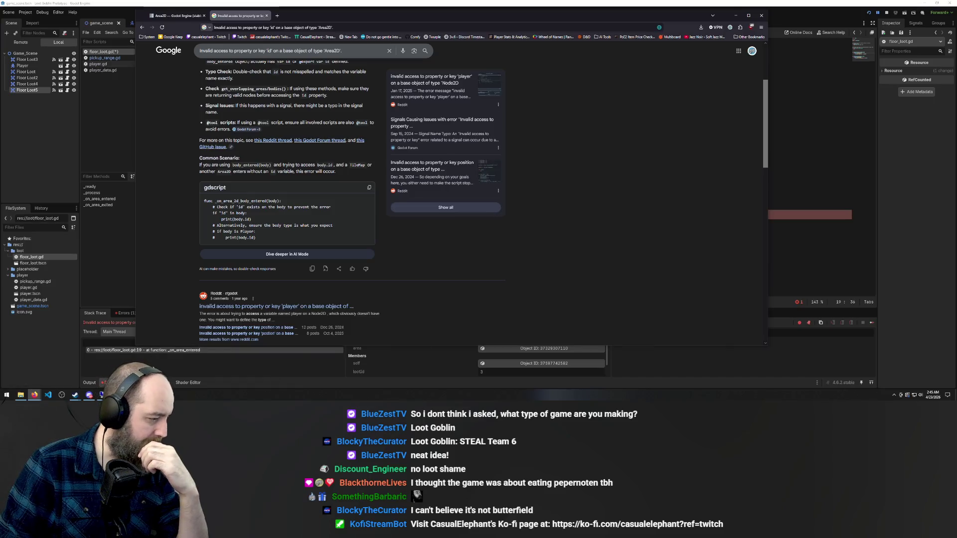
click(153, 367)
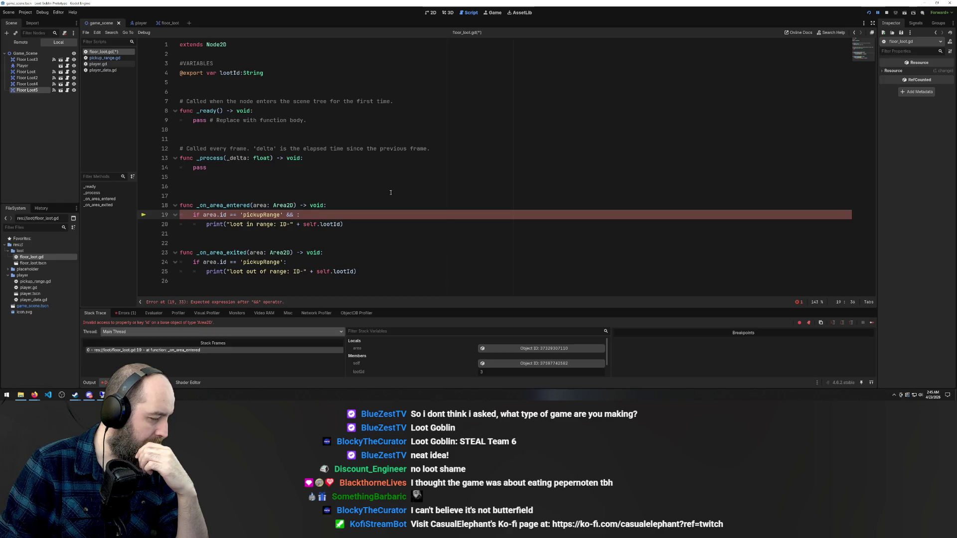
click(917, 4)
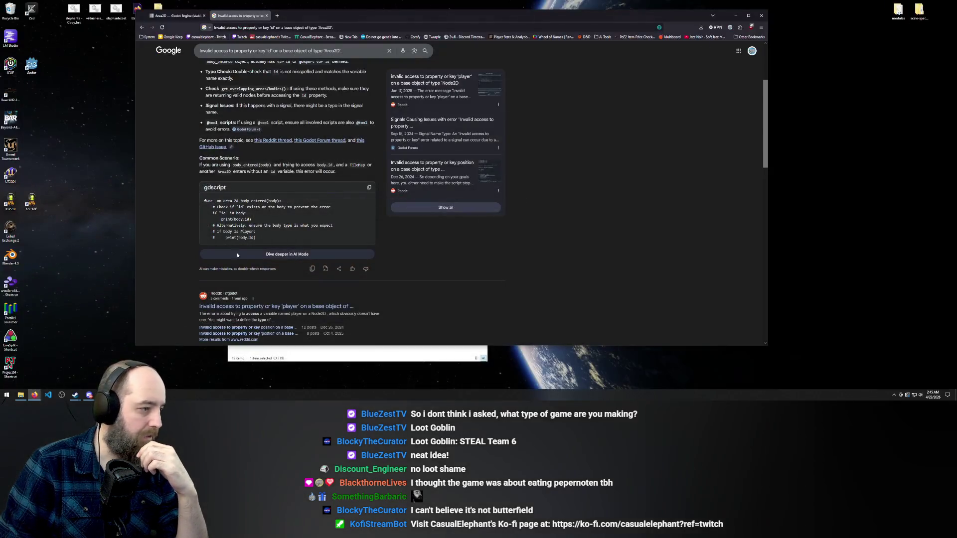
Rerun the Google search for the invalid 'id' access error
scroll(306, 191, up, 2)
scroll(309, 179, down, 4)
scroll(313, 169, up, 3)
scroll(304, 200, up, 3)
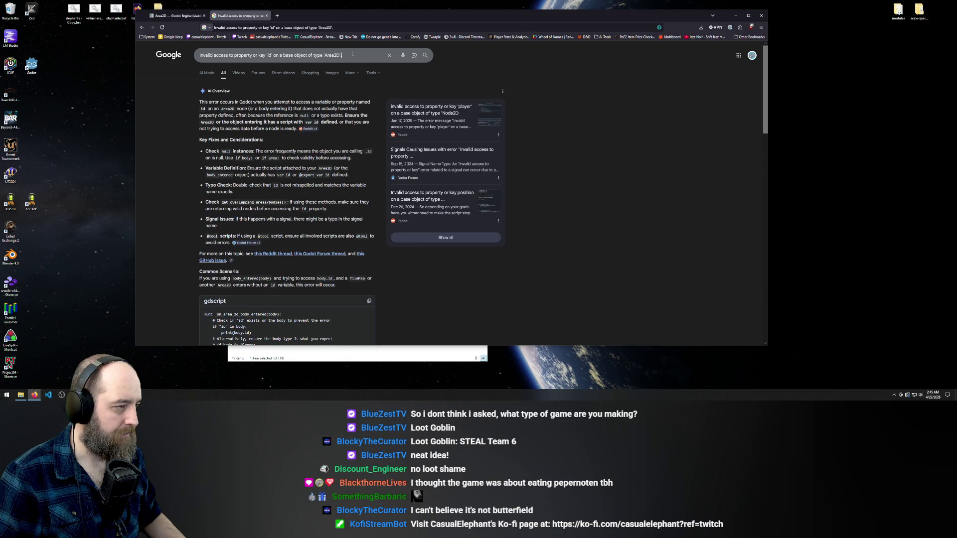
click(352, 54)
scroll(249, 224, down, 3)
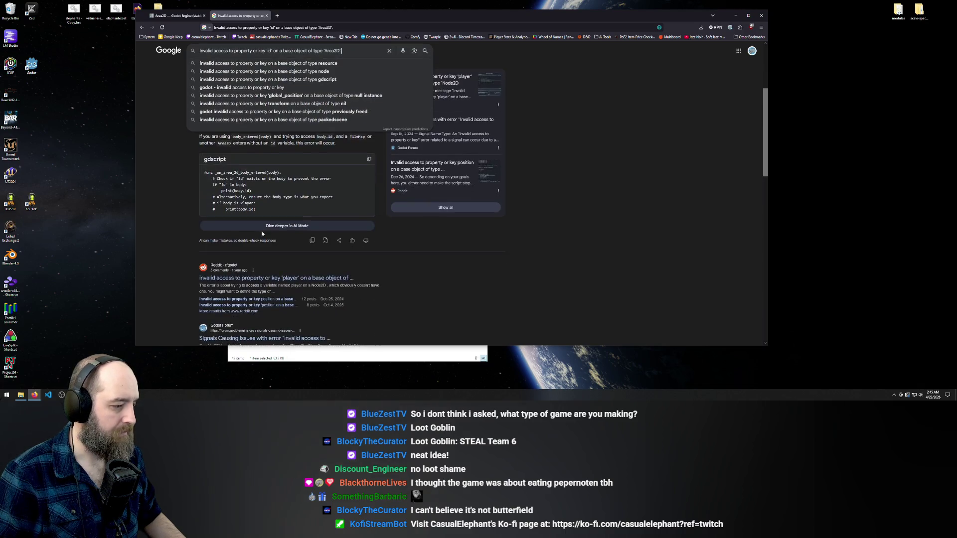
key(Return)
In AI Mode, reply 'Its an area' about the error's object
click(248, 227)
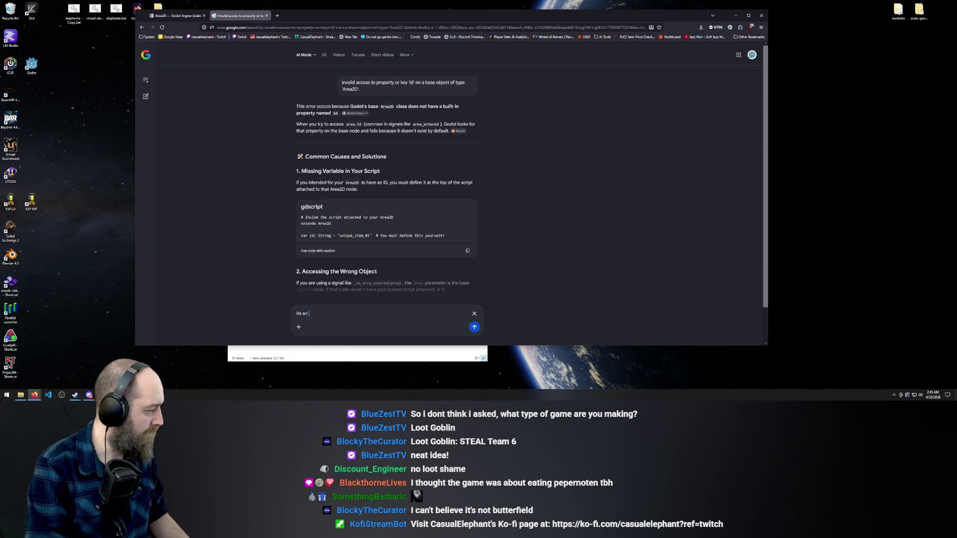
text(Its an area)
key(Return)
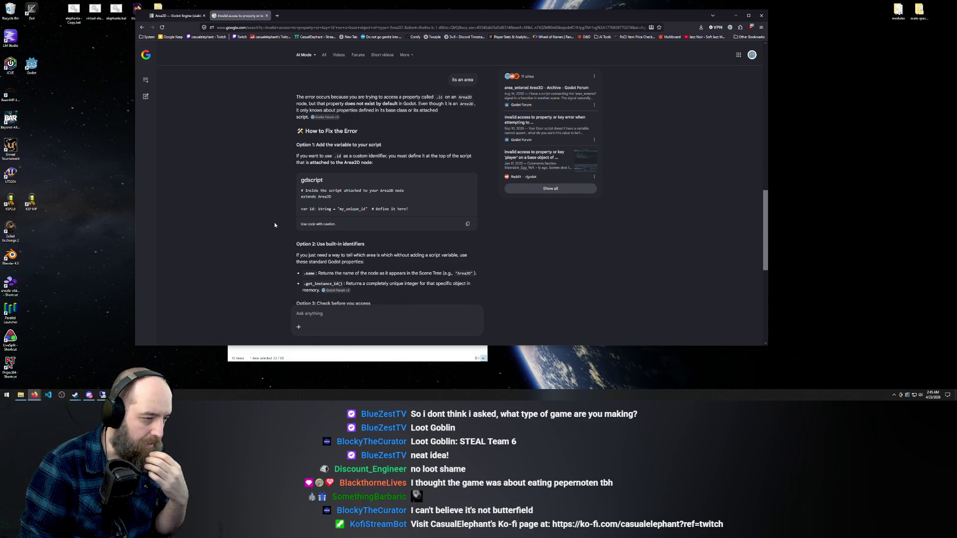
Ask AI Mode why the error appears randomly after working, then minimize the browser
scroll(274, 224, down, 2)
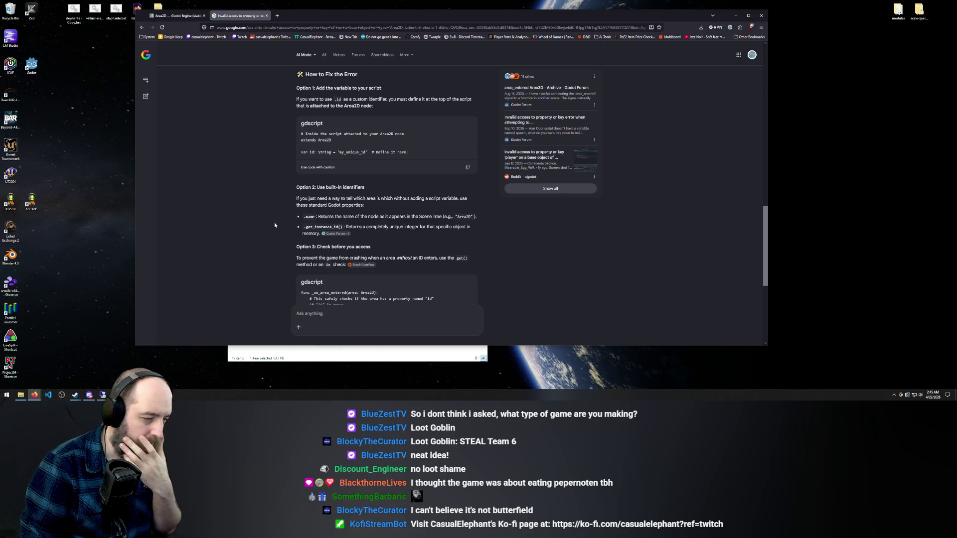
scroll(274, 225, down, 3)
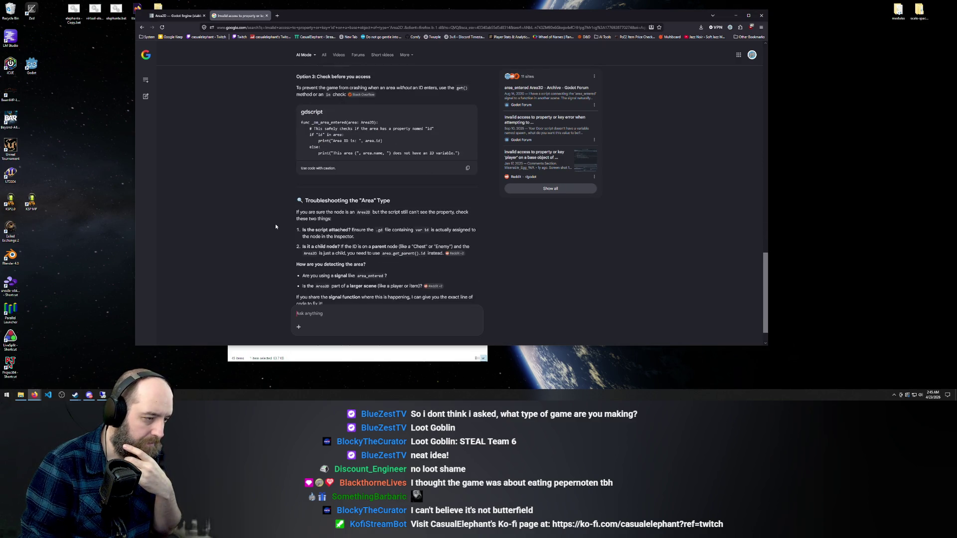
scroll(277, 239, down, 1)
text(it seems to throw this error )
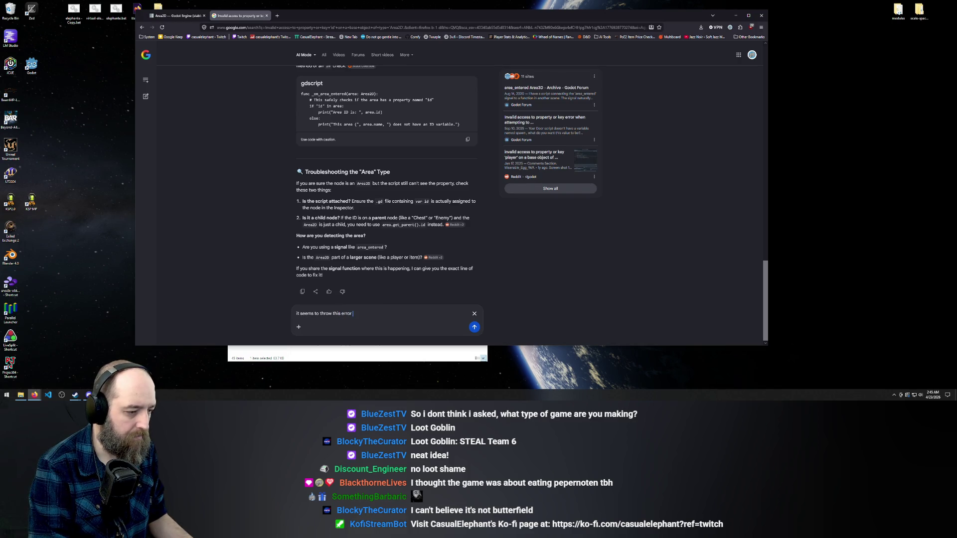
text(randomly after a)
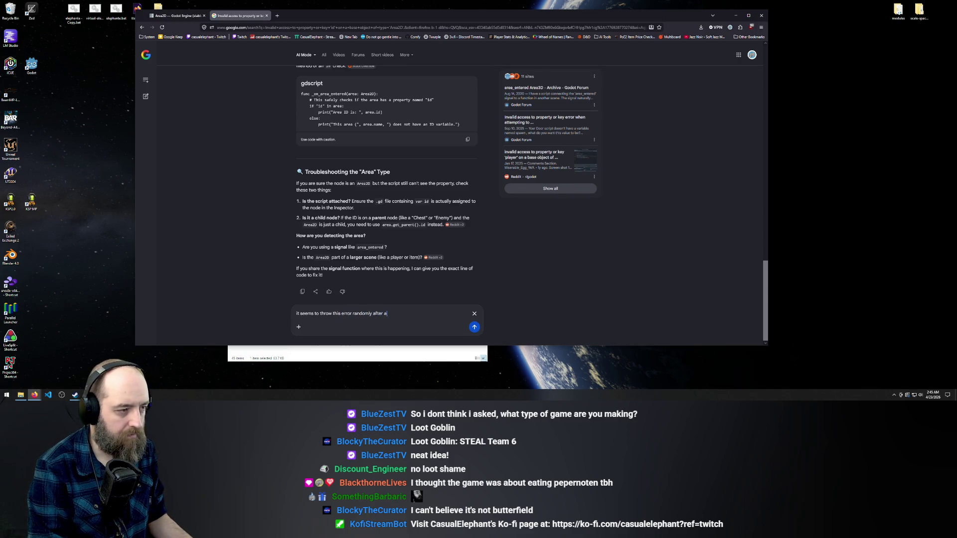
text(orking)
key(Return)
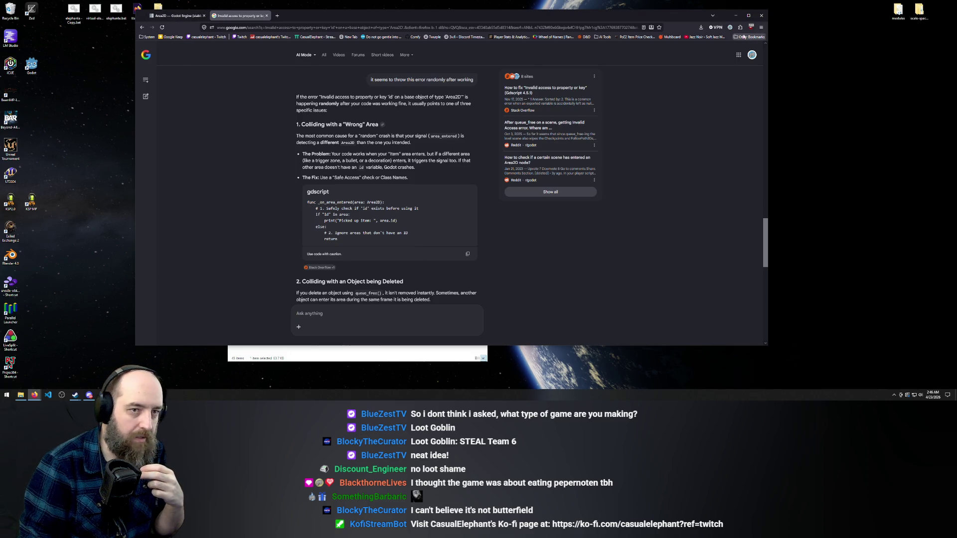
click(735, 17)
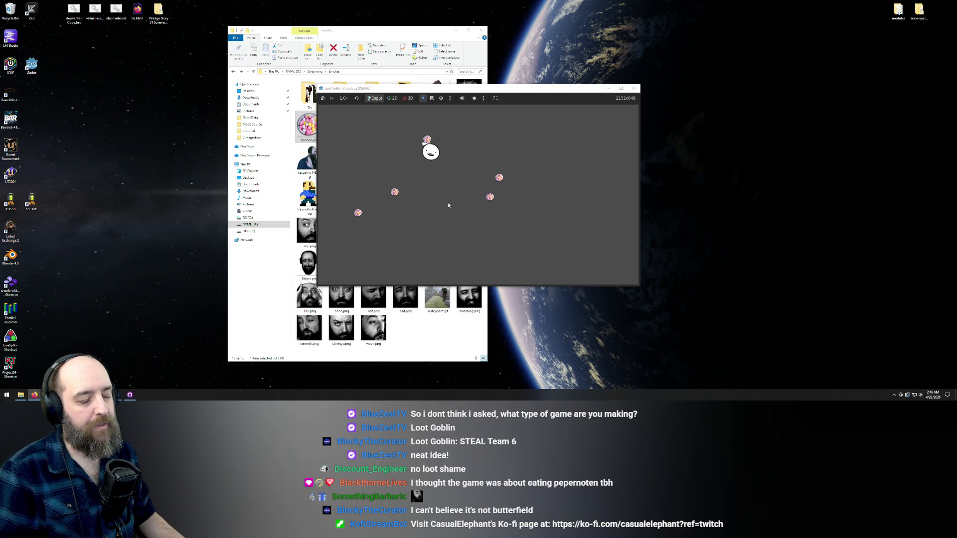
Close the Loot Goblin game window and get back to Godot's floor_loot.gd
click(634, 88)
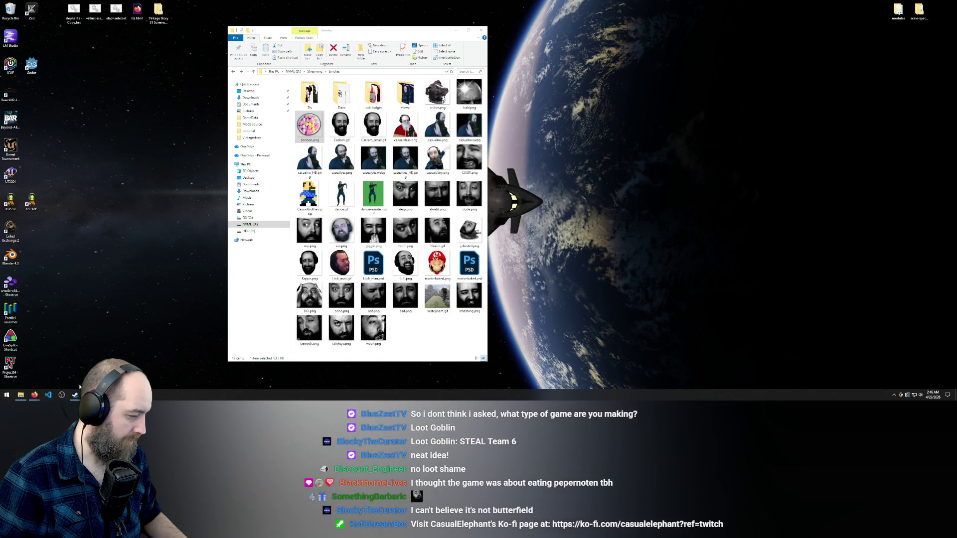
mouse_move(34, 397)
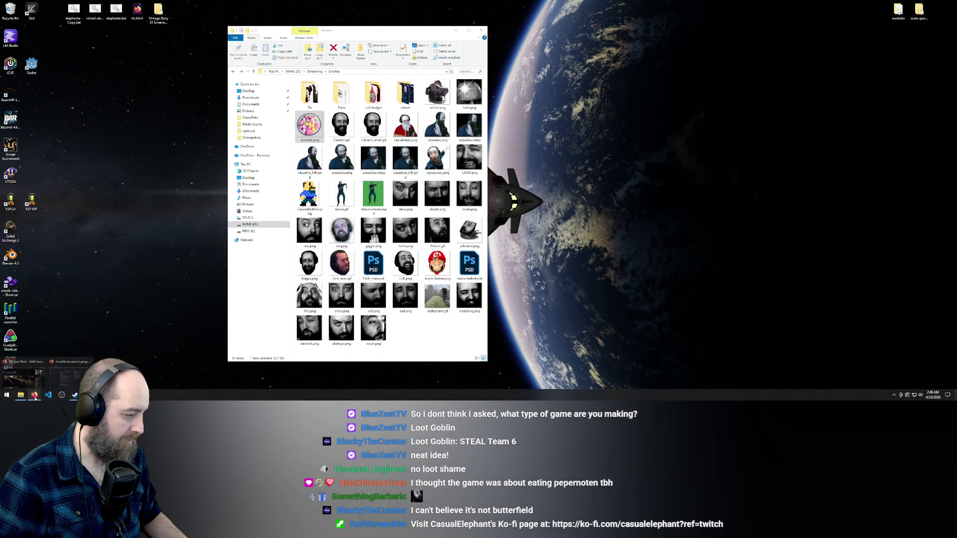
click(68, 375)
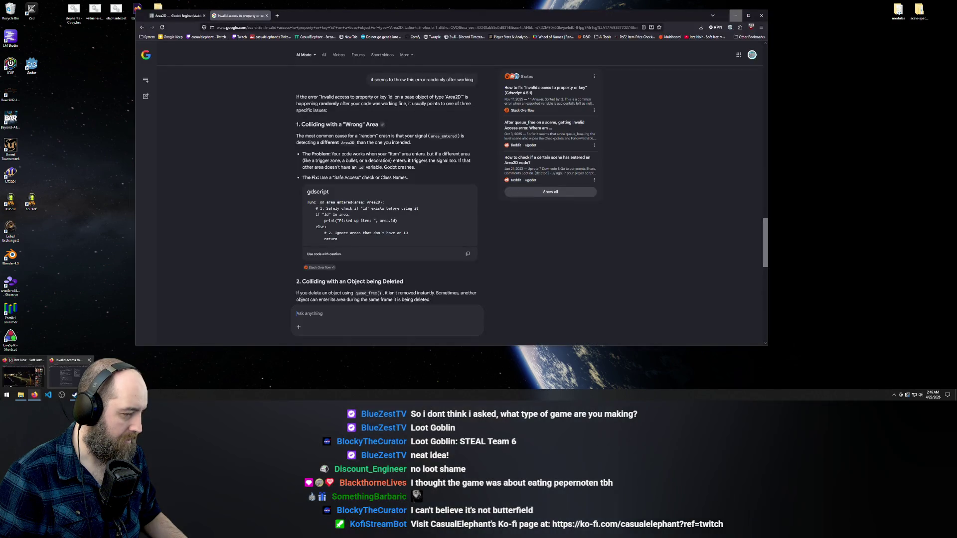
click(735, 16)
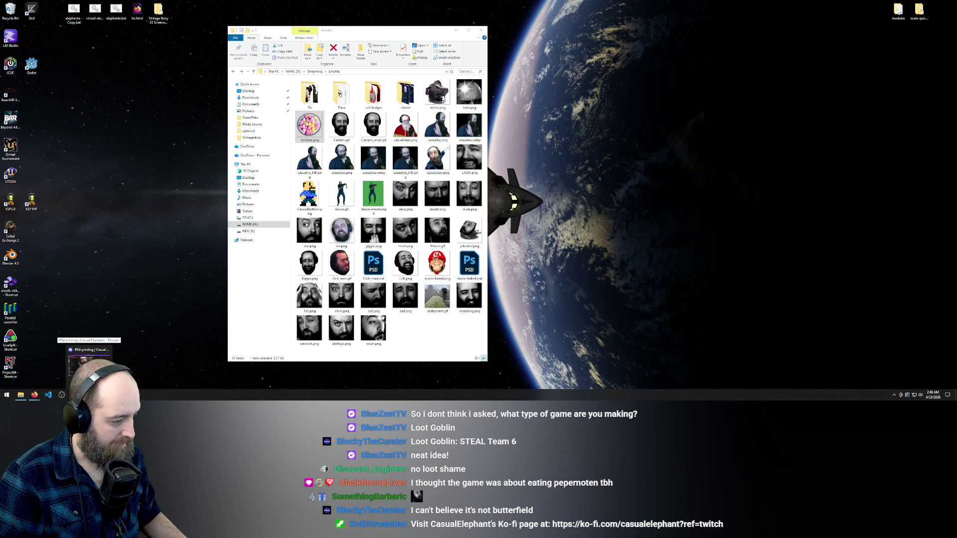
click(85, 373)
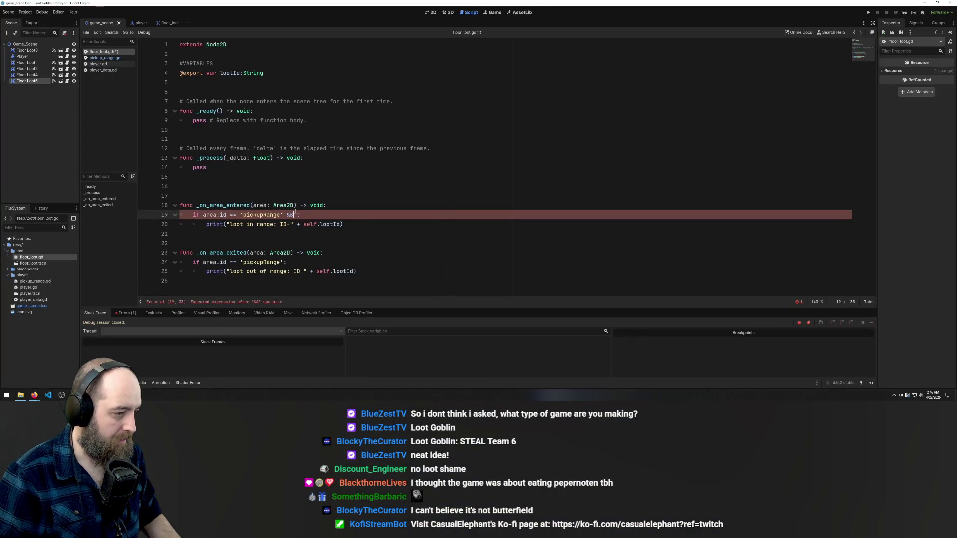
Replace line 19's '&&' with ':' and add an else: pass branch to the entered handler
key(BackSpace)
key(BackSpace)
key(BackSpace)
text(:)
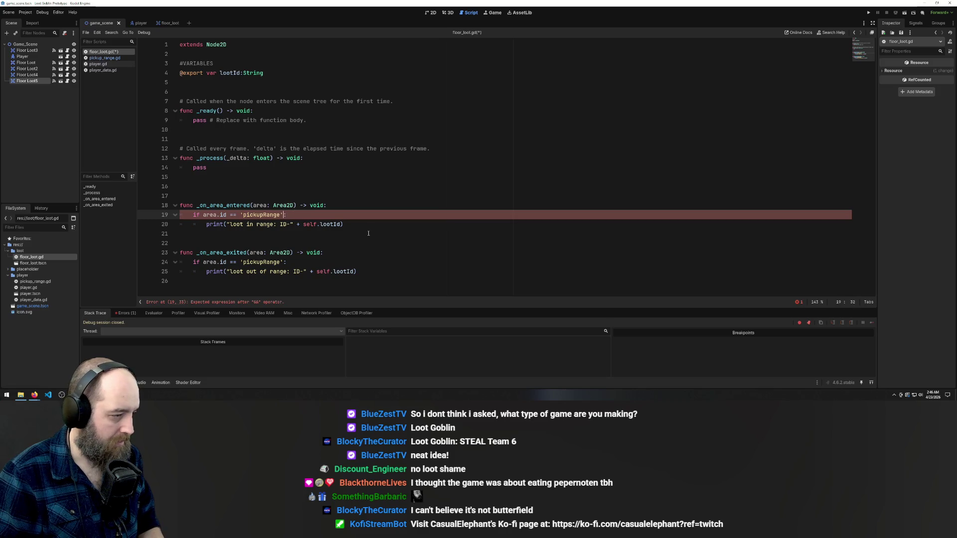
key(Down)
key(End)
key(Return)
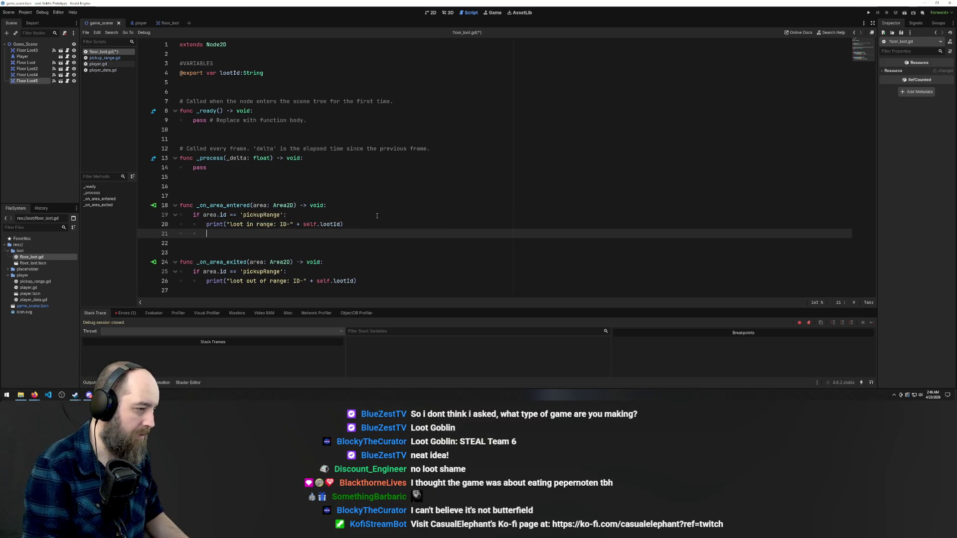
text(else:)
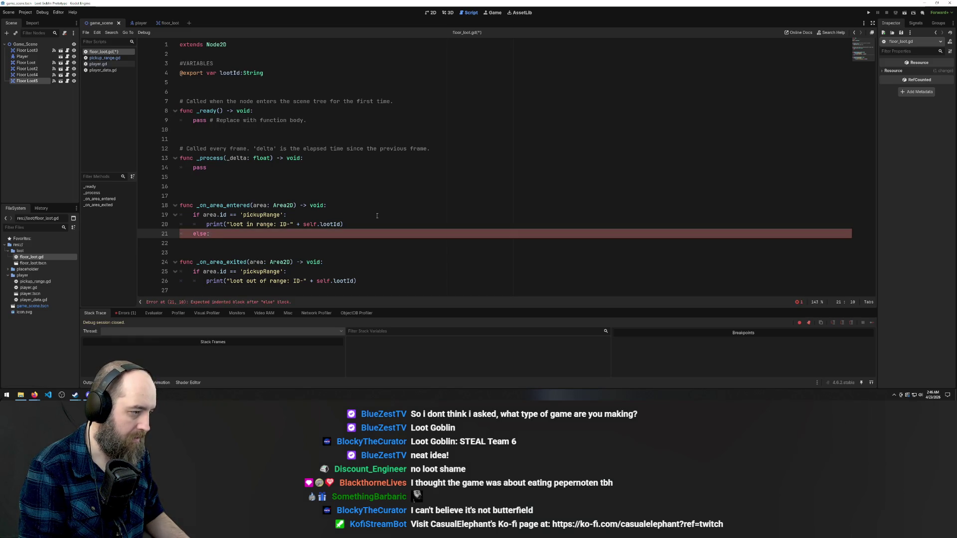
key(Return)
text(ss)
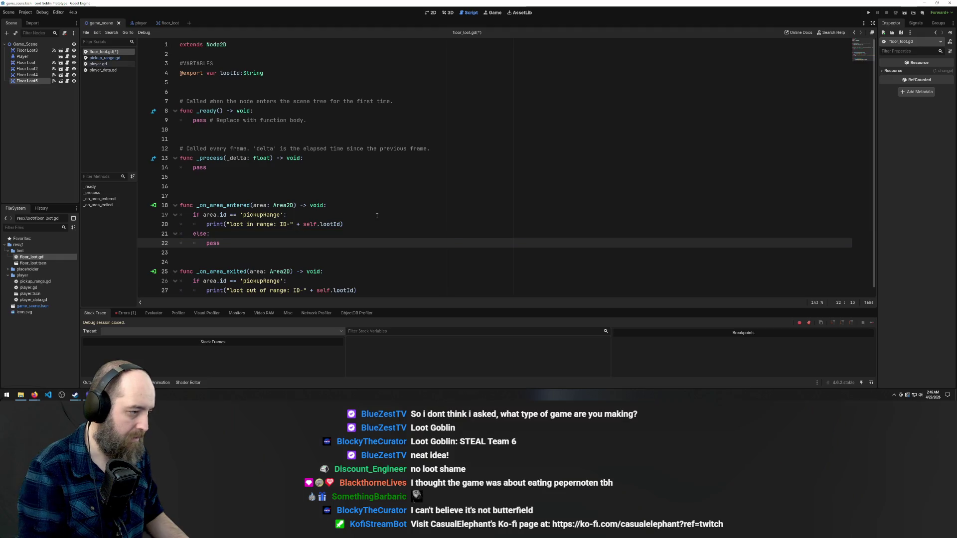
key(Down)
scroll(341, 246, down, 1)
key(ctrl+s)
Copy the else: pass branch into the exit handler with fixed indent, save, and run
drag(241, 234, 113, 228)
key(ctrl+c)
click(371, 282)
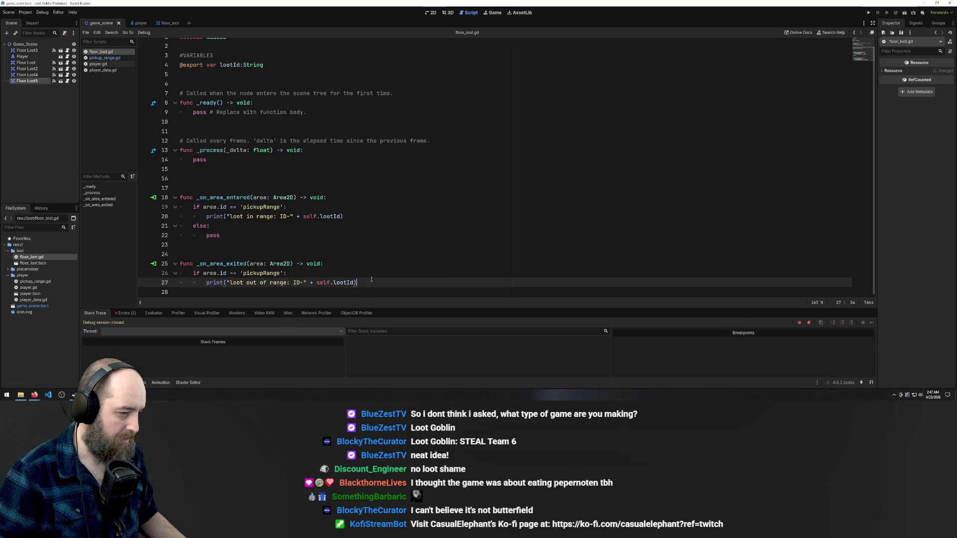
key(Return)
key(ctrl+v)
scroll(223, 292, down, 1)
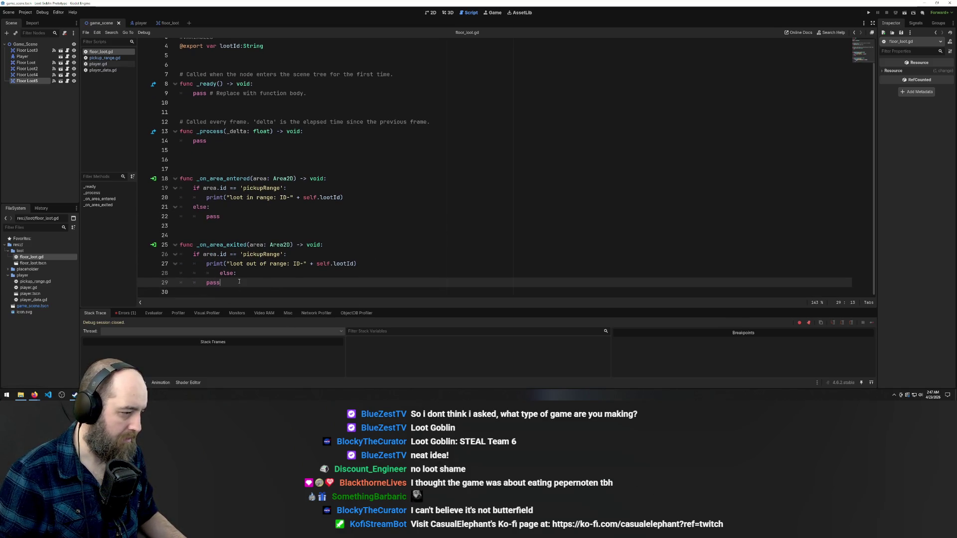
scroll(229, 276, up, 1)
click(219, 281)
key(BackSpace)
key(BackSpace)
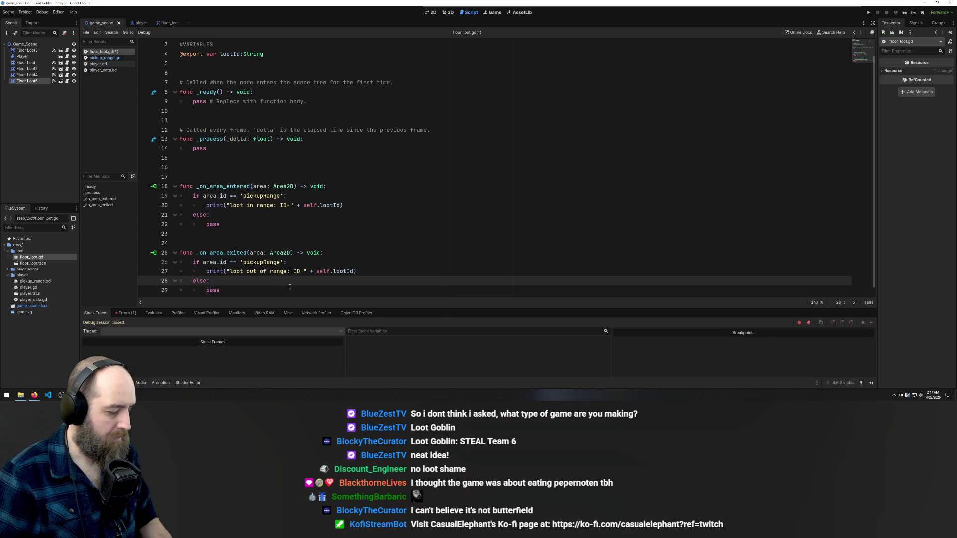
key(ctrl+s)
click(430, 205)
key(F5)
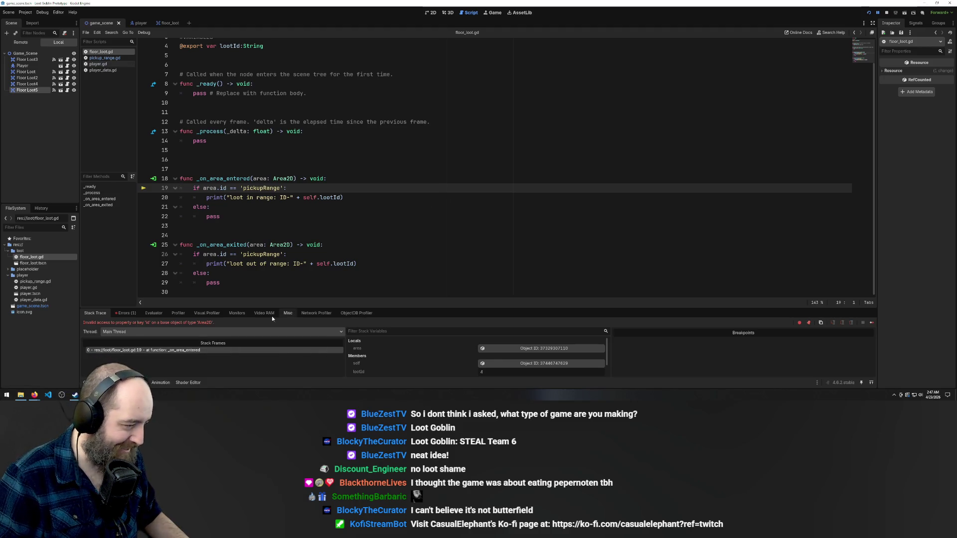
Delete the else branches from both area handlers and save floor_loot.gd
drag(234, 216, 145, 210)
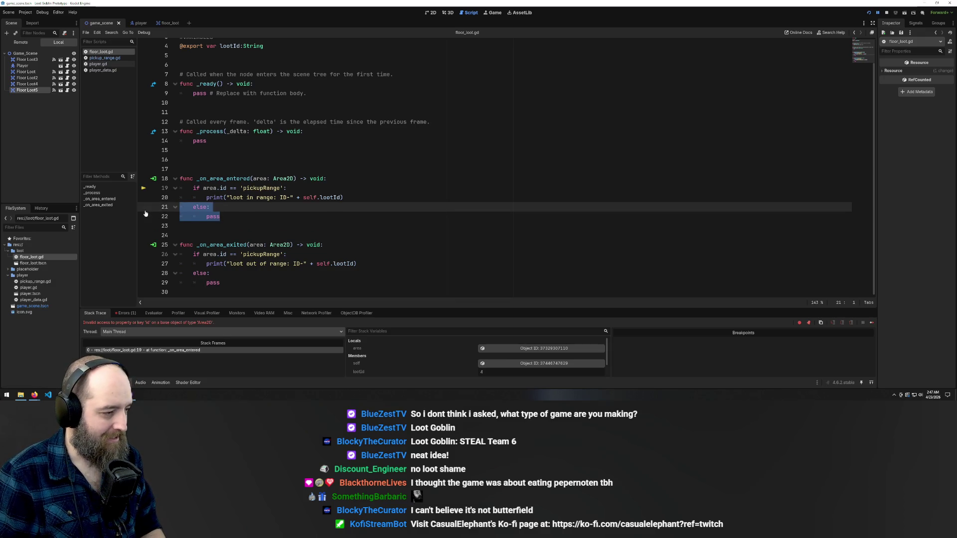
key(BackSpace)
key(BackSpace)
drag(232, 268, 180, 255)
key(BackSpace)
key(BackSpace)
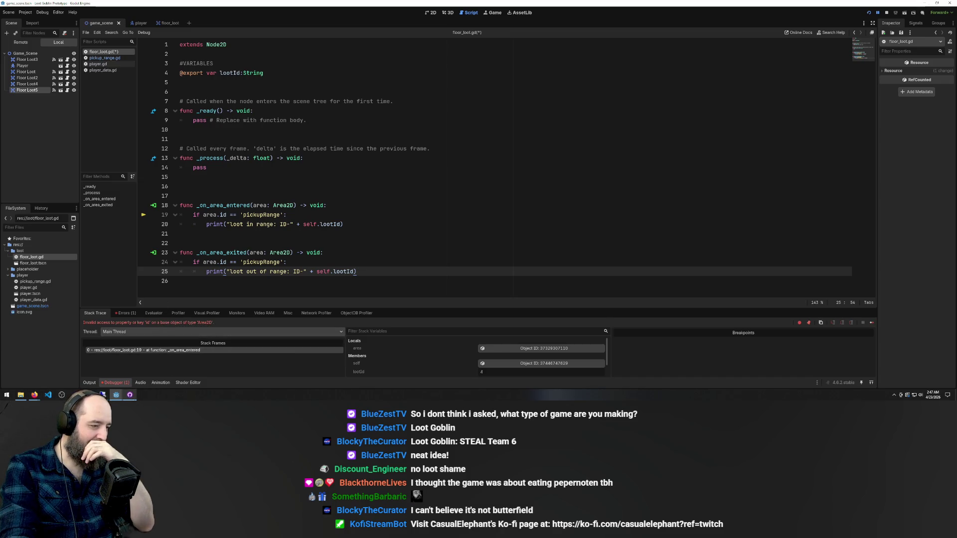
click(367, 177)
key(ctrl+s)
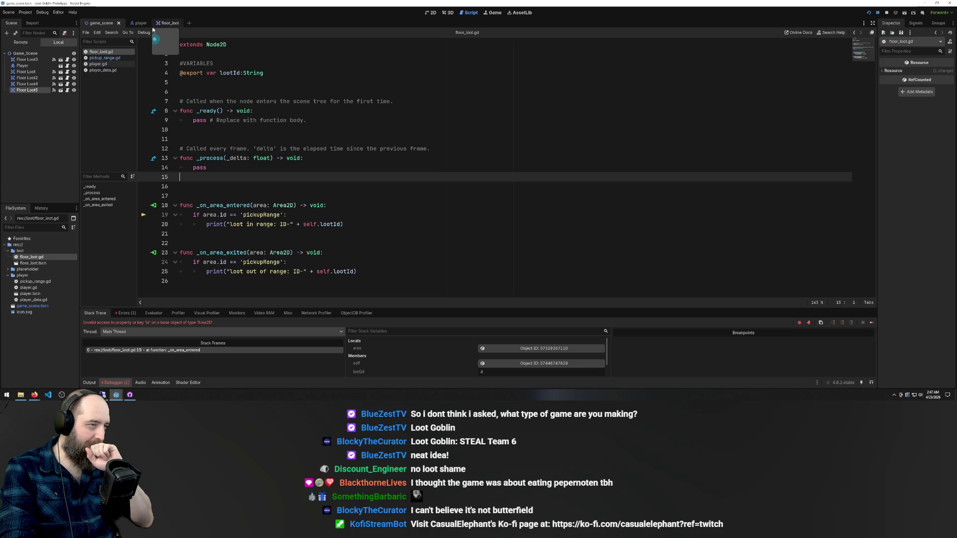
Filter the Inspector by '6', rerun the game, and switch between floor_loot and game_scene
click(426, 12)
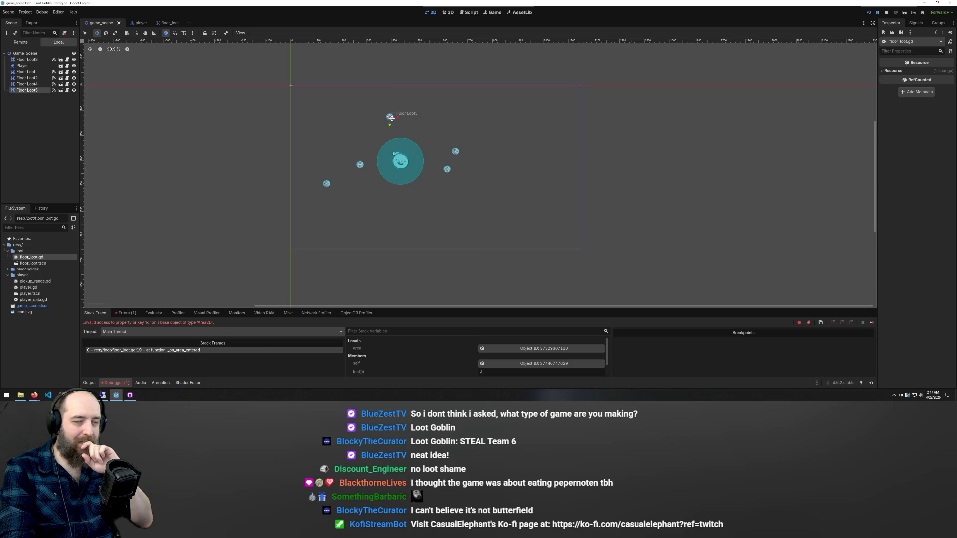
click(909, 50)
text(6)
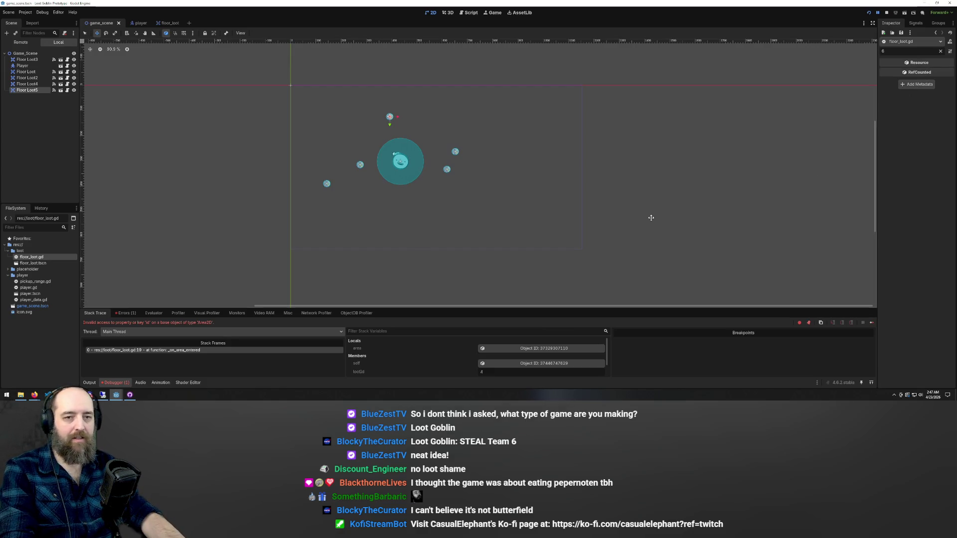
key(F5)
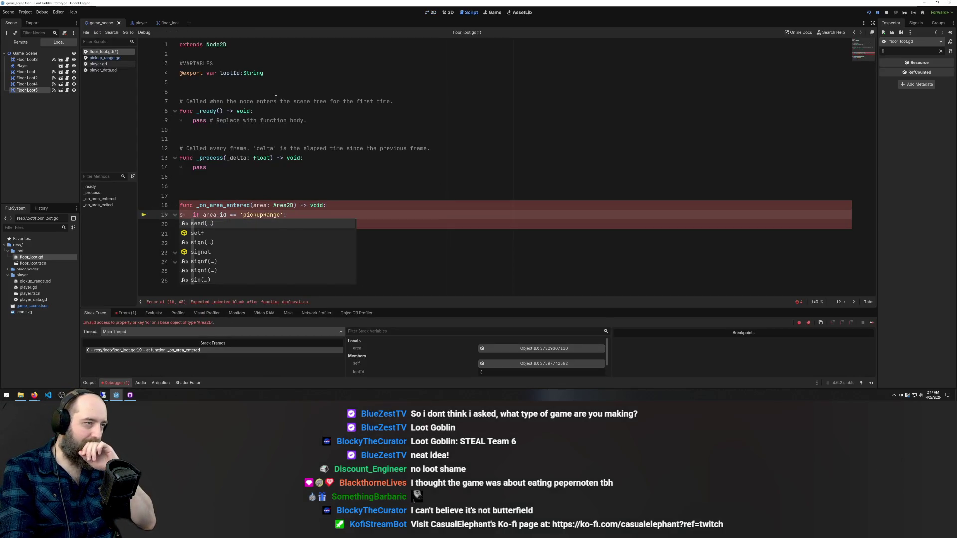
click(163, 23)
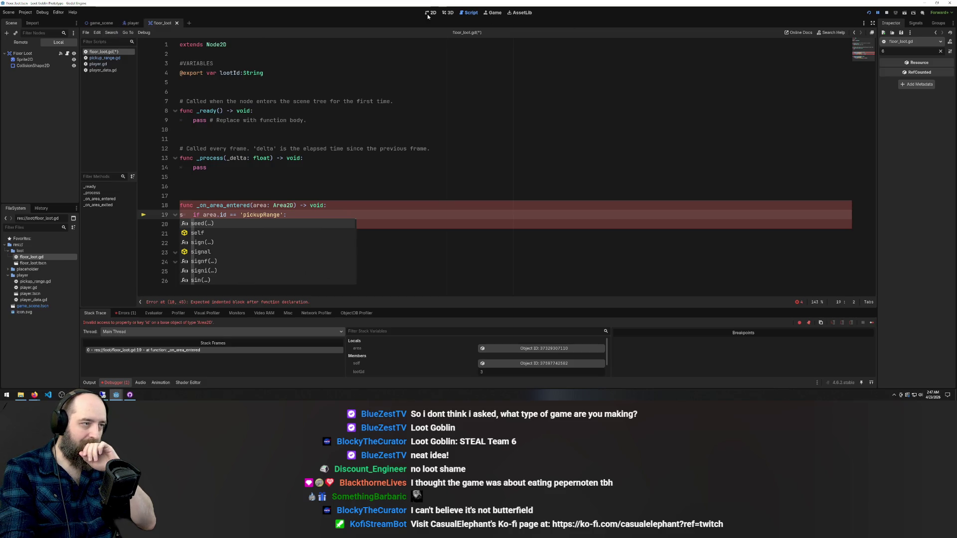
click(431, 13)
click(101, 23)
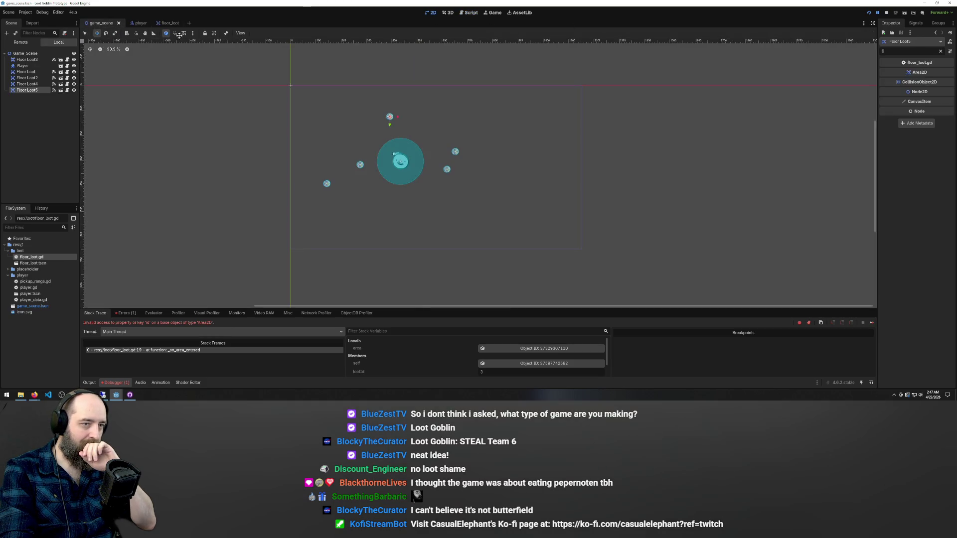
click(519, 98)
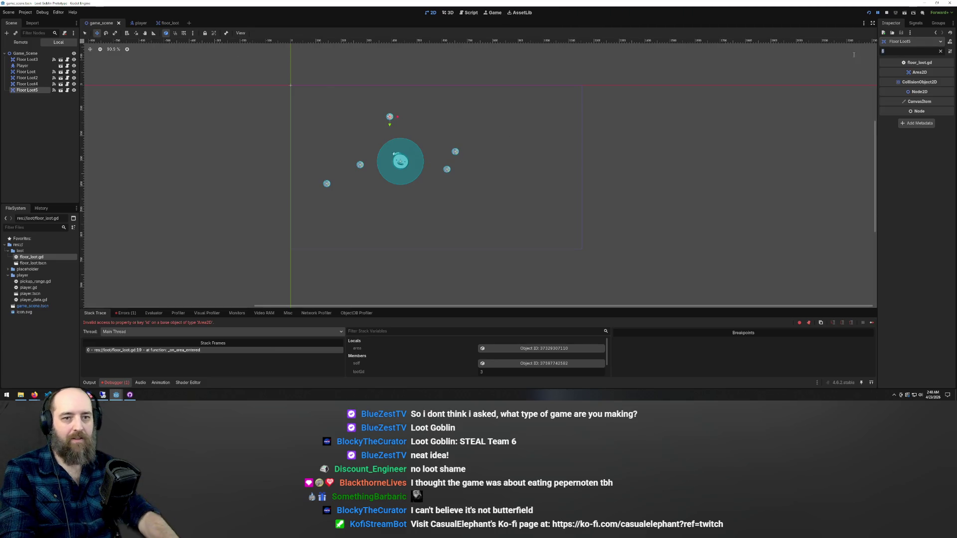
Clear the Inspector filter and check Loot Id on Floor Loot5, Floor Loot3 and Floor Loot2
click(940, 51)
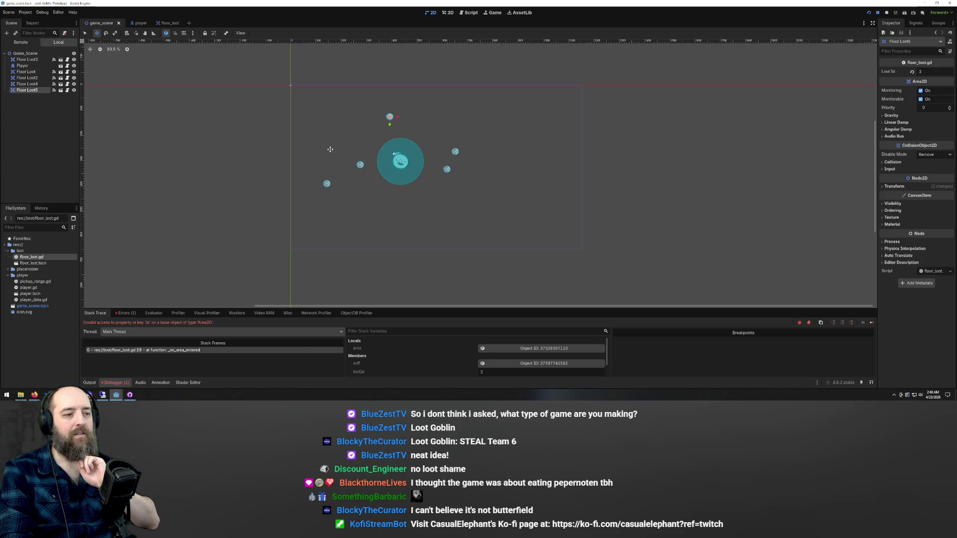
click(248, 118)
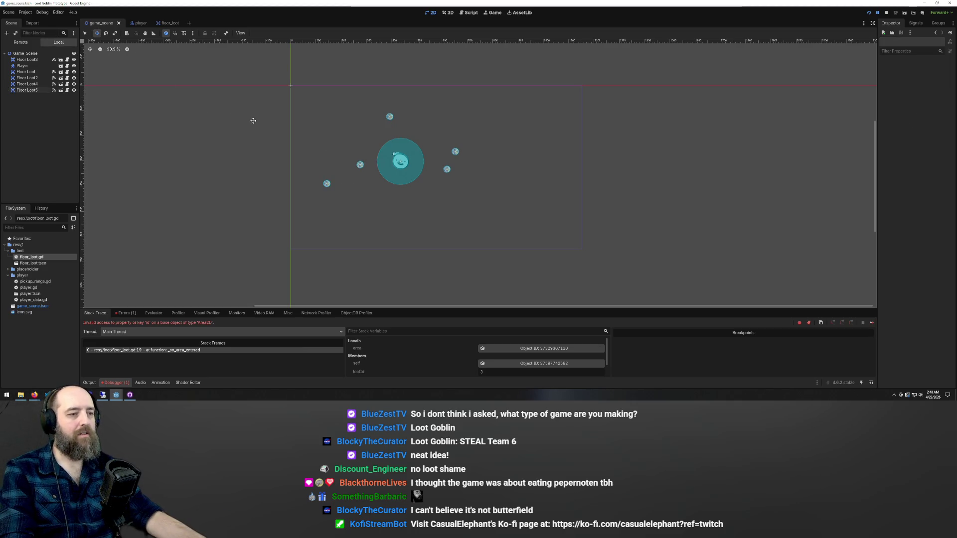
click(359, 165)
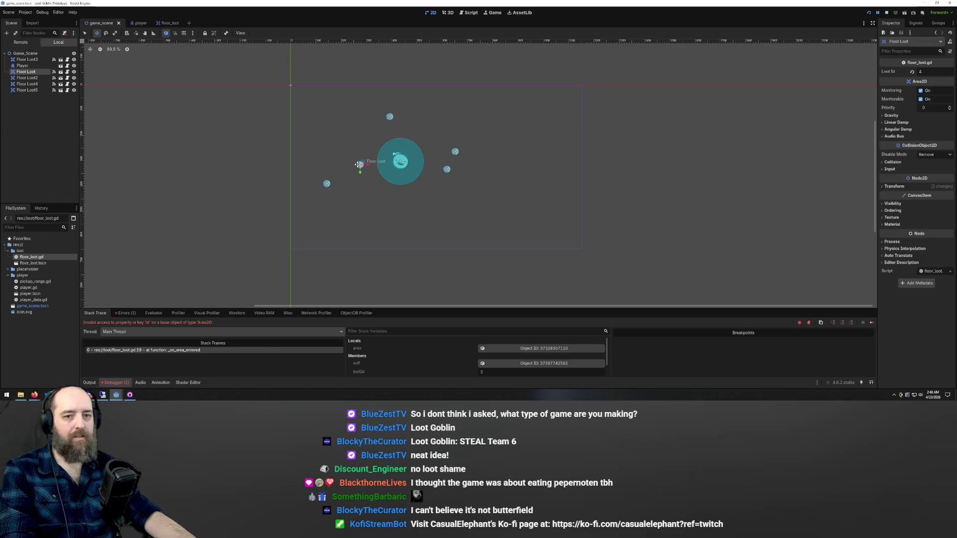
click(390, 117)
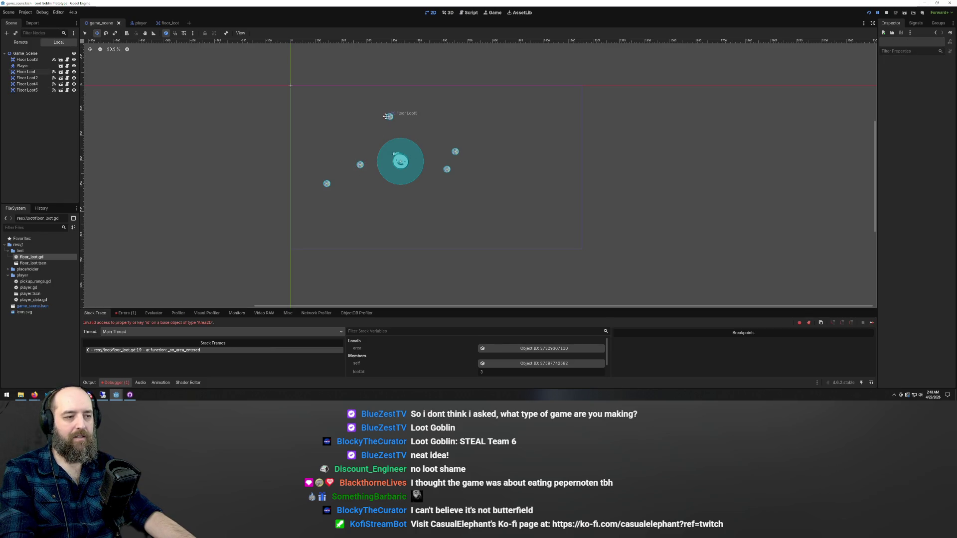
click(327, 178)
click(326, 183)
click(442, 174)
click(443, 172)
click(454, 151)
click(424, 132)
click(390, 117)
click(365, 149)
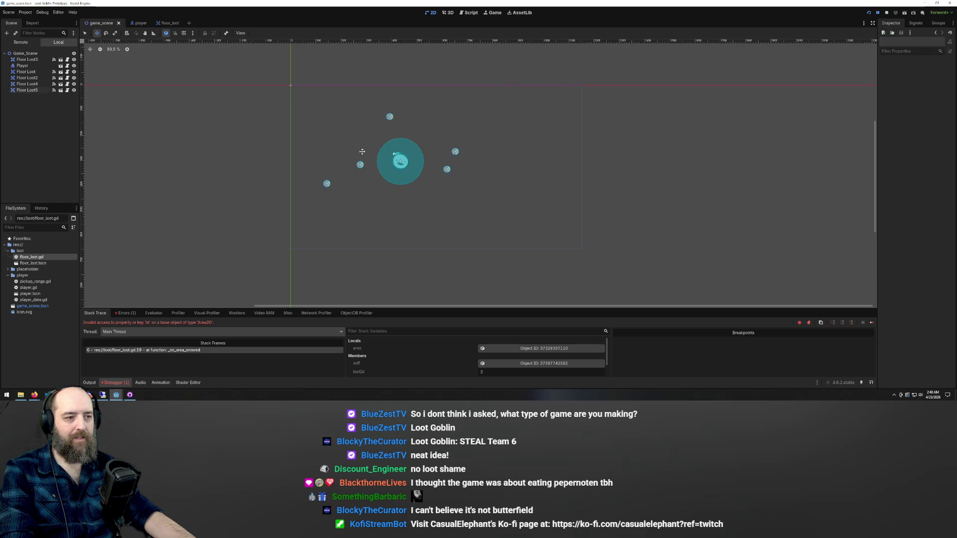
click(355, 164)
click(337, 215)
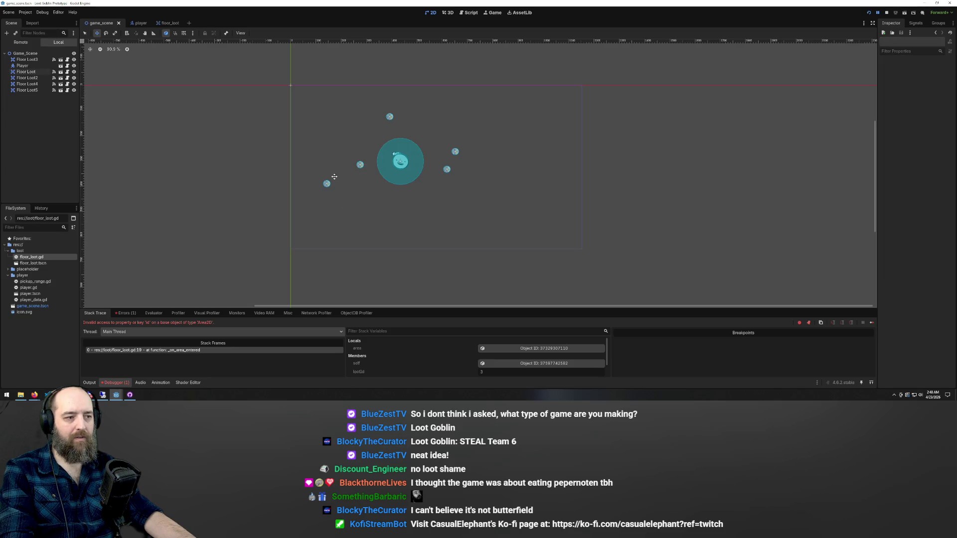
click(327, 183)
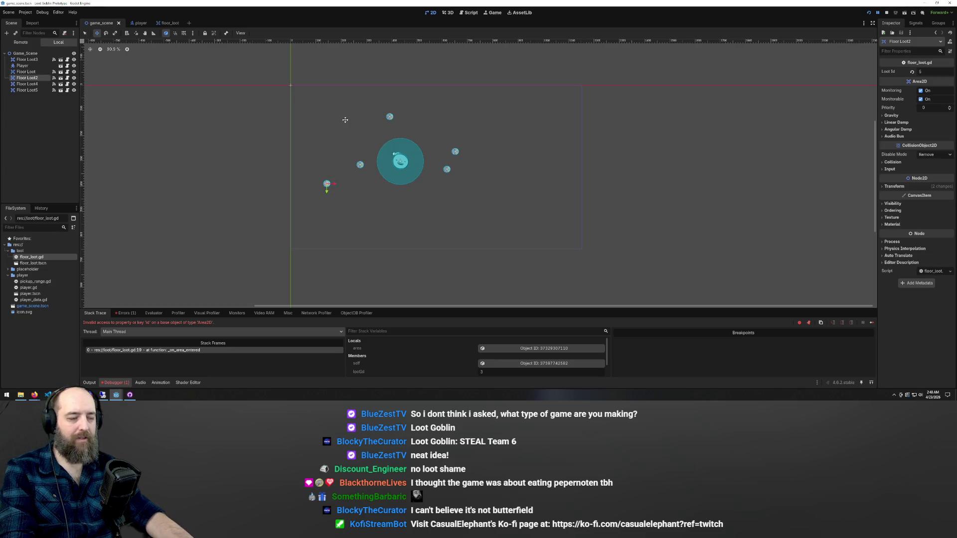
key(F5)
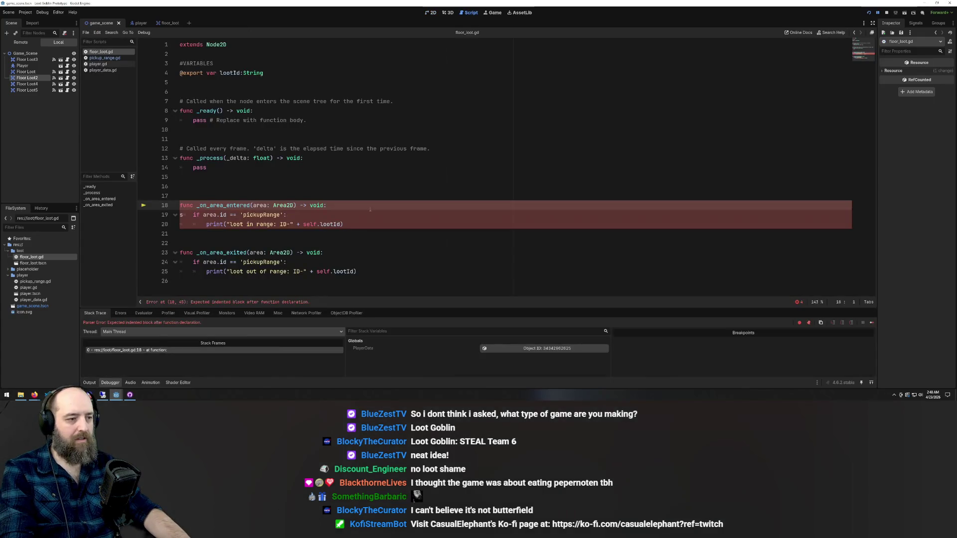
Delete the stray 's' on line 19 of floor_loot.gd to clear the parse error and save
click(349, 186)
drag(287, 262, 324, 253)
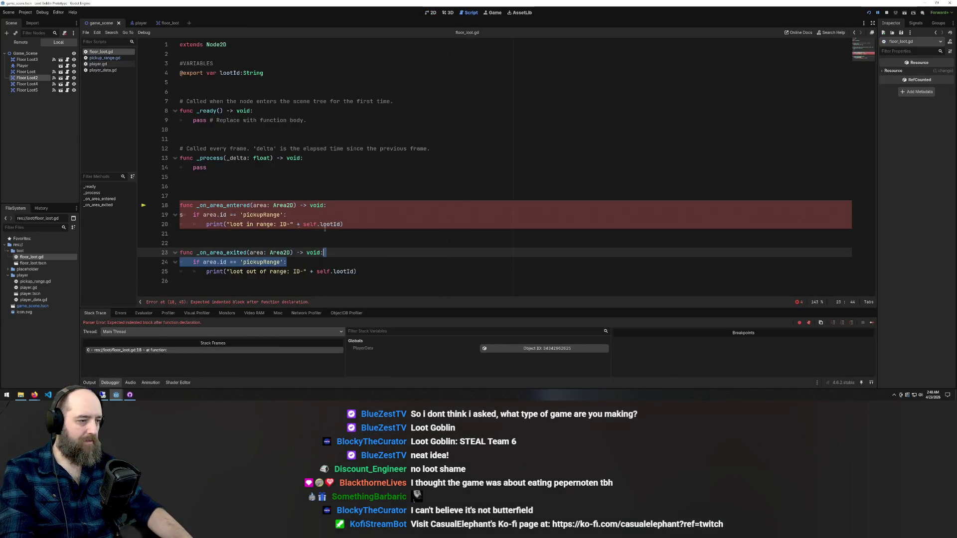
click(183, 215)
key(BackSpace)
key(F5)
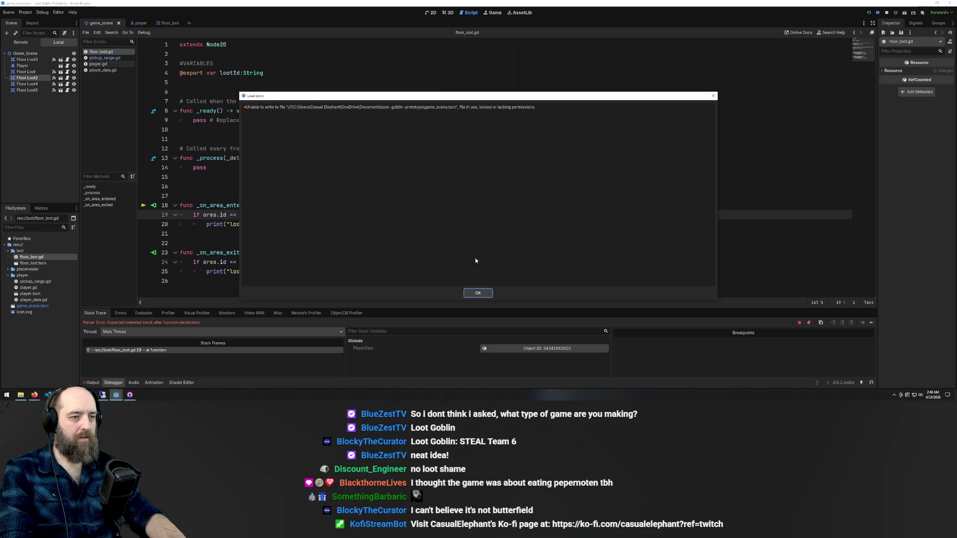
Close the running game window and dismiss the load errors messages
mouse_move(117, 397)
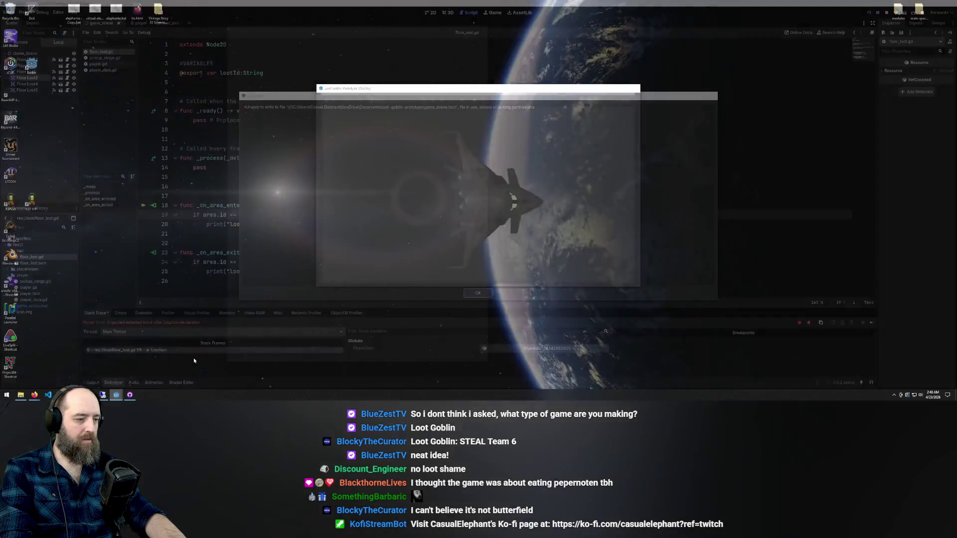
click(193, 359)
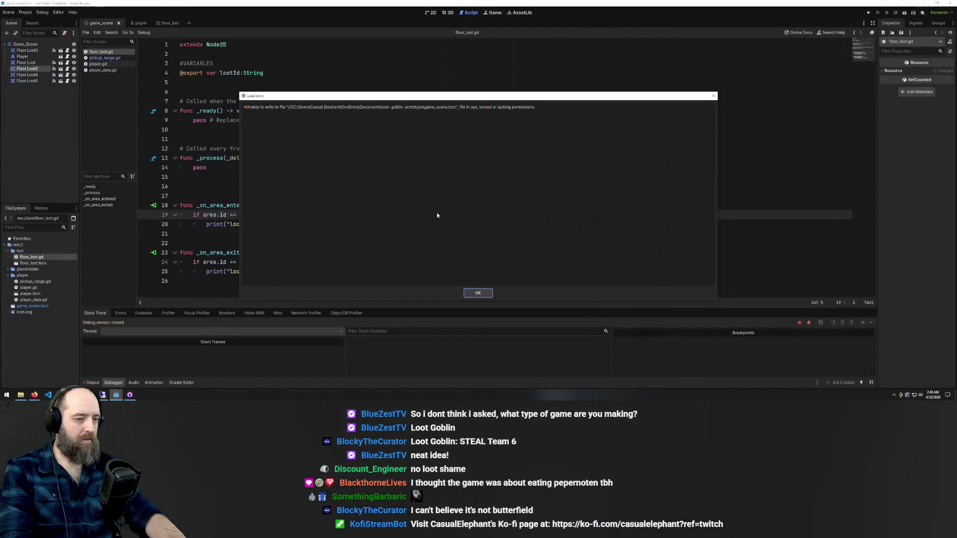
click(470, 292)
click(480, 233)
Run the game and walk the player with WASD over the loot items to test pickup
key(F5)
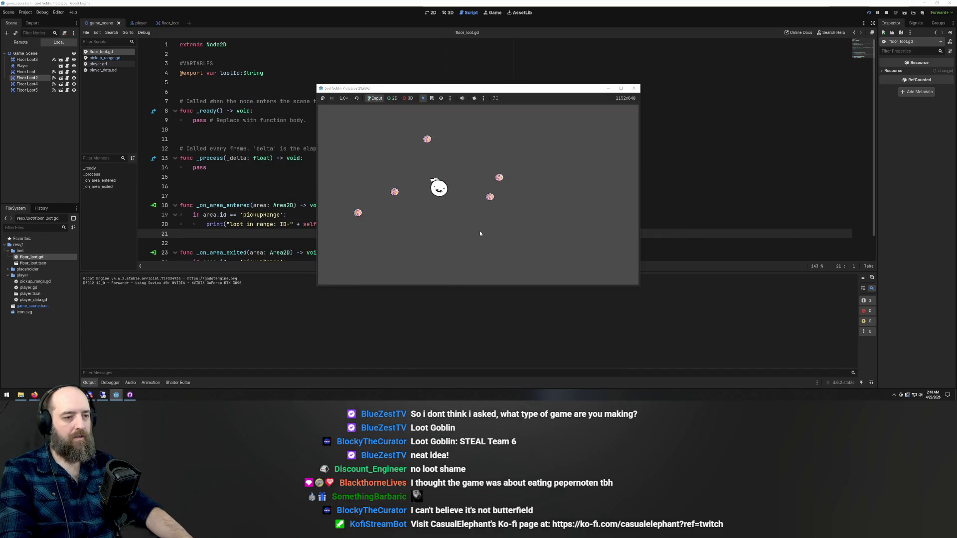
key(d)
key(w)
key(s)
key(a)
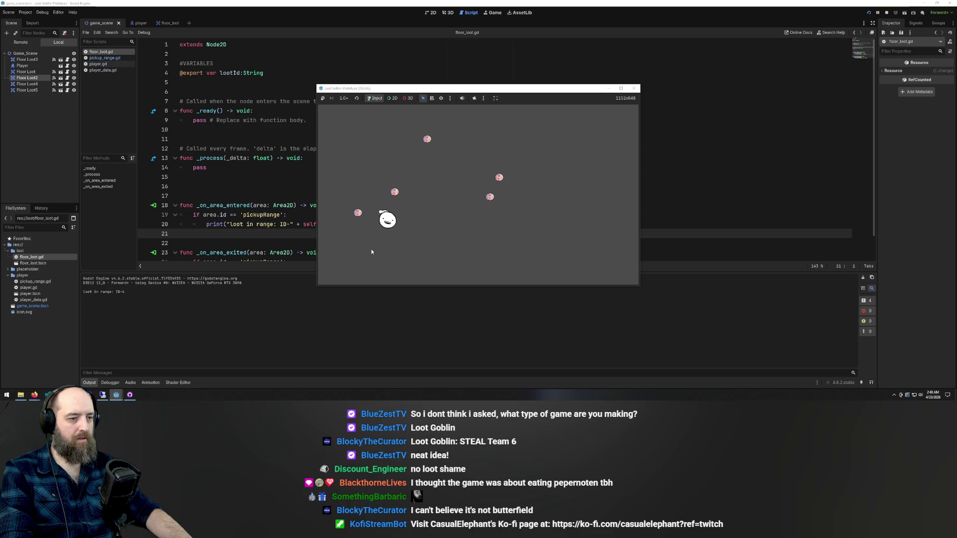
key(d)
key(w)
key(d)
key(w)
key(s)
key(a)
key(w)
Select the _on_area_entered function on lines 18–20 to take it to the browser
text(a)
text(as)
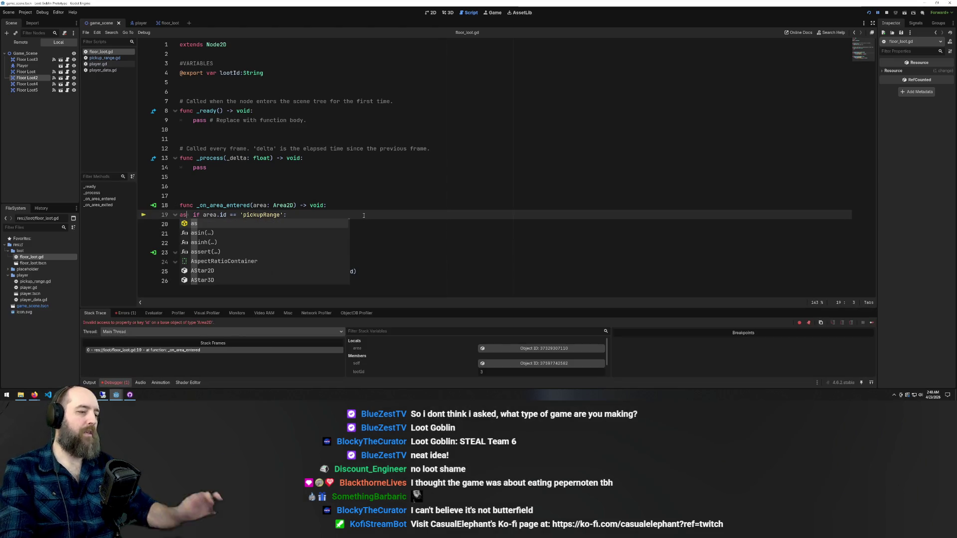
key(Home)
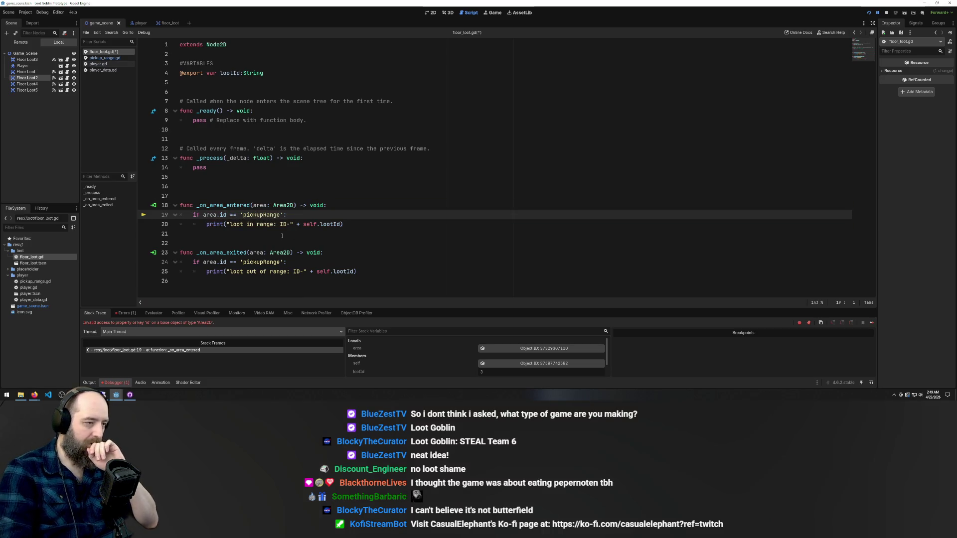
mouse_move(344, 224)
mouse_down()
mouse_move(193, 215)
mouse_move(180, 205)
mouse_up()
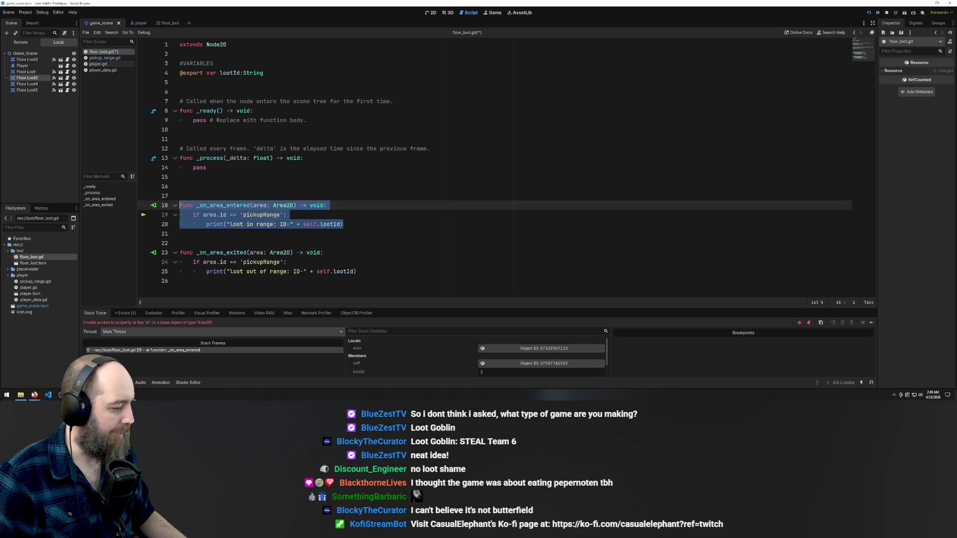
click(34, 394)
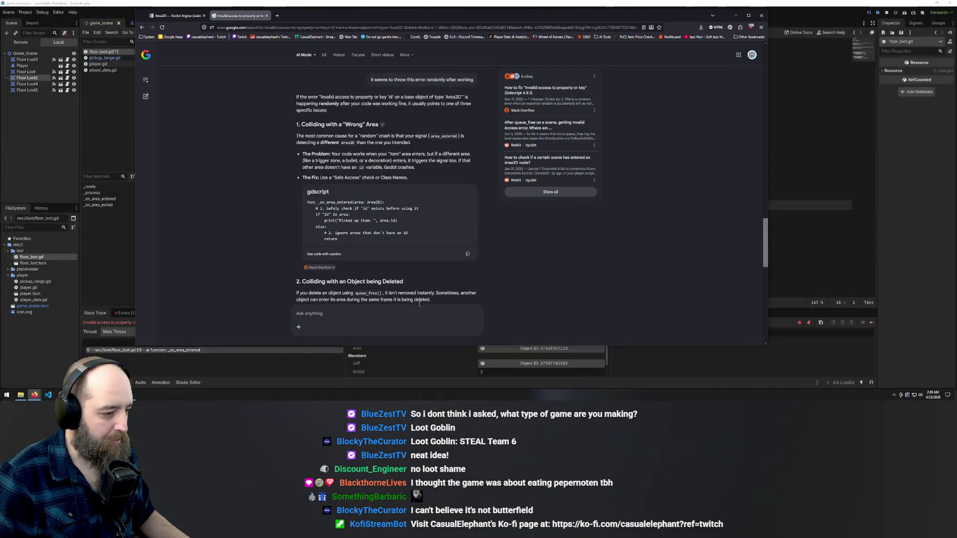
Paste the _on_area_entered code into Google AI Mode, submit it, then return to Godot
key(ctrl+v)
key(Return)
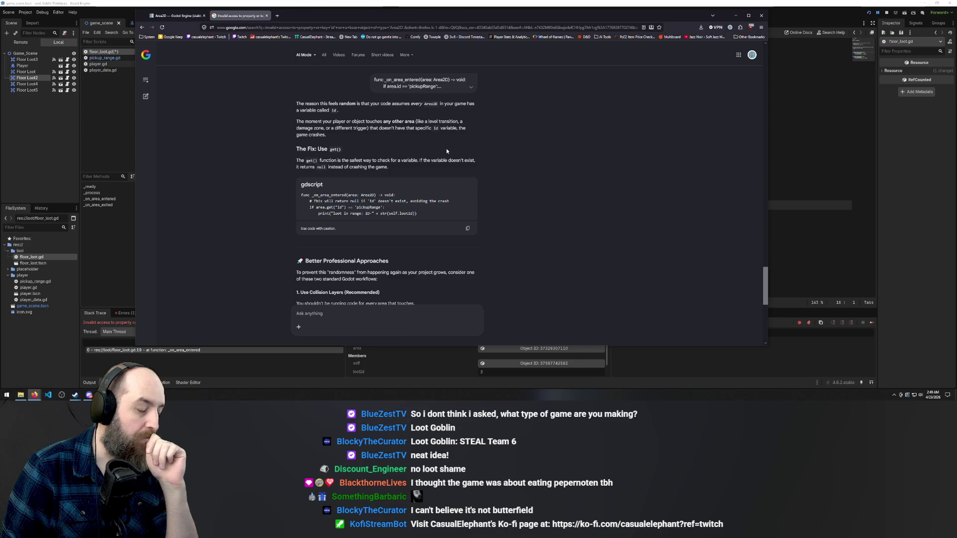
click(116, 129)
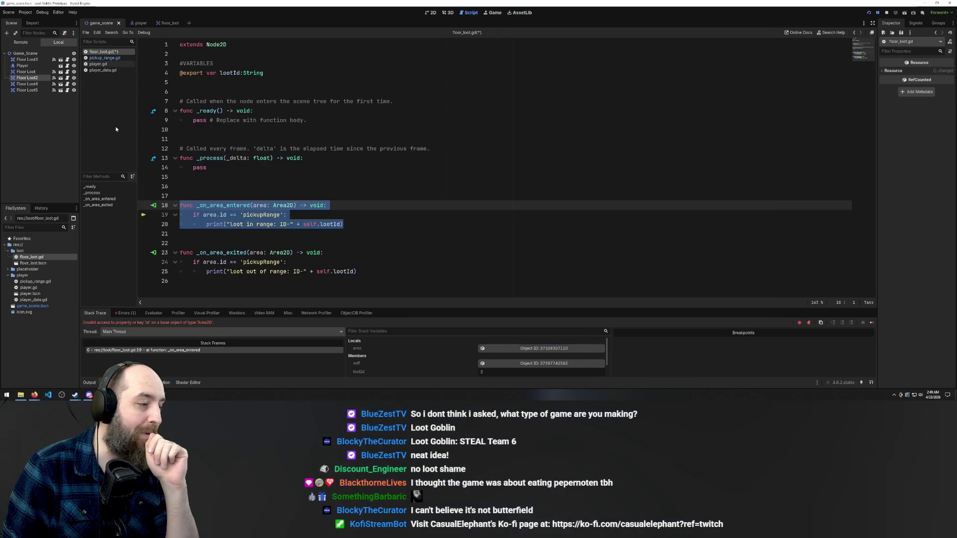
Comment out the pickupRange checks in both the entered and exit handlers
click(225, 224)
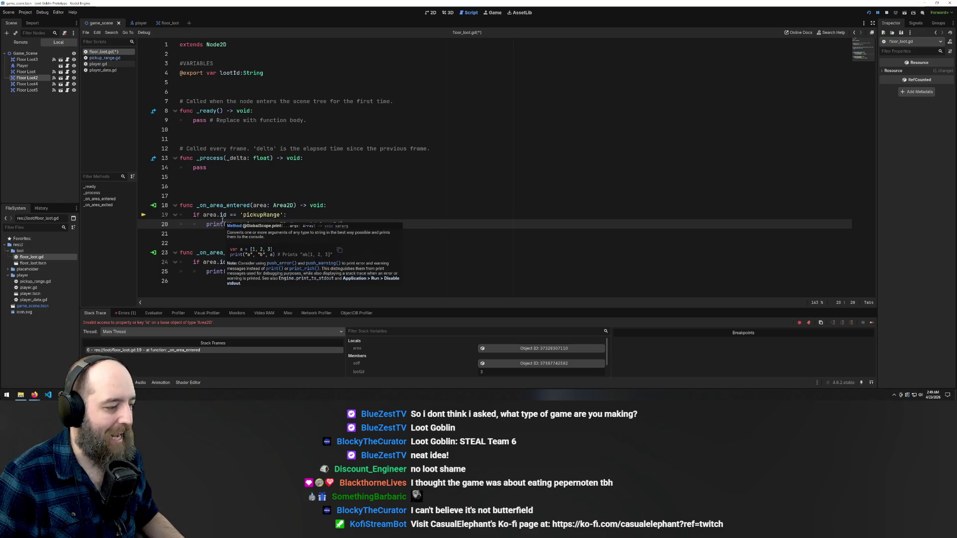
click(228, 214)
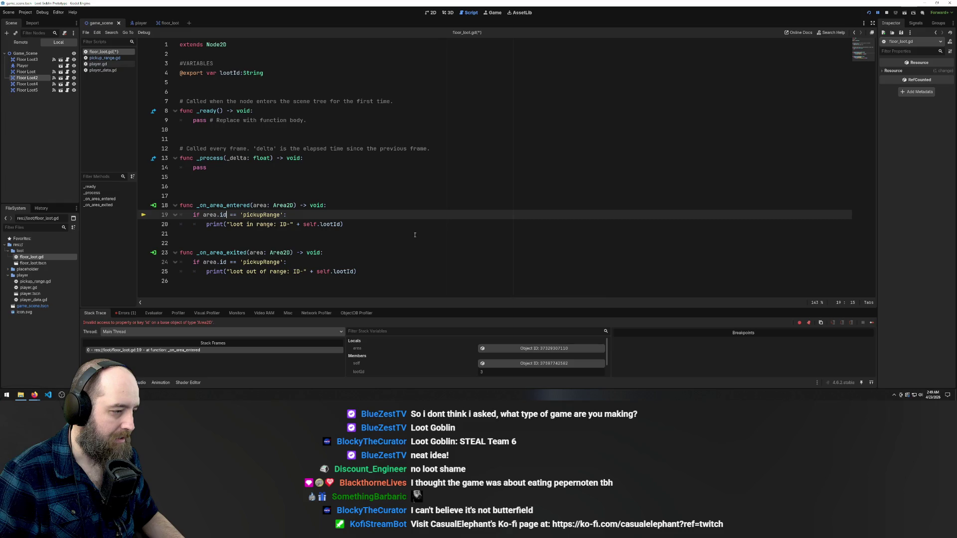
click(350, 226)
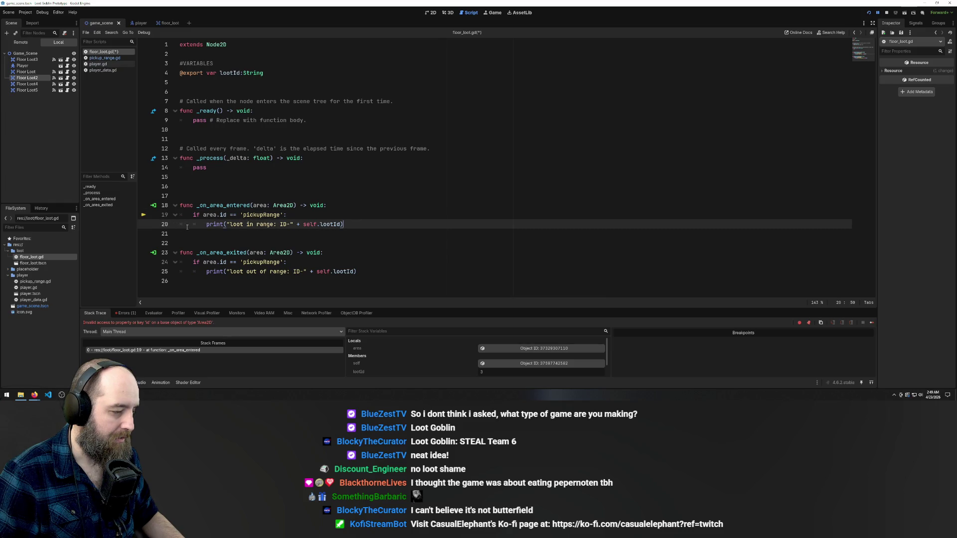
click(344, 202)
mouse_move(349, 225)
mouse_down()
mouse_move(299, 205)
mouse_move(34, 215)
mouse_up()
key(ctrl+k)
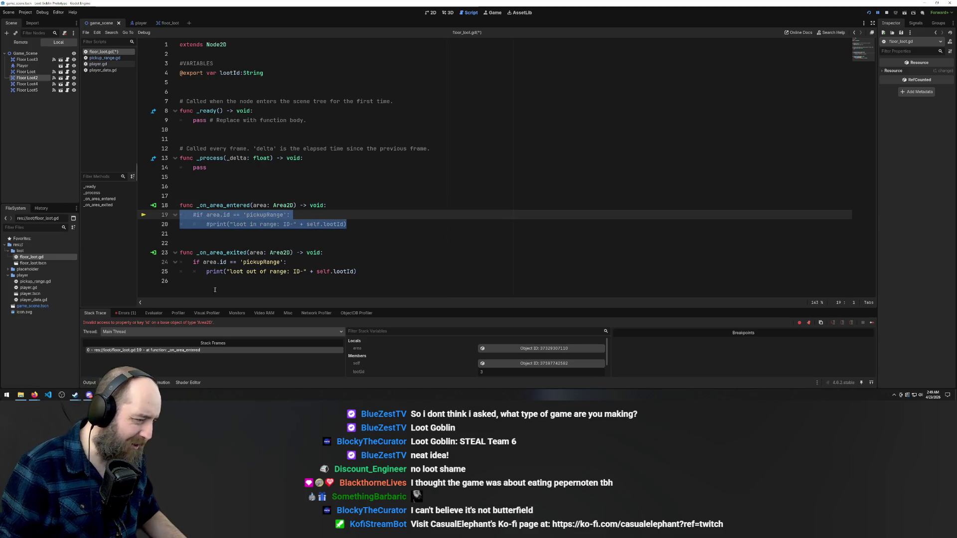
drag(357, 271, 70, 264)
key(ctrl+k)
Add a print(area.id) line at the start of the entered handler
click(339, 206)
key(Return)
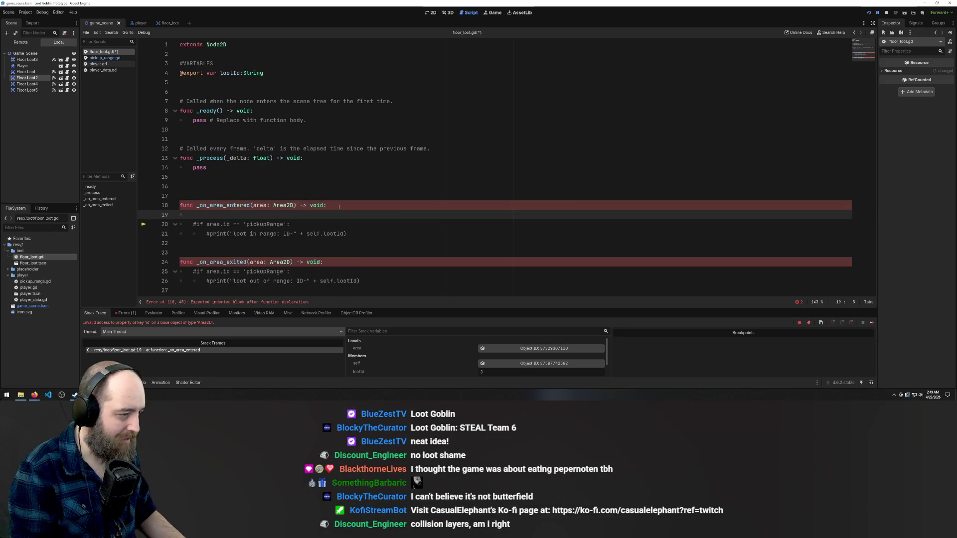
text(print)
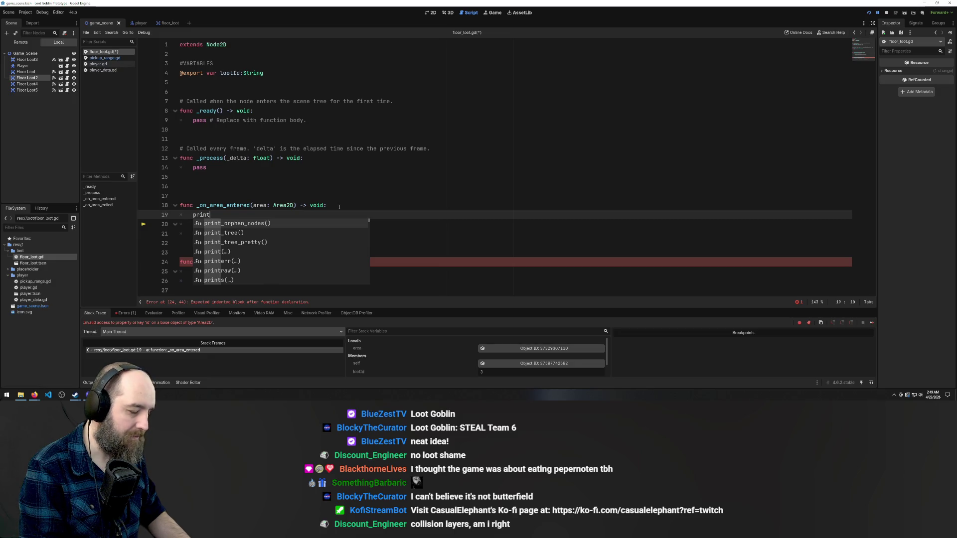
text((a)
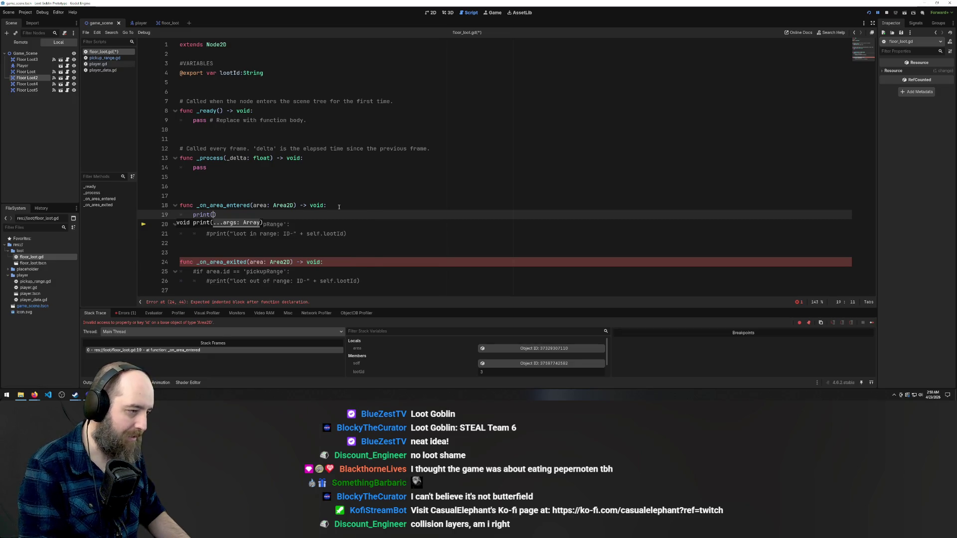
text(rea.id)
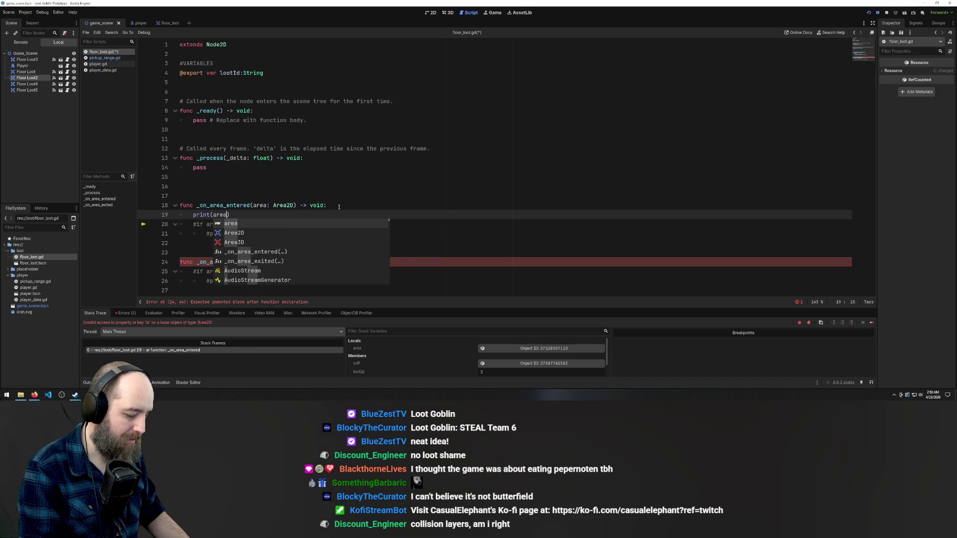
click(311, 170)
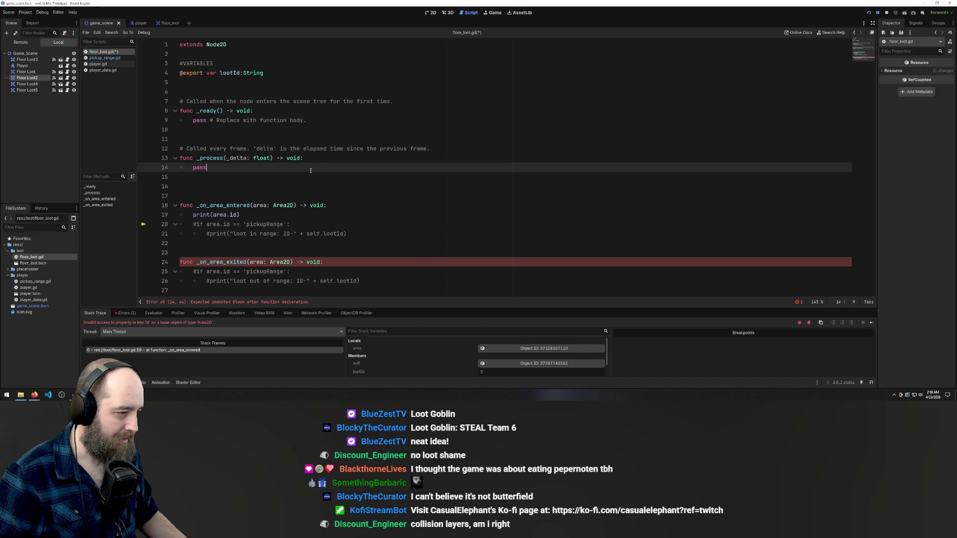
click(380, 206)
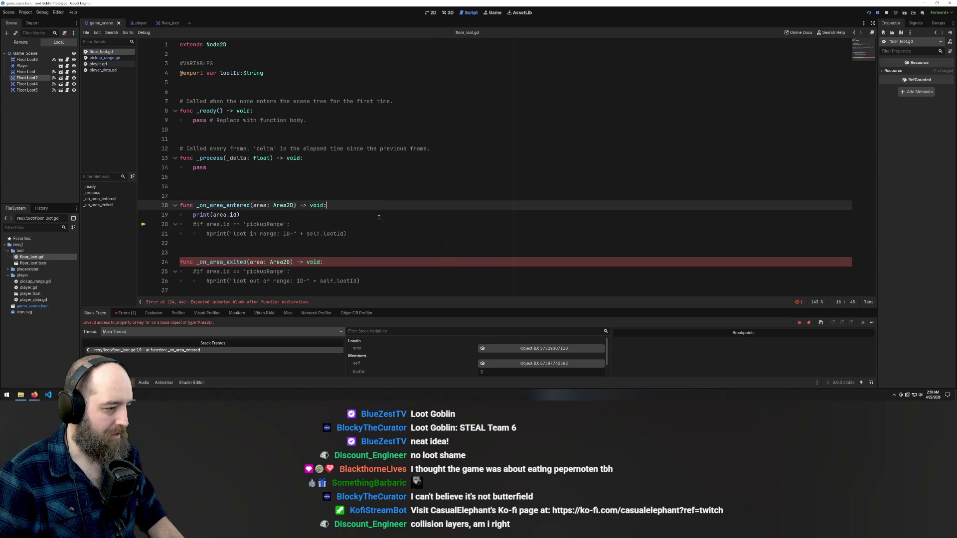
Add a pass line to the exit handler, save floor_loot.gd and run the game
click(364, 281)
key(Return)
text(p)
key(BackSpace)
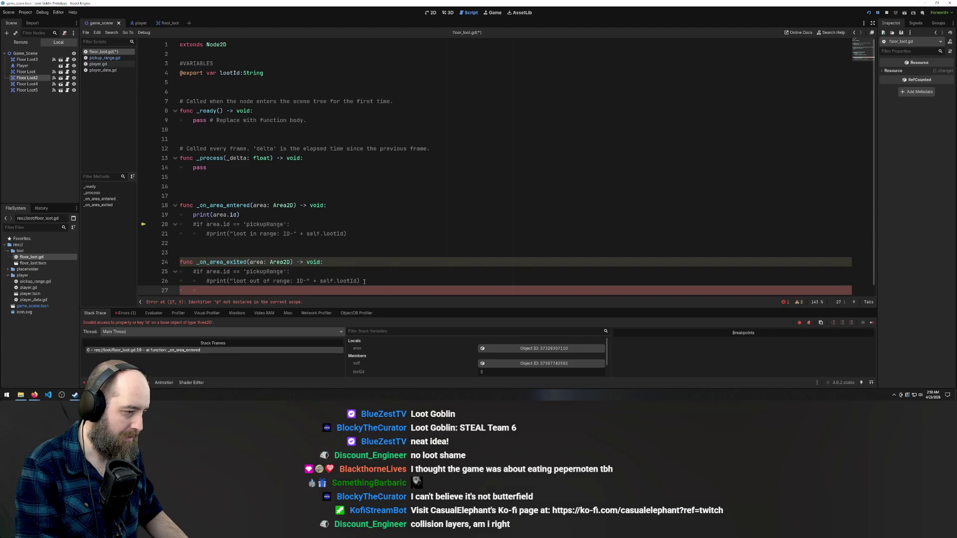
text(pass)
key(ctrl+s)
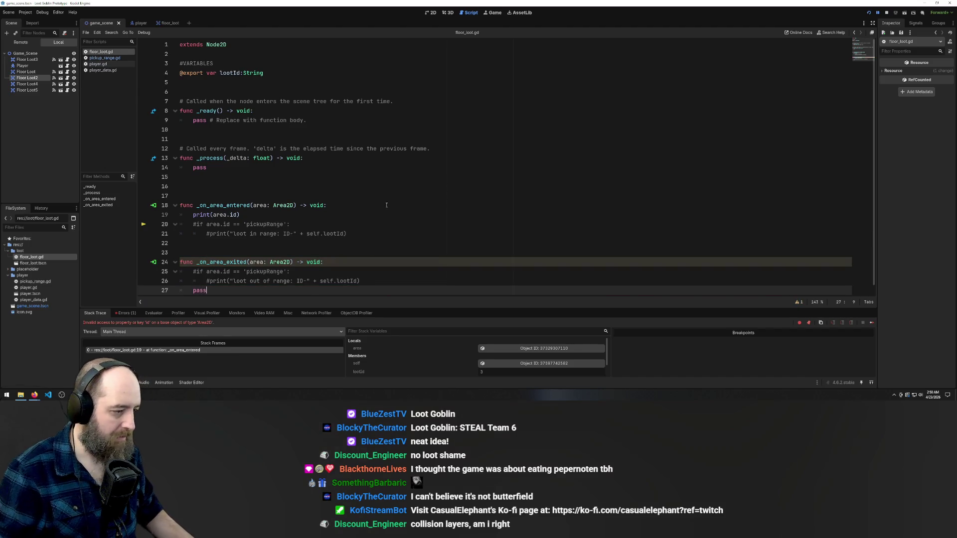
click(498, 145)
key(F5)
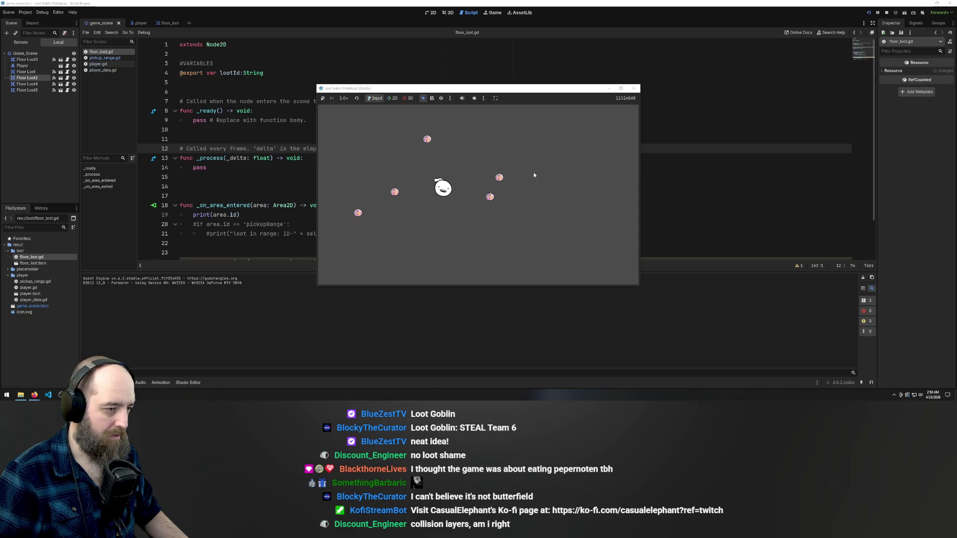
Steer the goblin with the arrow keys around and into the loot items
key(Left)
key(Up)
key(Left)
key(Up)
key(Left)
key(Down)
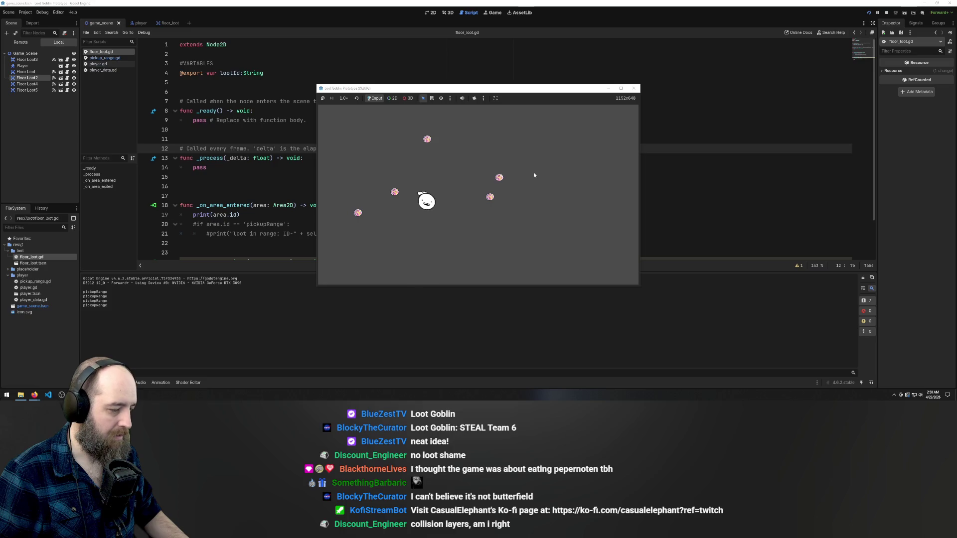
key(Right)
key(Up)
key(Down)
key(Left)
key(Up)
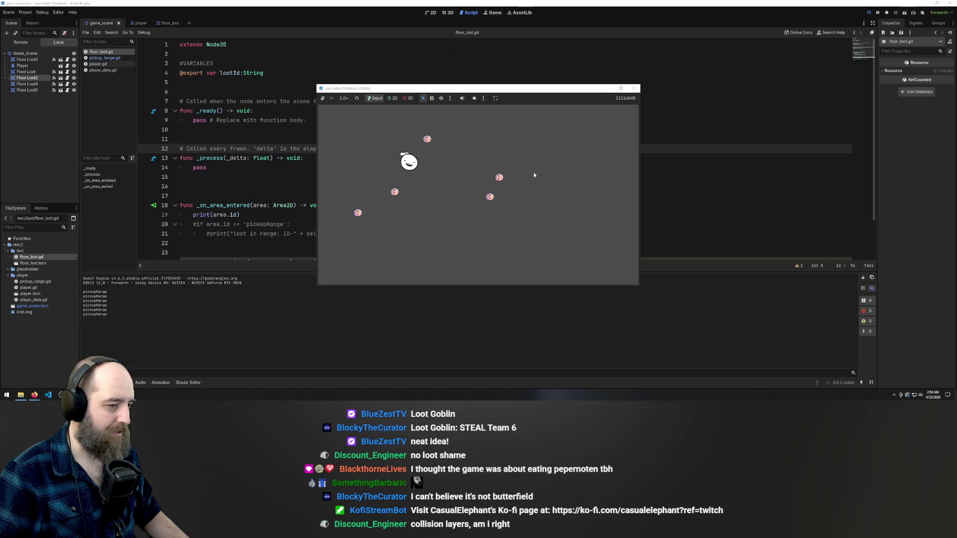
key(Down)
key(Right)
key(Up)
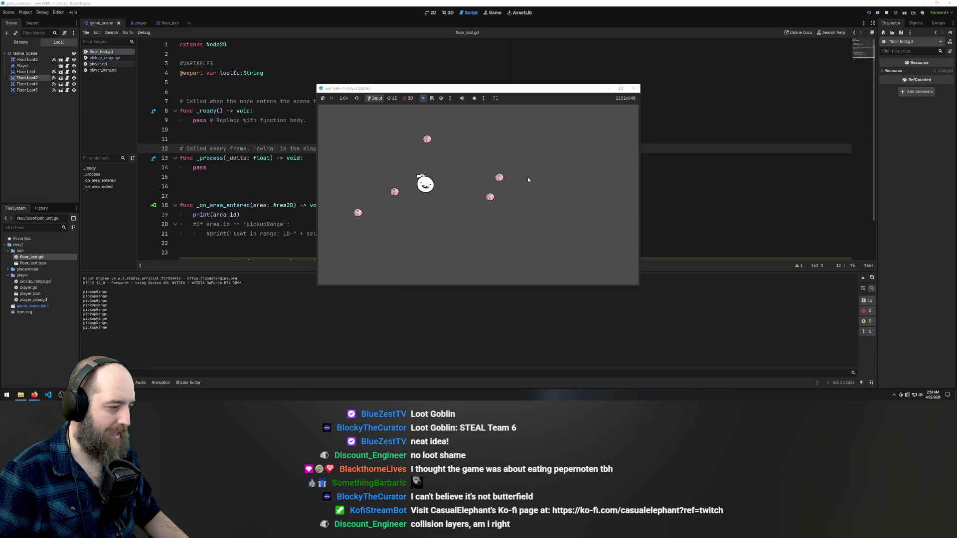
key(Right)
key(Down)
key(Left)
key(Up)
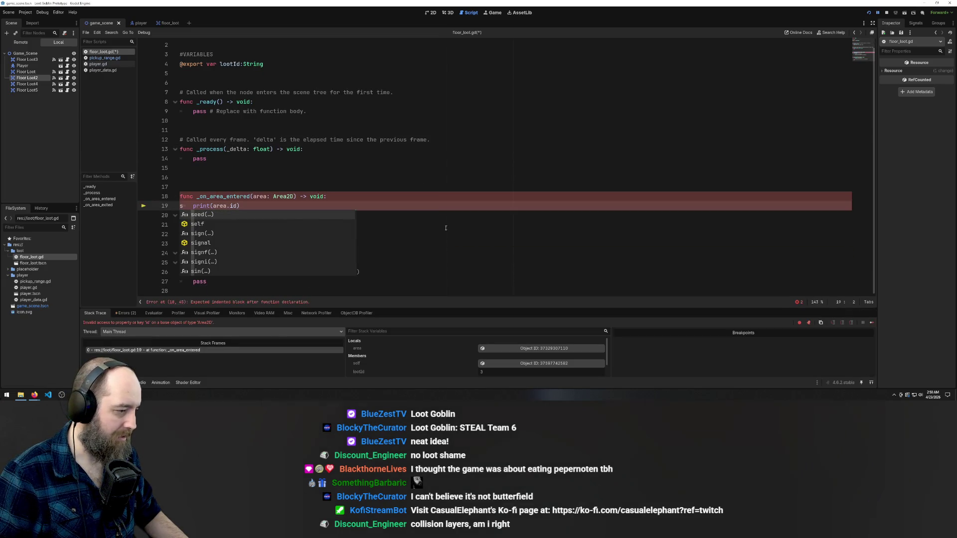
Remove the stray 's' from line 19 and save the script
click(386, 205)
key(Home)
key(Delete)
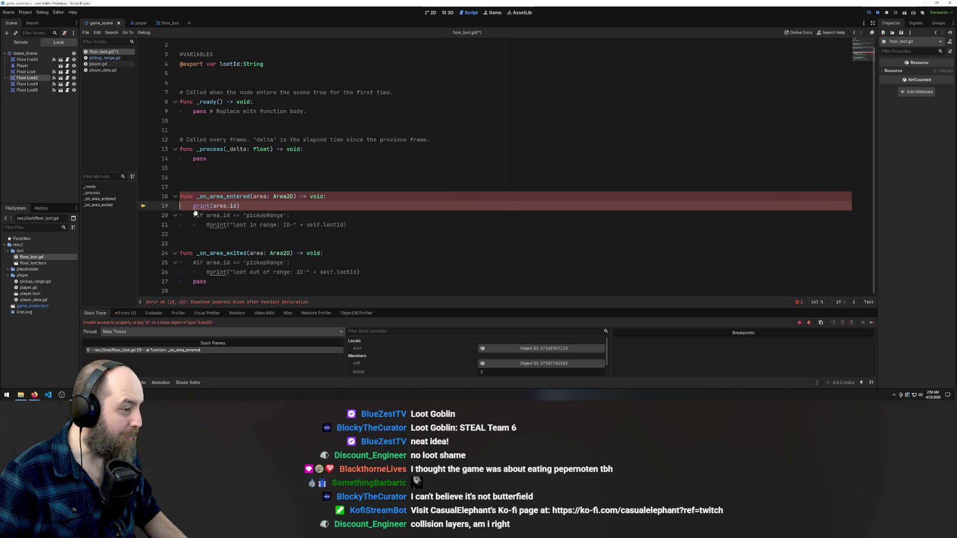
click(276, 233)
key(ctrl+s)
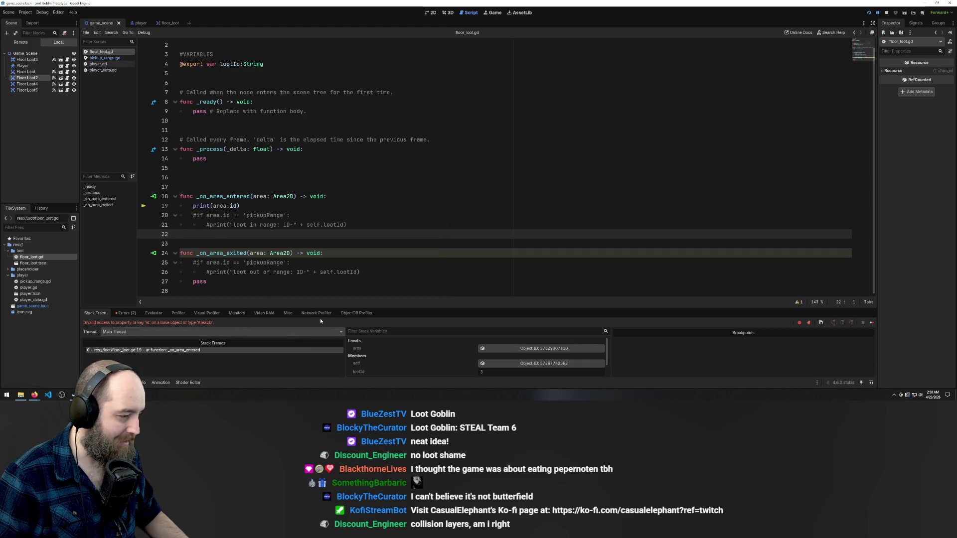
Change line 19 to print area.detectorId and uncomment the pickupRange check on lines 20–21
click(227, 206)
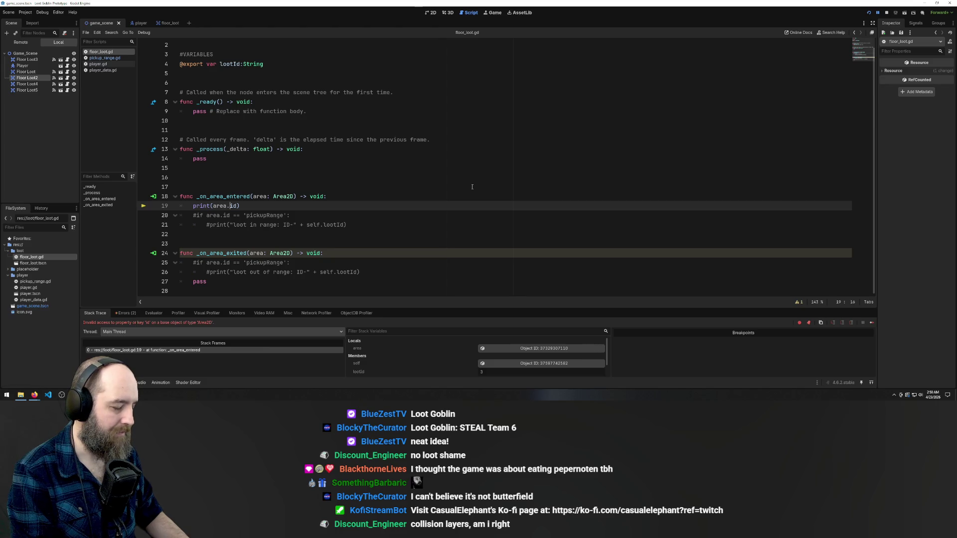
text(I)
key(BackSpace)
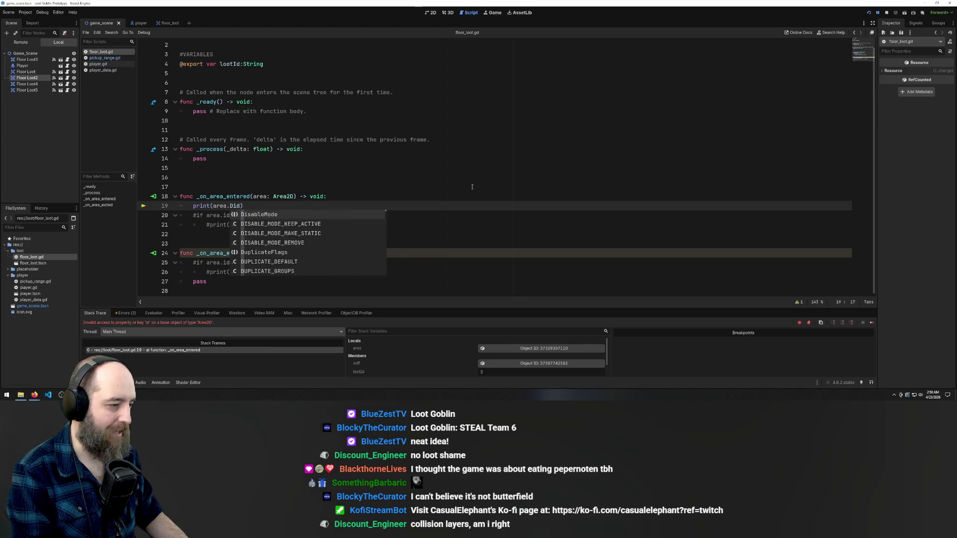
key(Delete)
key(Delete)
text(de)
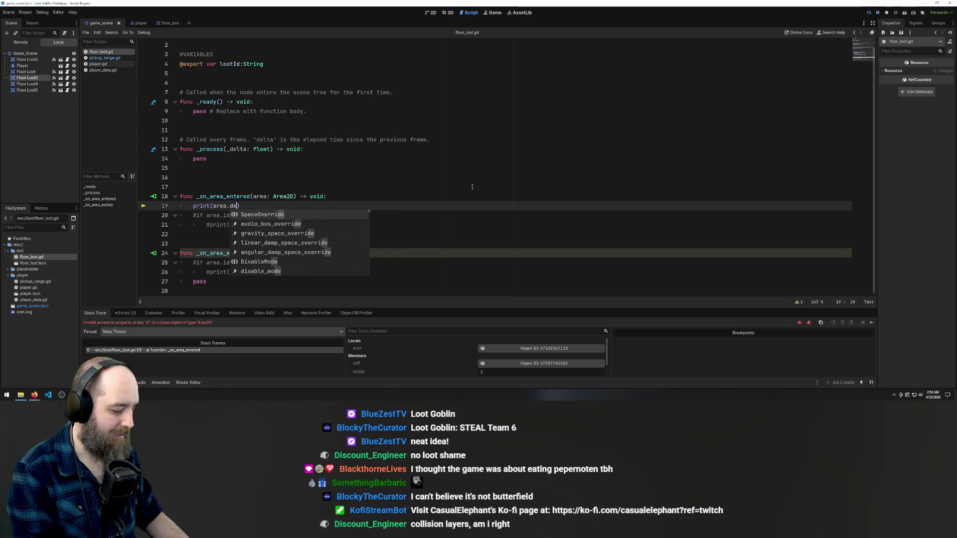
text(te)
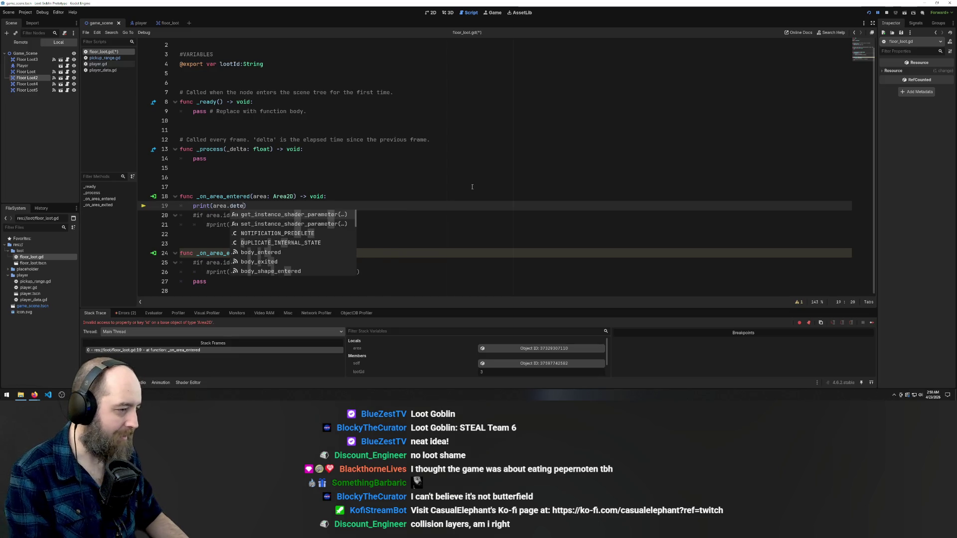
text(ctorId)
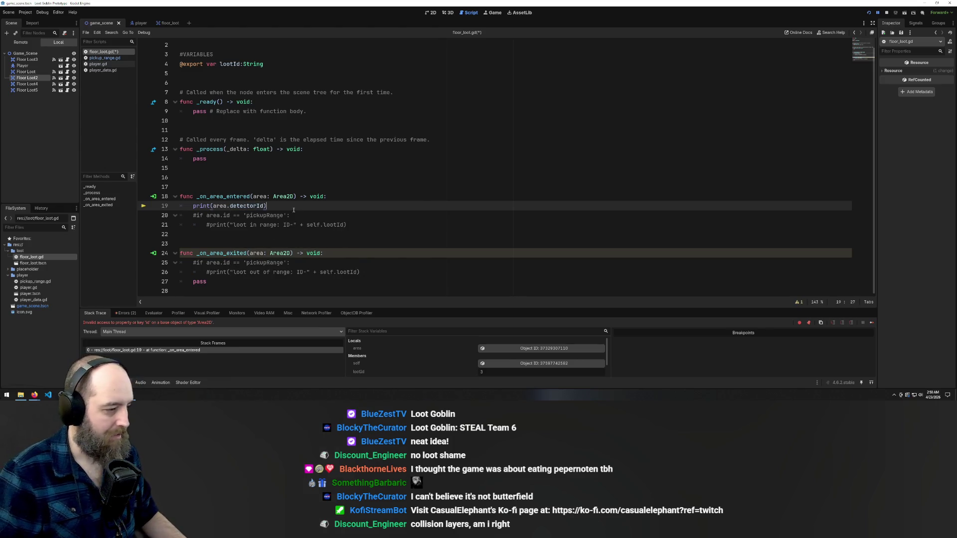
drag(371, 223, 96, 218)
key(ctrl+k)
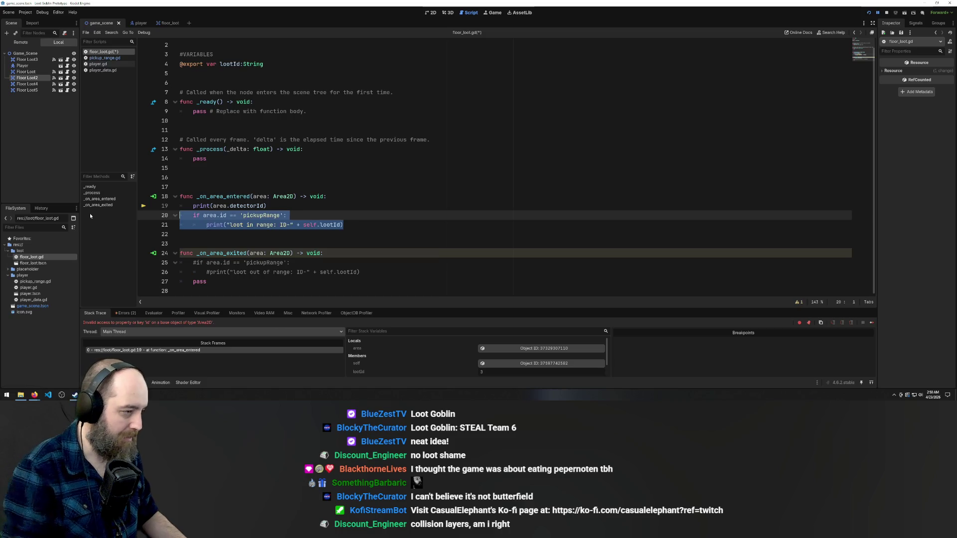
Build the expression area.detectorId == 'pickupRange' on line 19 and save
click(229, 196)
click(228, 206)
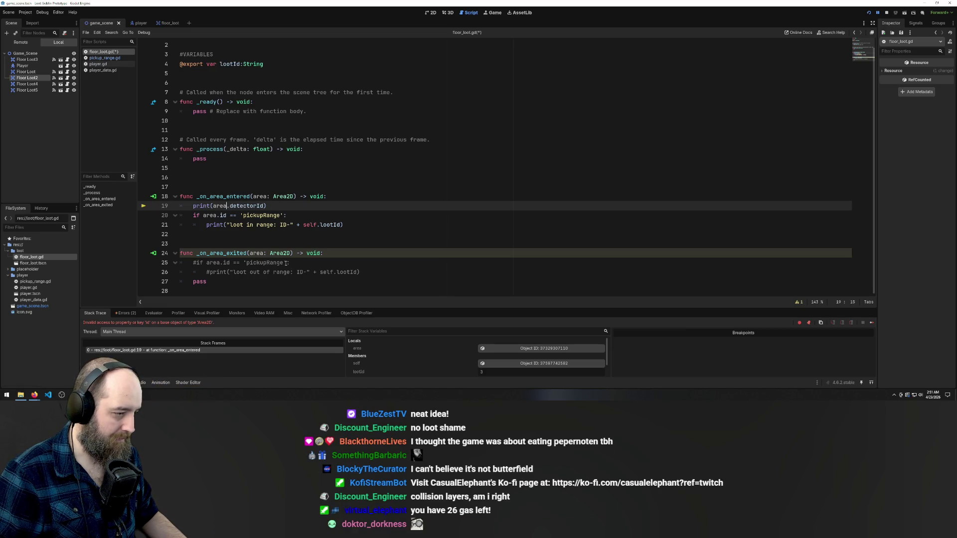
drag(286, 262, 242, 262)
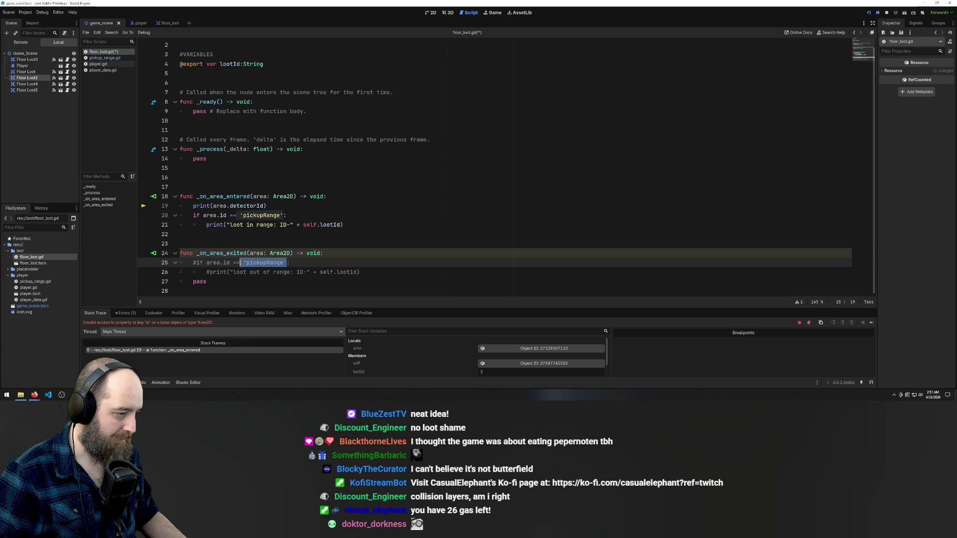
click(266, 205)
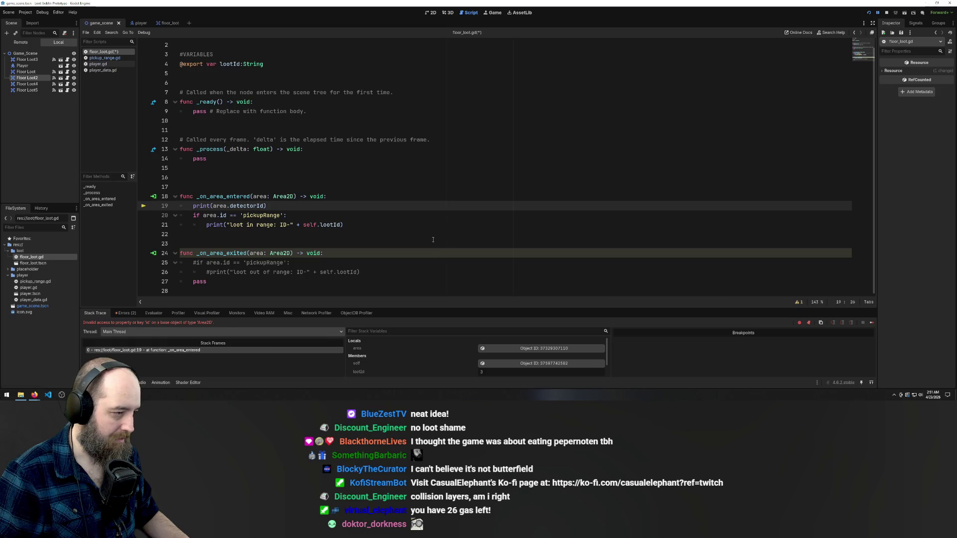
key(ctrl+v)
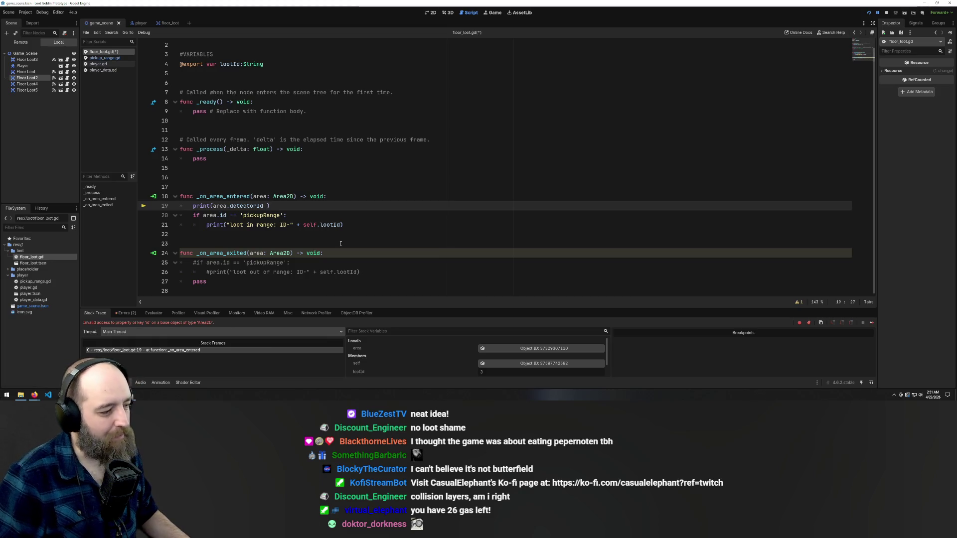
key(ctrl+z)
text(=)
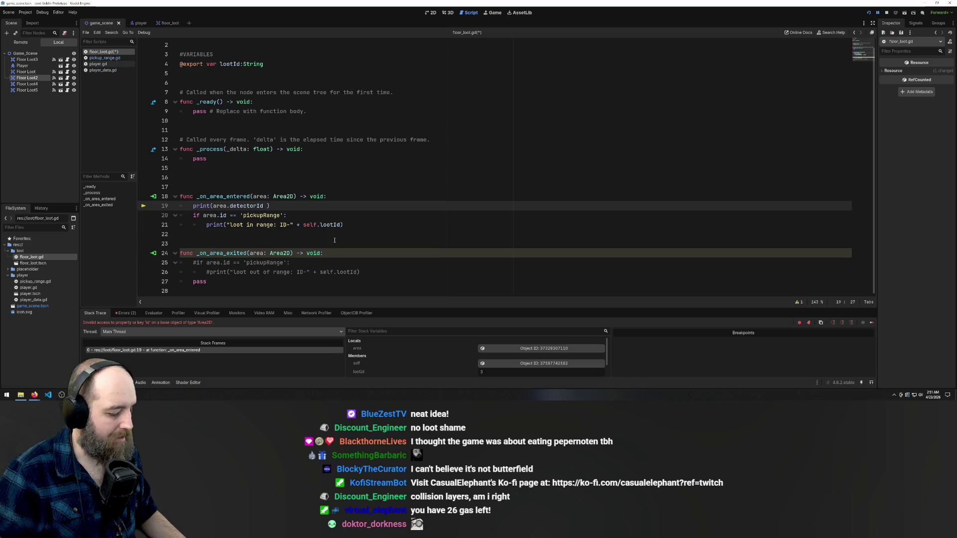
text(=)
text(= 'pickupRange')
key(ctrl+s)
Move the detectorId comparison into the entered handler's if condition and delete the debug print
mouse_move(323, 206)
mouse_down()
mouse_move(180, 206)
mouse_move(191, 206)
mouse_up()
key(ctrl+c)
click(315, 206)
mouse_move(319, 205)
mouse_down()
mouse_move(212, 206)
mouse_move(207, 215)
mouse_move(285, 215)
mouse_up()
key(ctrl+v)
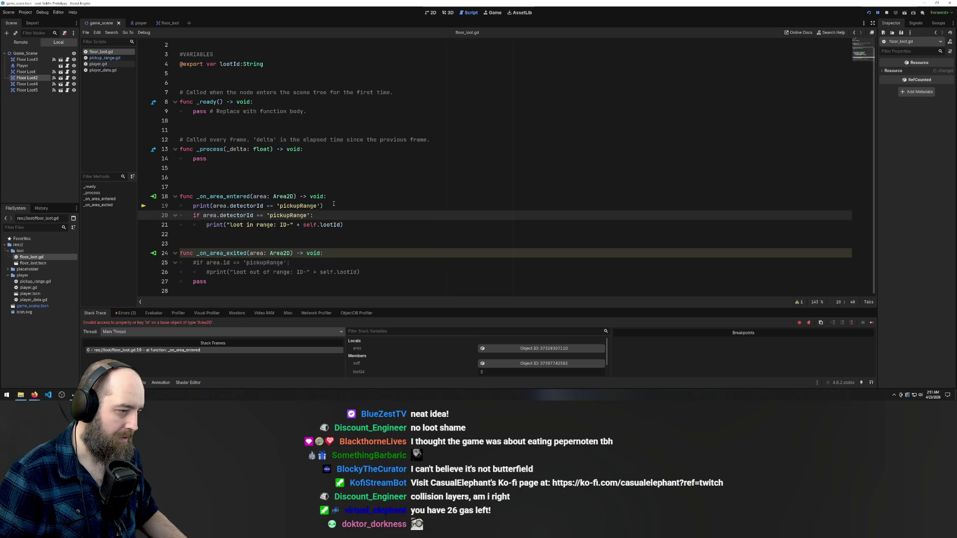
drag(333, 205, 182, 206)
key(BackSpace)
key(BackSpace)
click(327, 225)
key(ctrl+s)
Copy the detectorId if statement into the exit handler and uncomment its out-of-range print
drag(373, 225, 153, 221)
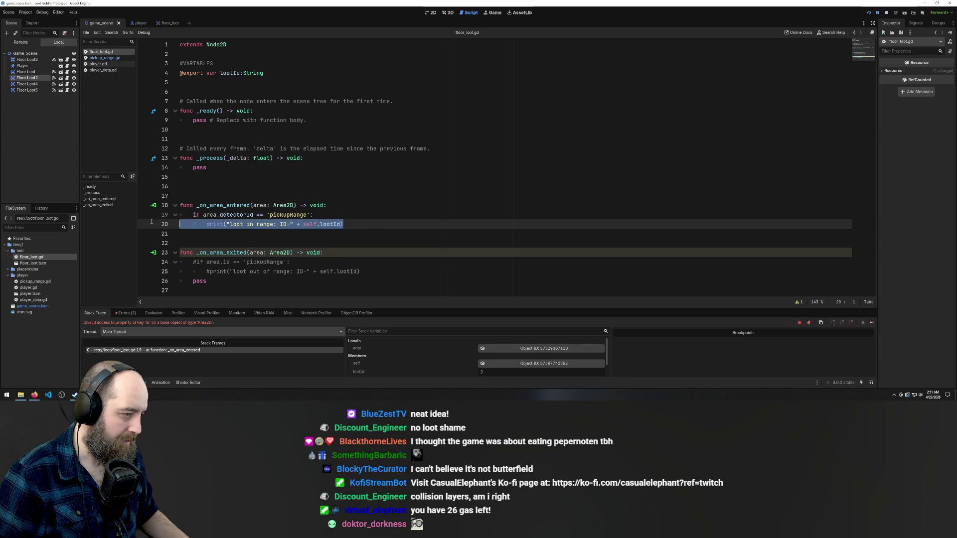
click(293, 215)
drag(332, 216, 149, 213)
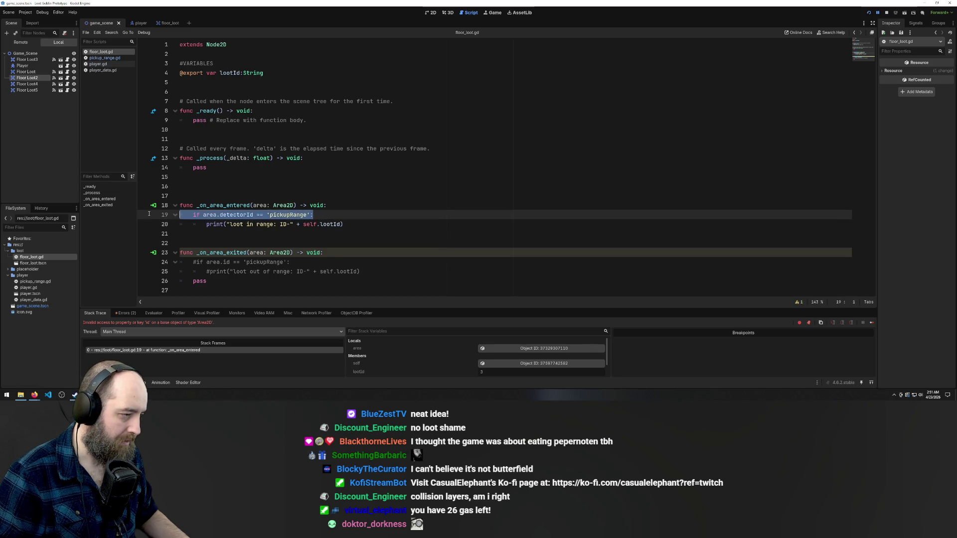
key(ctrl+c)
triple_click(273, 261)
key(ctrl+v)
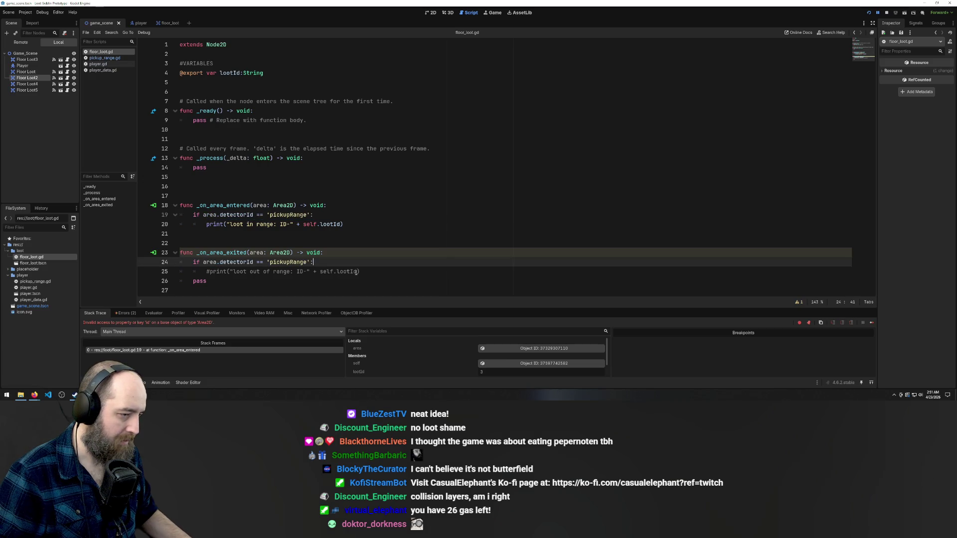
click(366, 271)
key(ctrl+k)
key(Down)
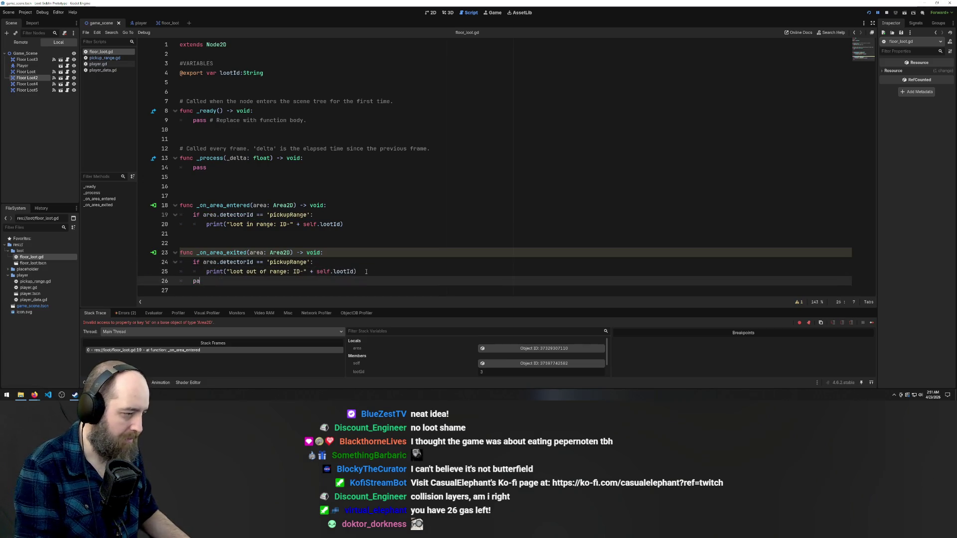
key(BackSpace)
Test-run the game, undo the stray 'd' typed into line 19, and save
click(508, 232)
key(F5)
key(d)
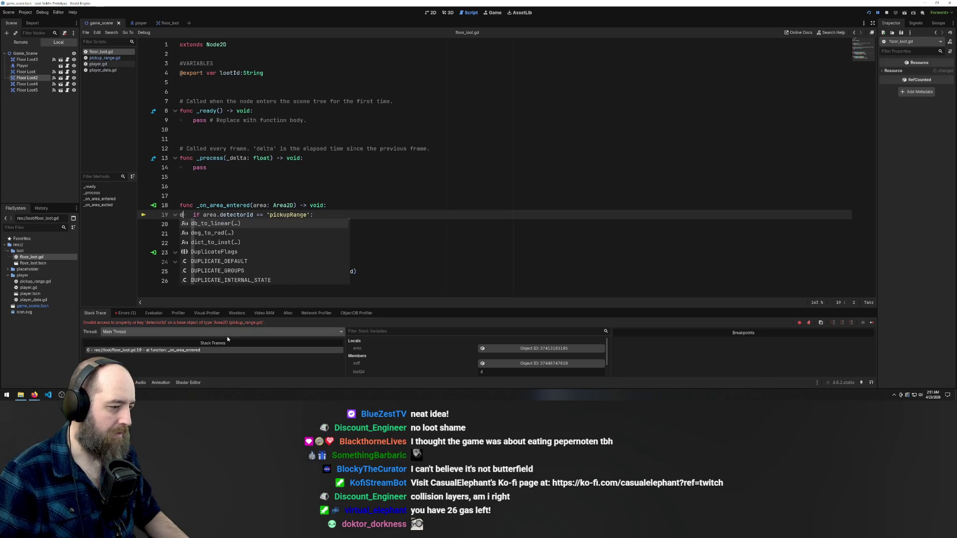
key(Escape)
key(F5)
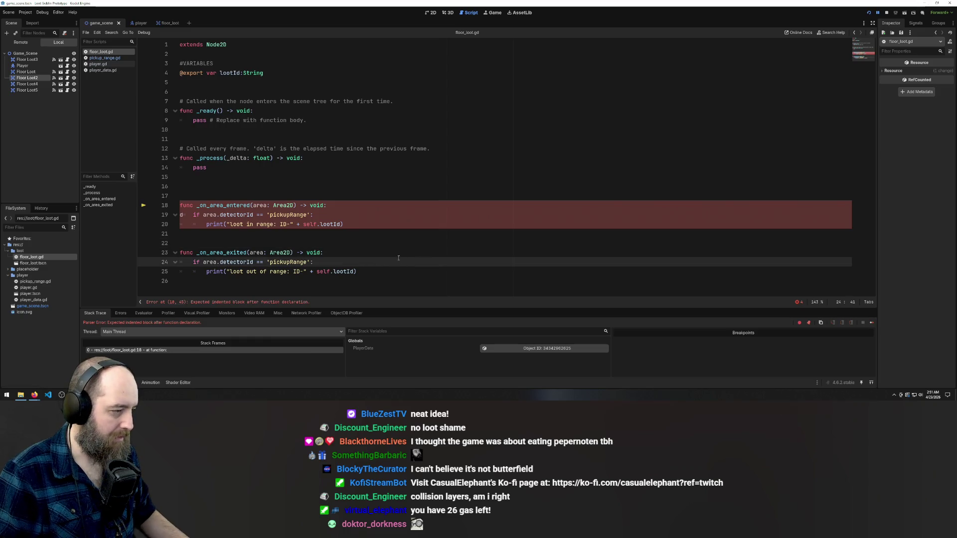
key(ctrl+z)
key(ctrl+s)
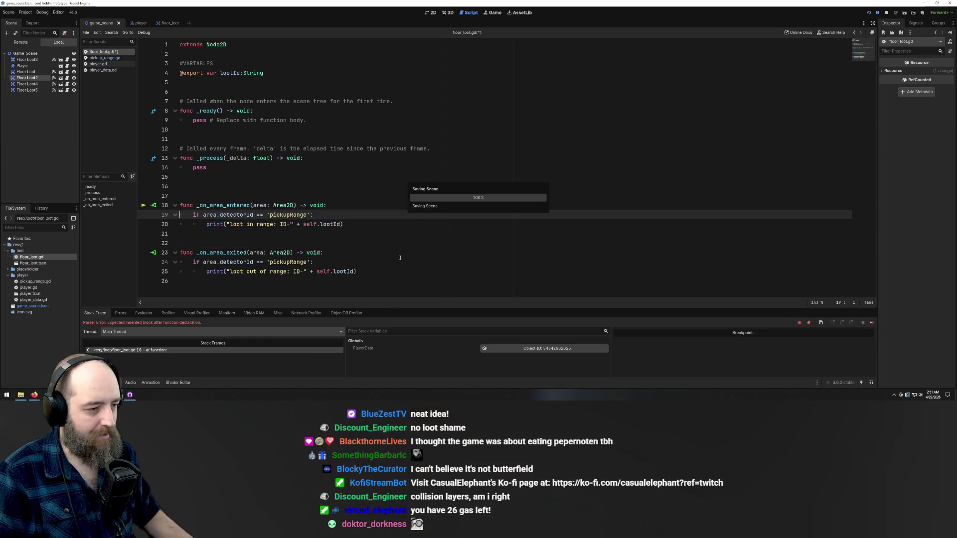
click(477, 293)
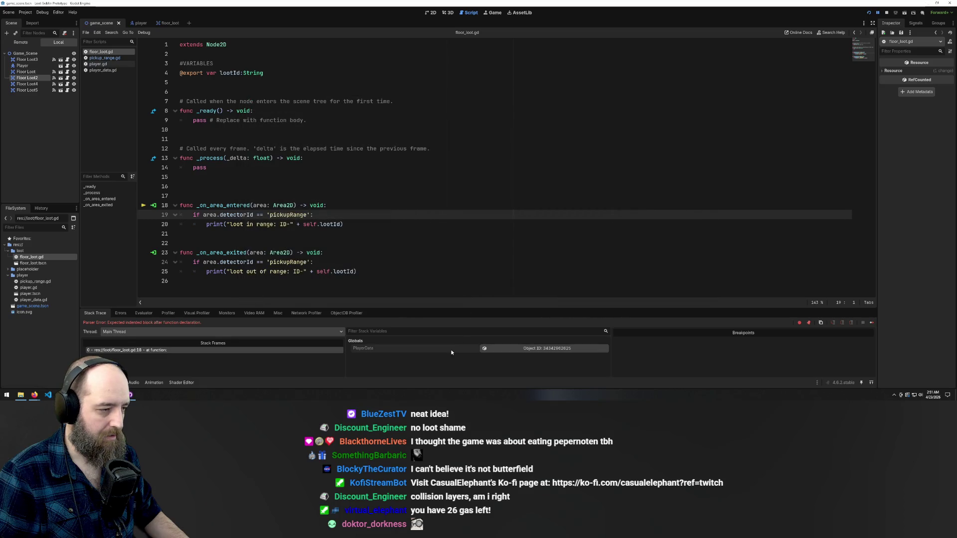
Rename pickup_range.gd's id variable to detectorId and run the game to test pickup
key(F5)
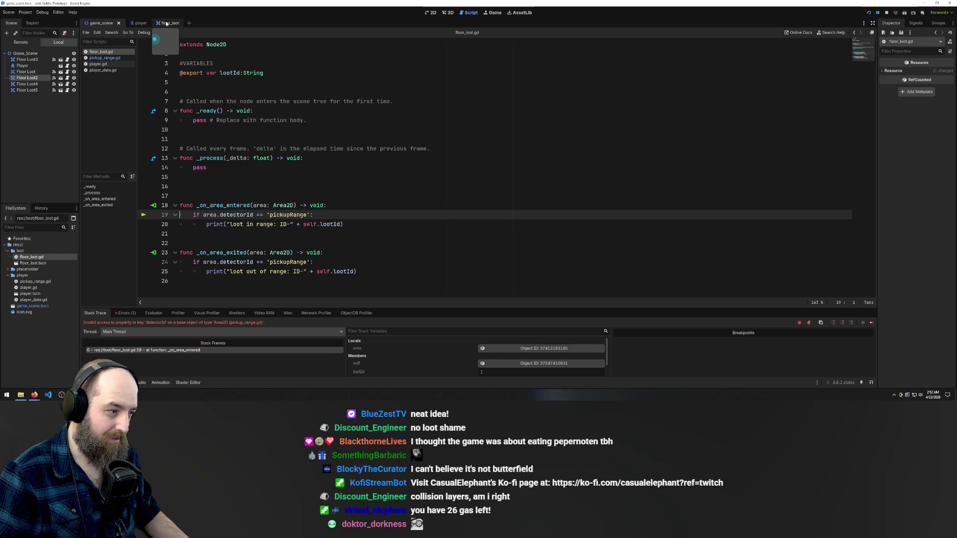
click(106, 59)
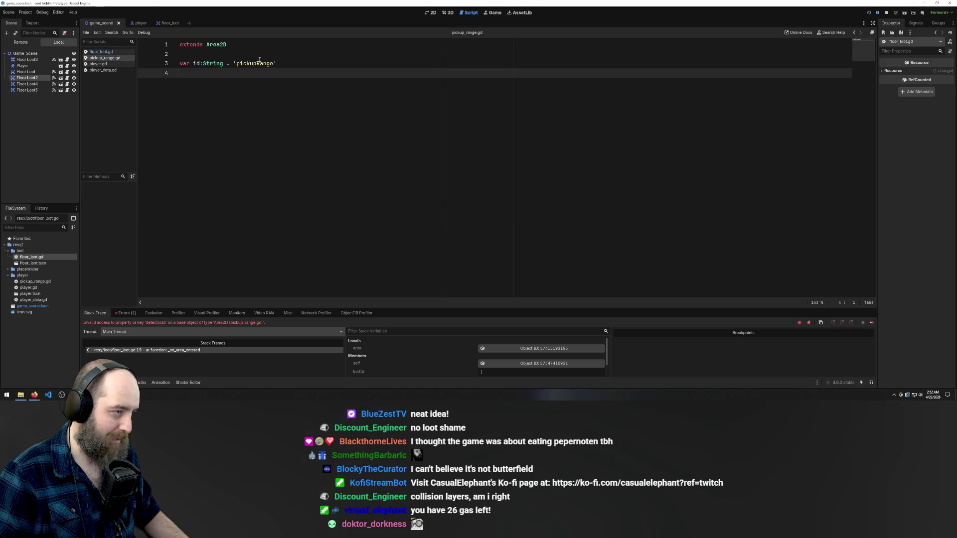
click(194, 64)
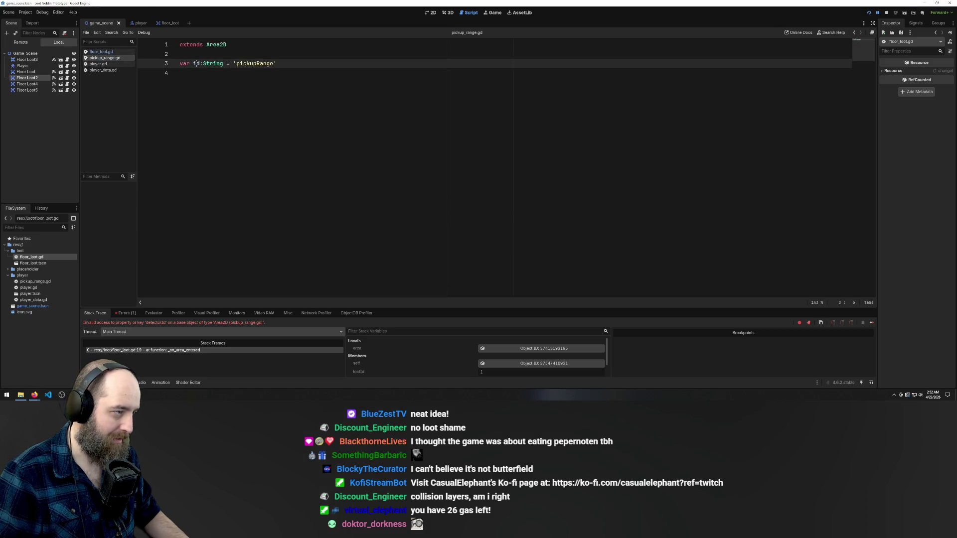
text(detectorI)
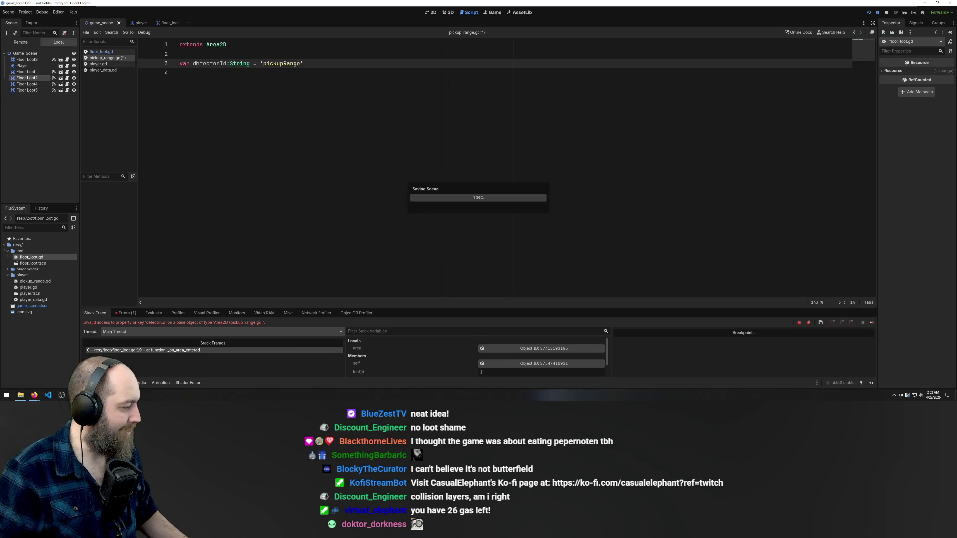
click(359, 141)
key(F5)
click(473, 174)
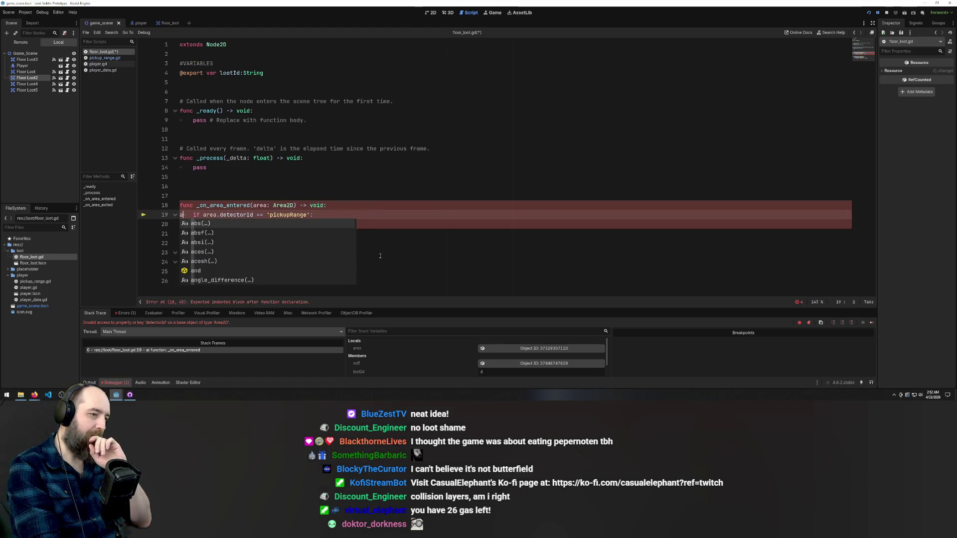
Remove the stray 'a' and add an else branch with pass after the in-range print
key(BackSpace)
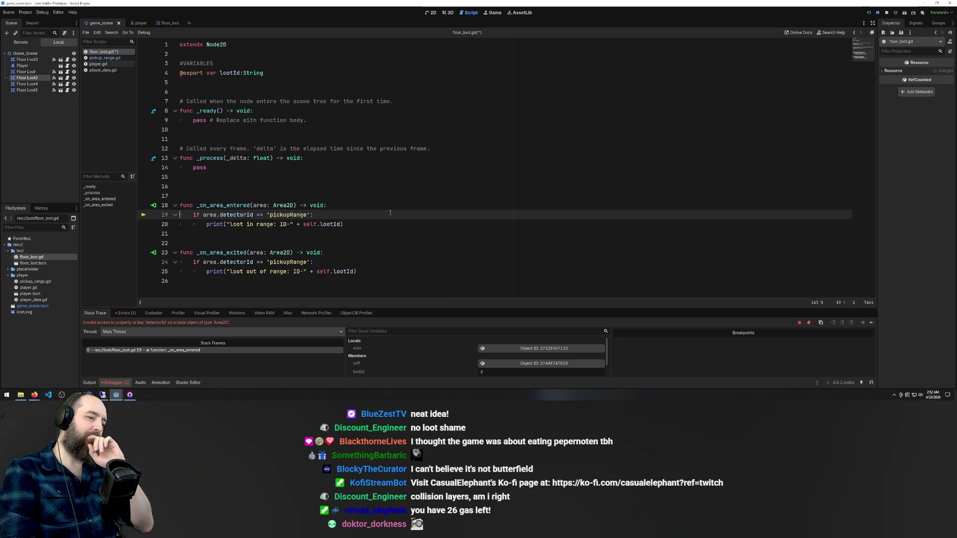
click(365, 220)
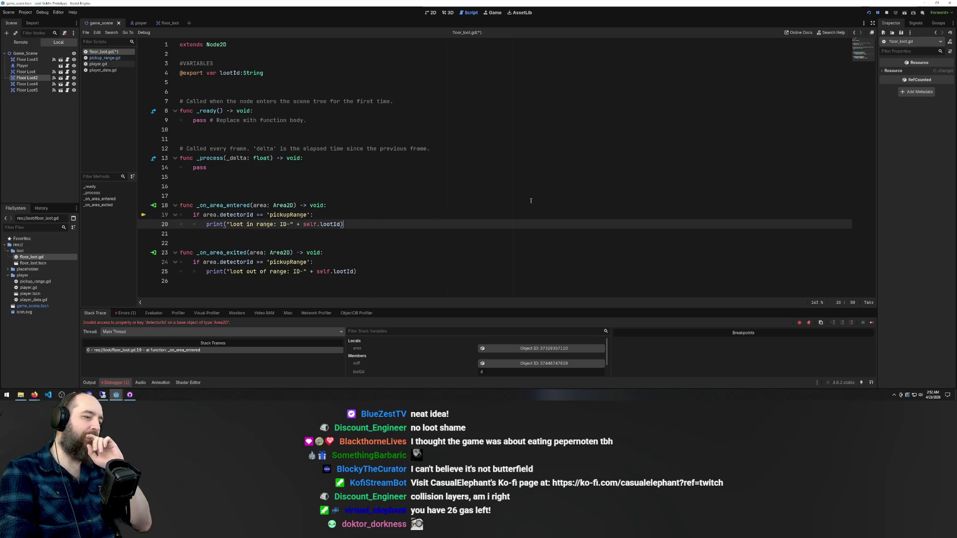
key(Return)
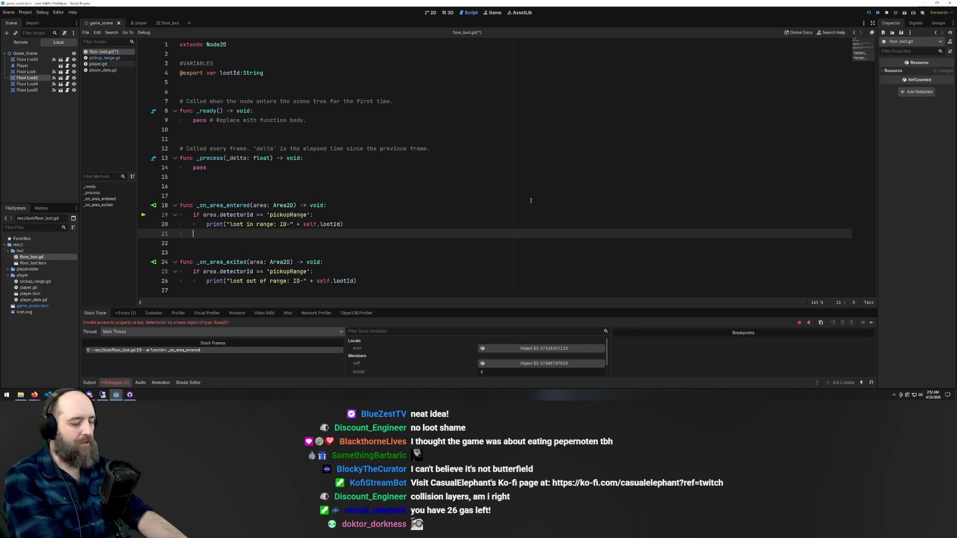
text(else pass)
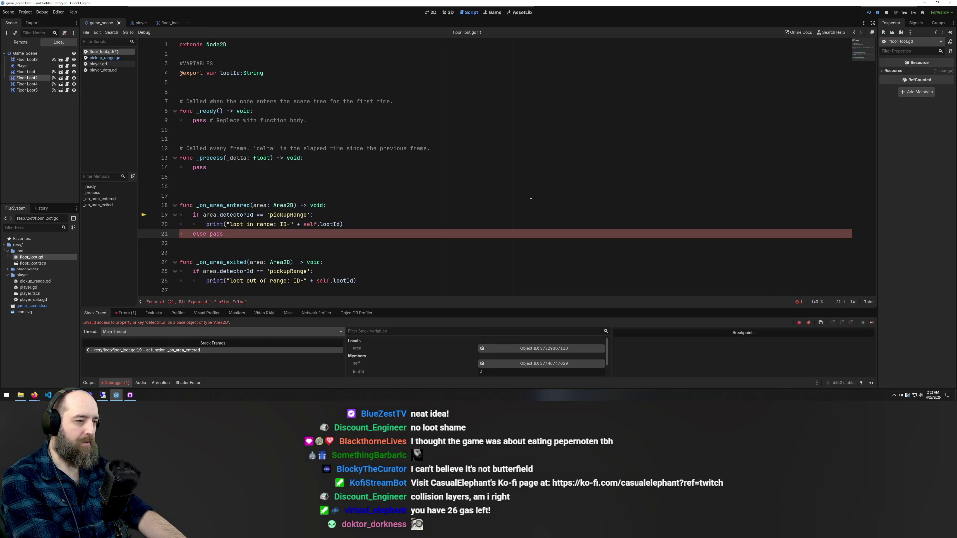
key(Left)
key(Left)
key(Return)
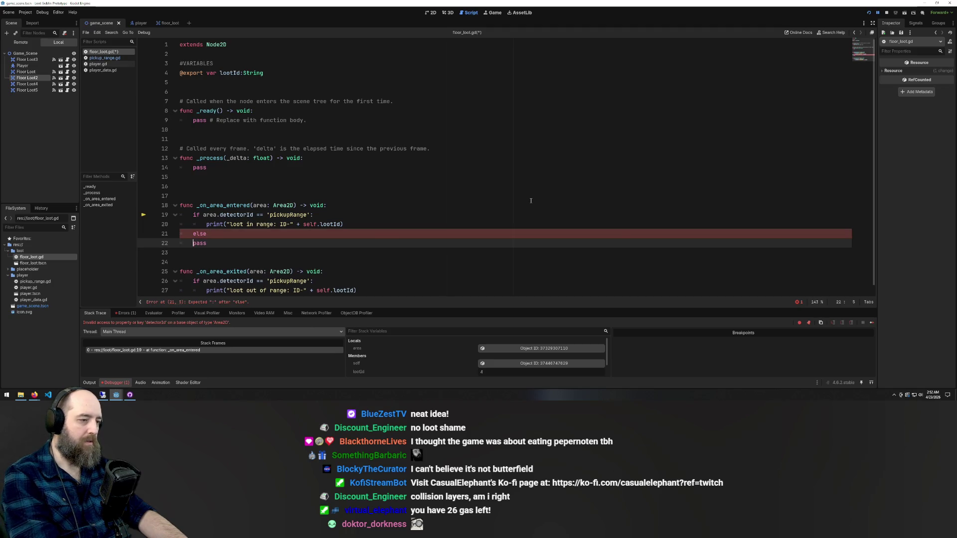
key(Tab)
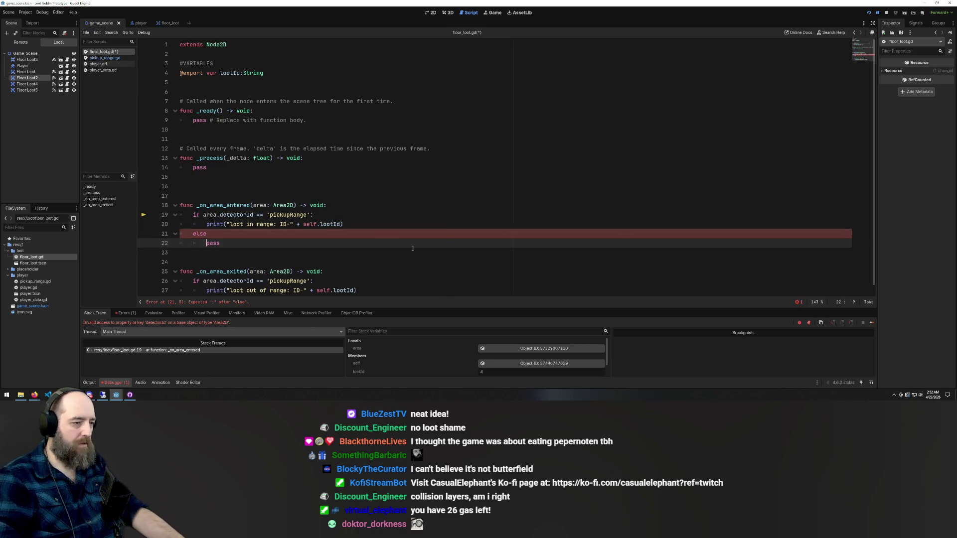
click(322, 149)
click(235, 237)
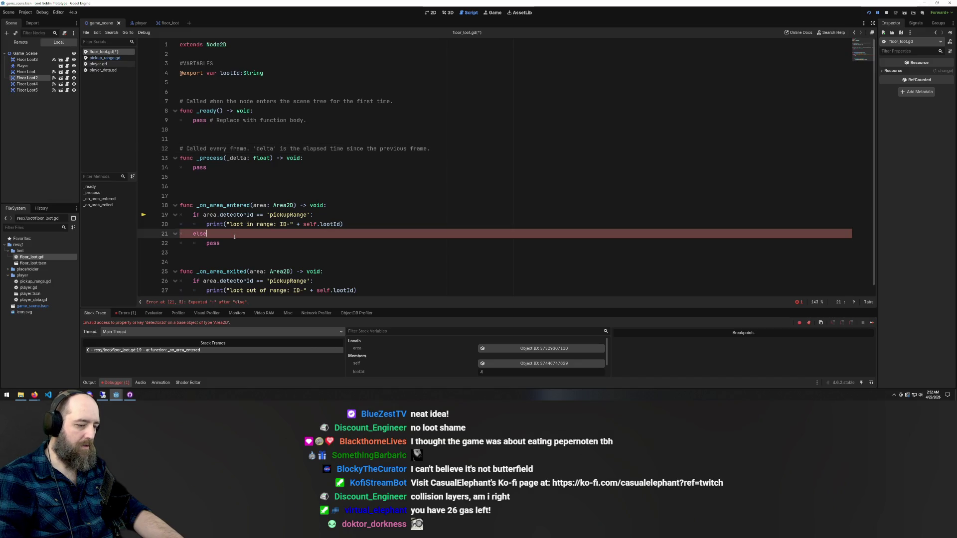
text(:)
Copy the else branch into _on_area_exited and make each handler end with one-line else: pass
drag(237, 246, 139, 234)
key(ctrl+c)
scroll(259, 252, down, 1)
click(307, 293)
key(ctrl+v)
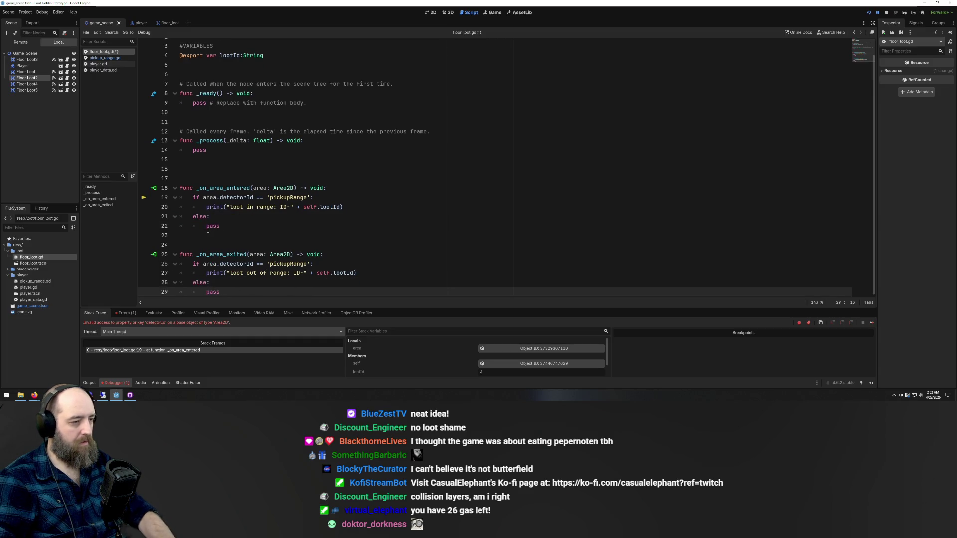
click(206, 227)
key(BackSpace)
key(BackSpace)
key(BackSpace)
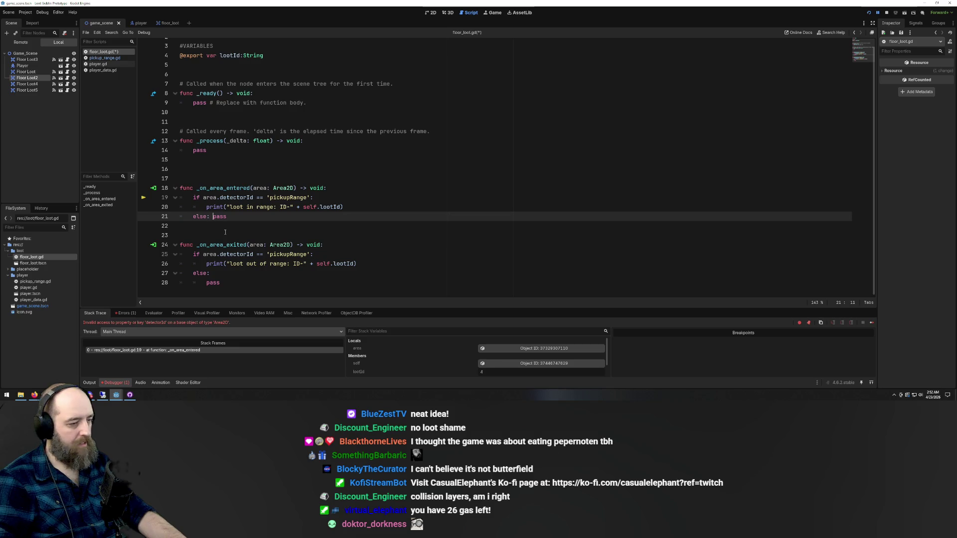
triple_click(222, 280)
key(BackSpace)
key(BackSpace)
text(pass)
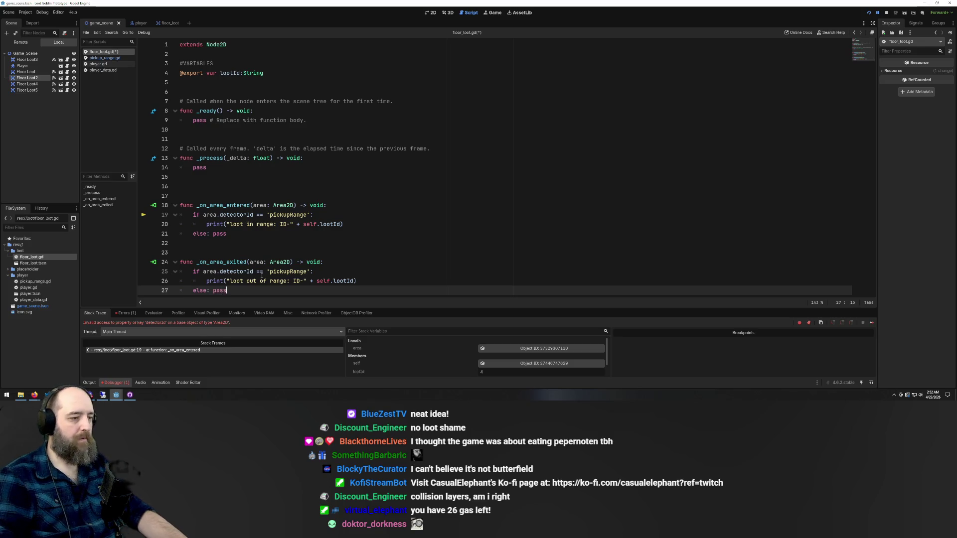
Save floor_loot.gd and run the game, moving the player to log 'Loot in range: ID-1'
key(ctrl+s)
click(484, 206)
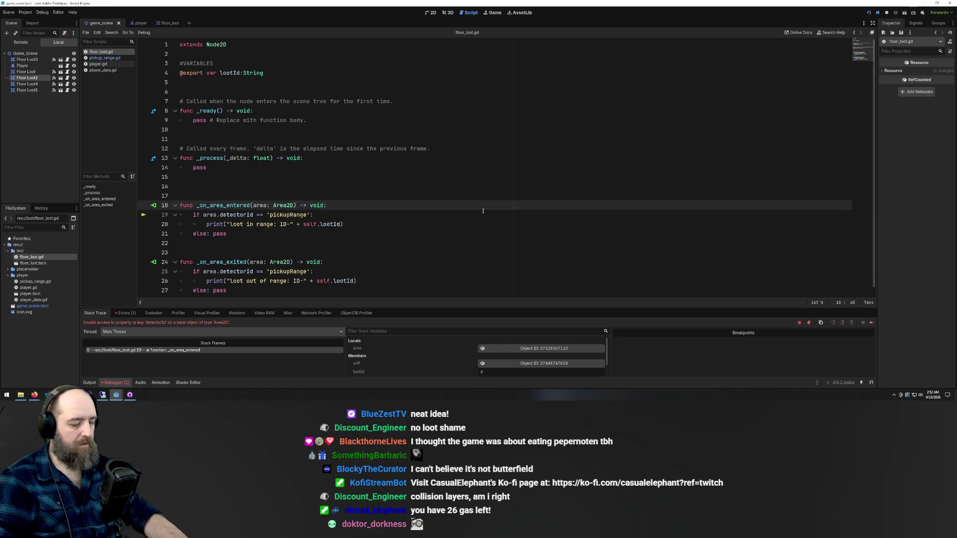
key(F5)
key(Right)
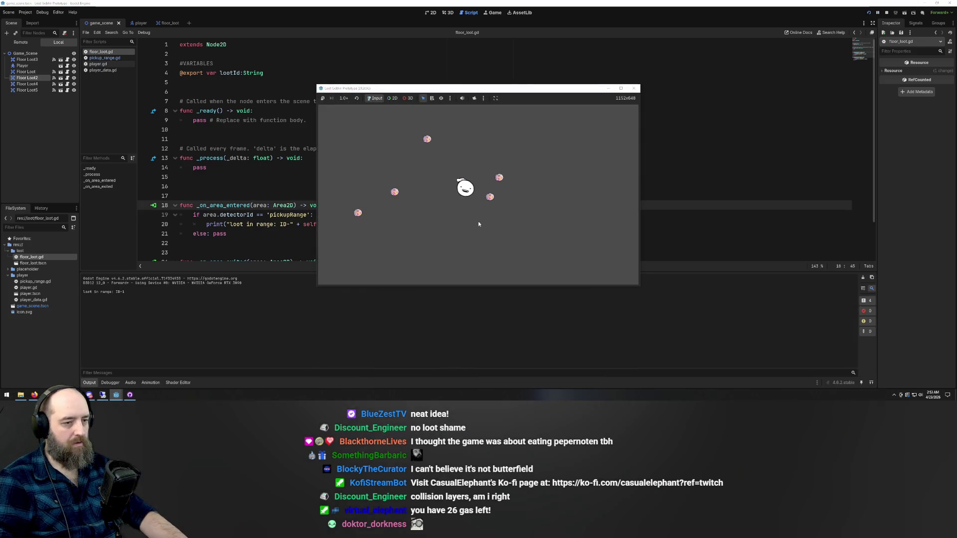
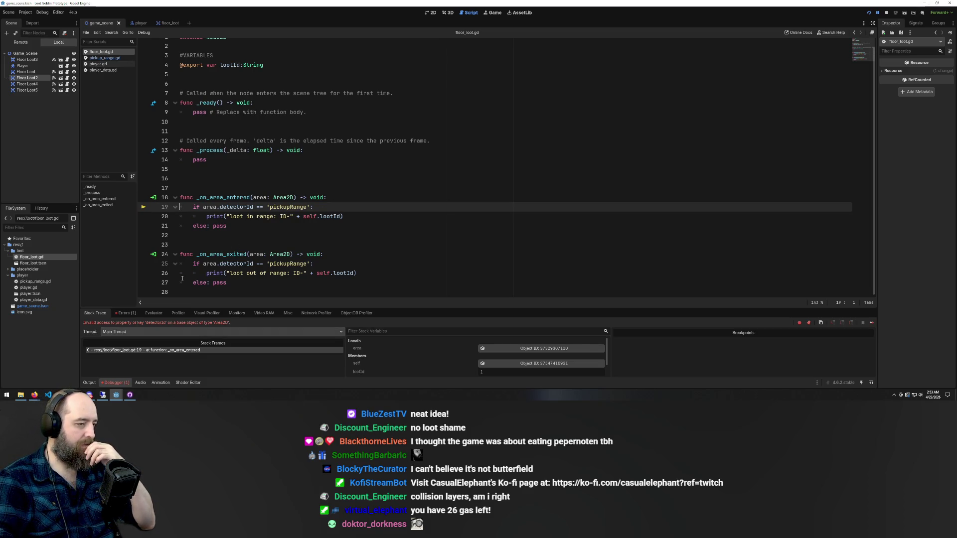
Select lines 18–21 of _on_area_entered and switch to the Google AI Mode tab in Firefox
mouse_move(54, 390)
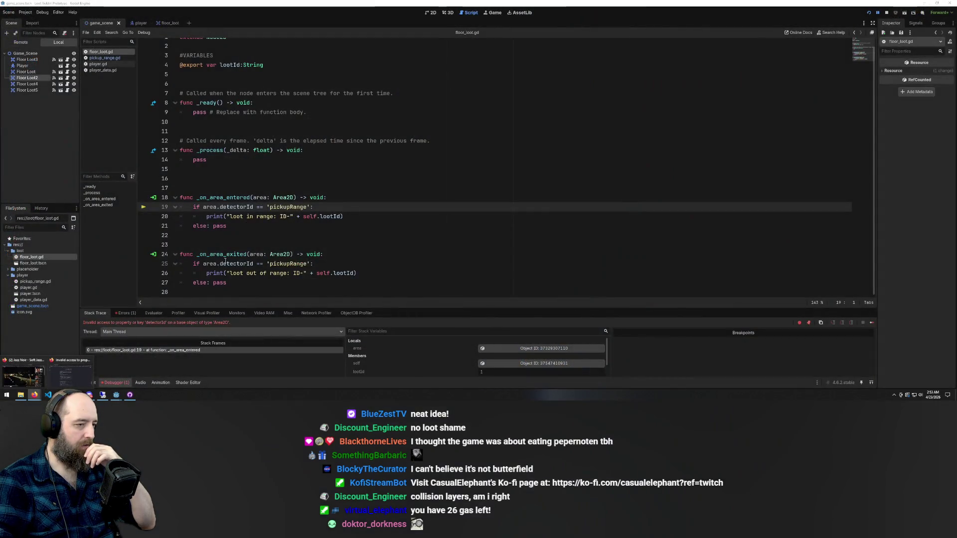
drag(227, 226, 127, 196)
key(ctrl+c)
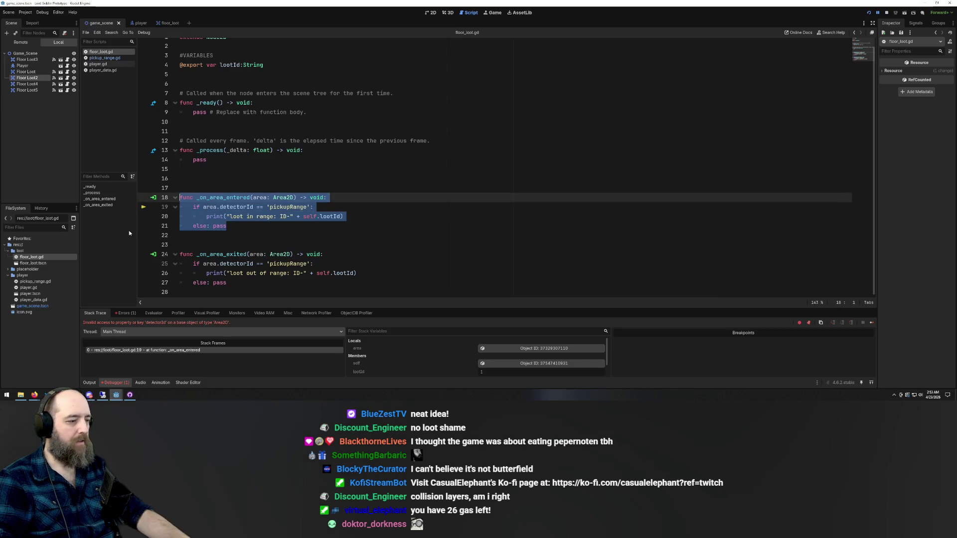
mouse_move(35, 394)
click(77, 367)
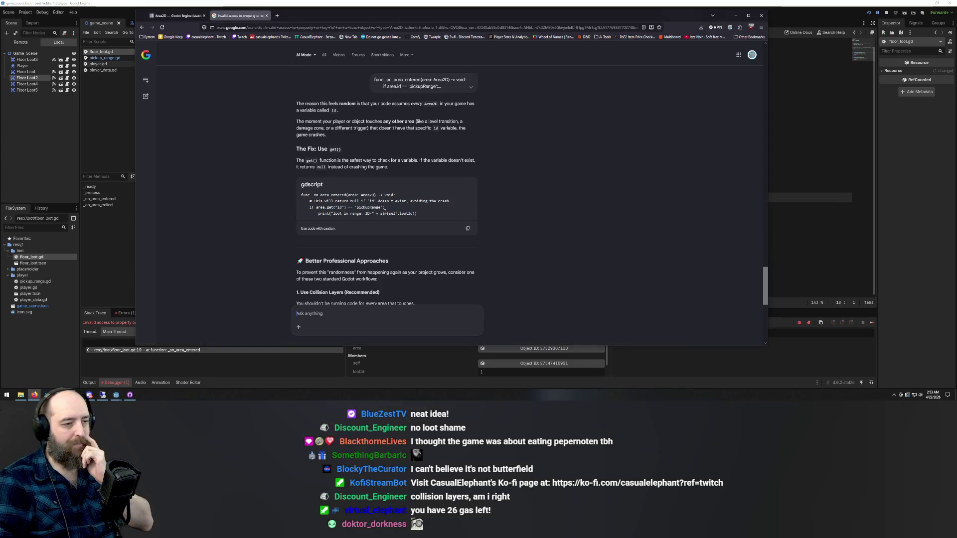
Paste the _on_area_entered code into Google AI Mode as a new question
scroll(397, 218, down, 10)
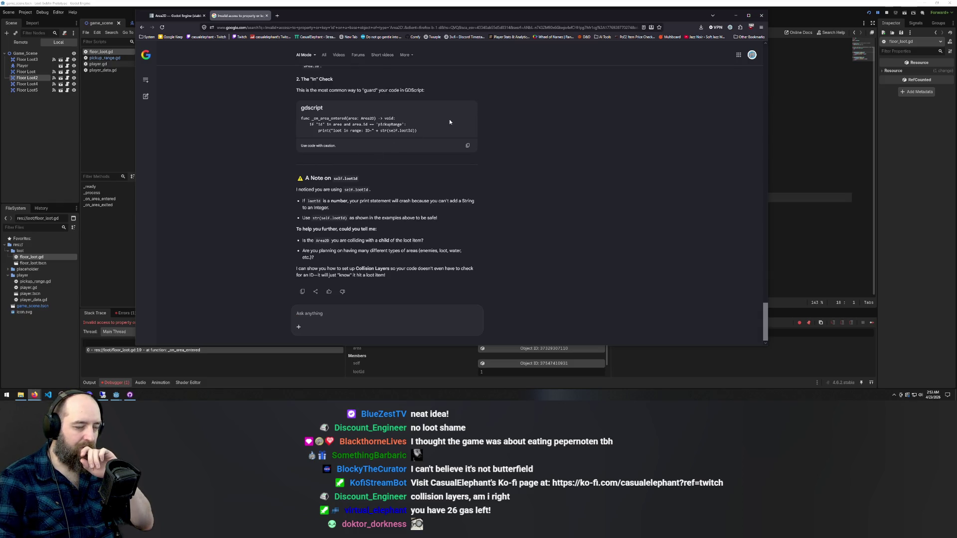
key(ctrl+v)
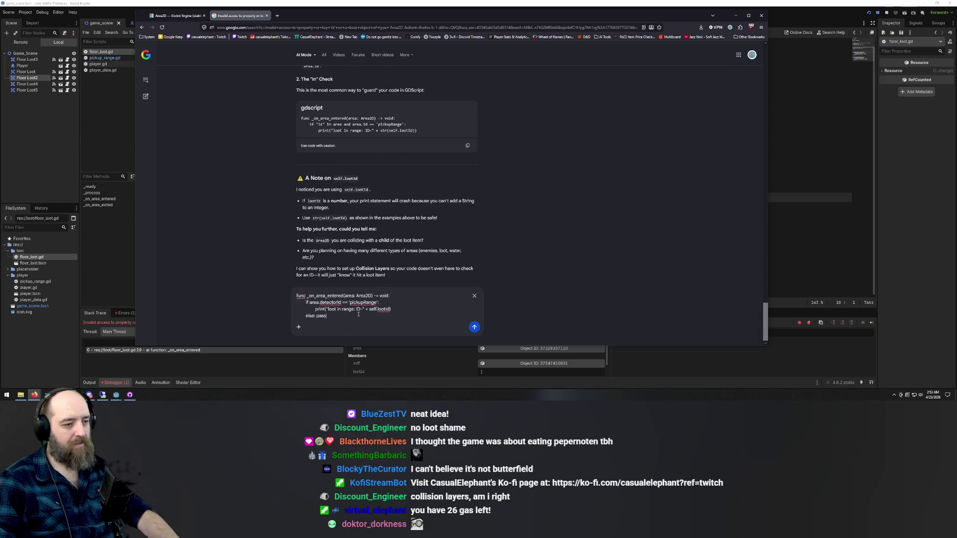
key(Return)
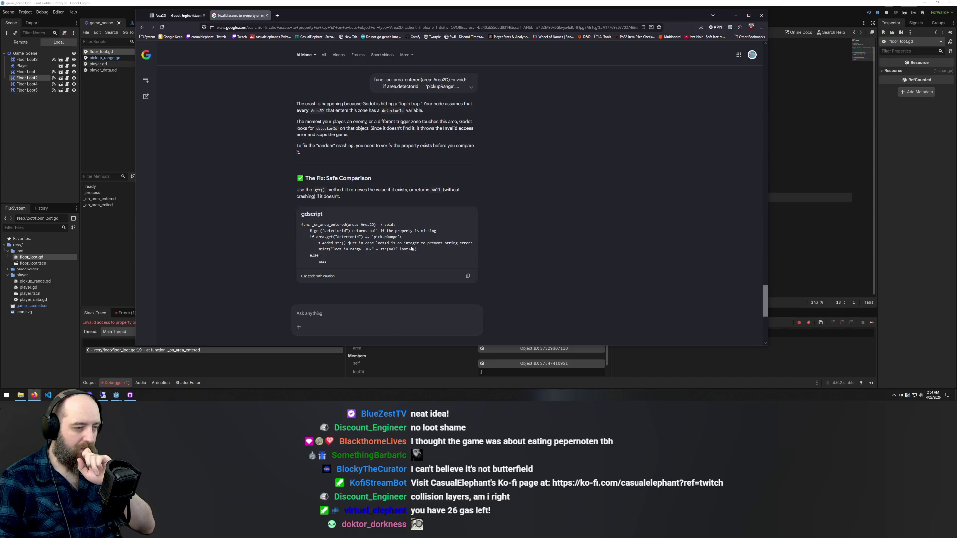
Copy the AI's get()-based fix and paste it over the selected function in Godot
click(466, 276)
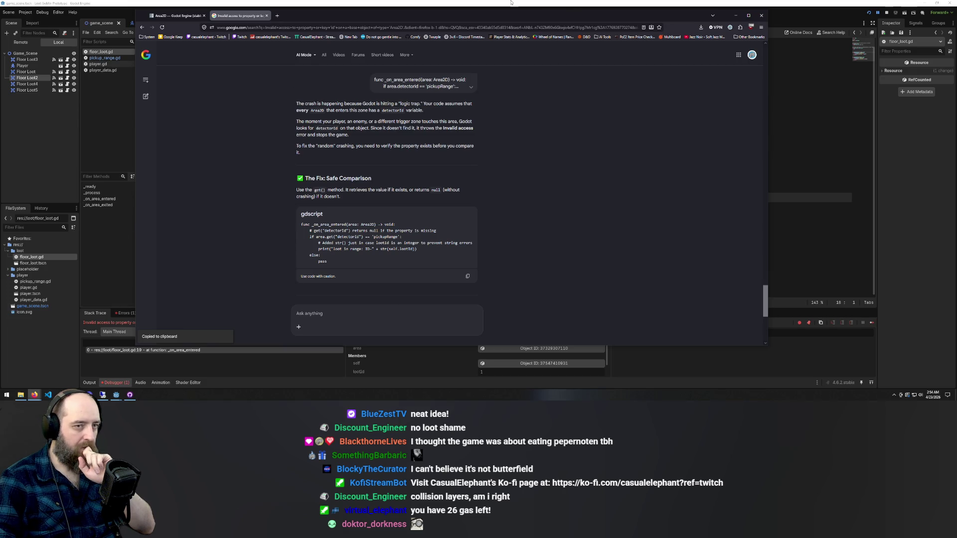
key(alt+Tab)
key(ctrl+v)
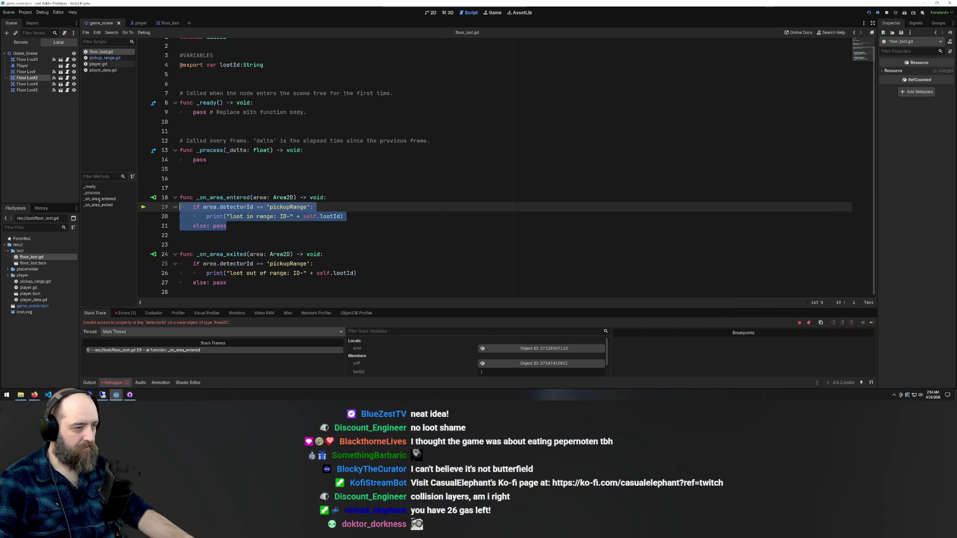
Re-indent the pasted if statement on line 20 and the print line under it
scroll(478, 155, up, 1)
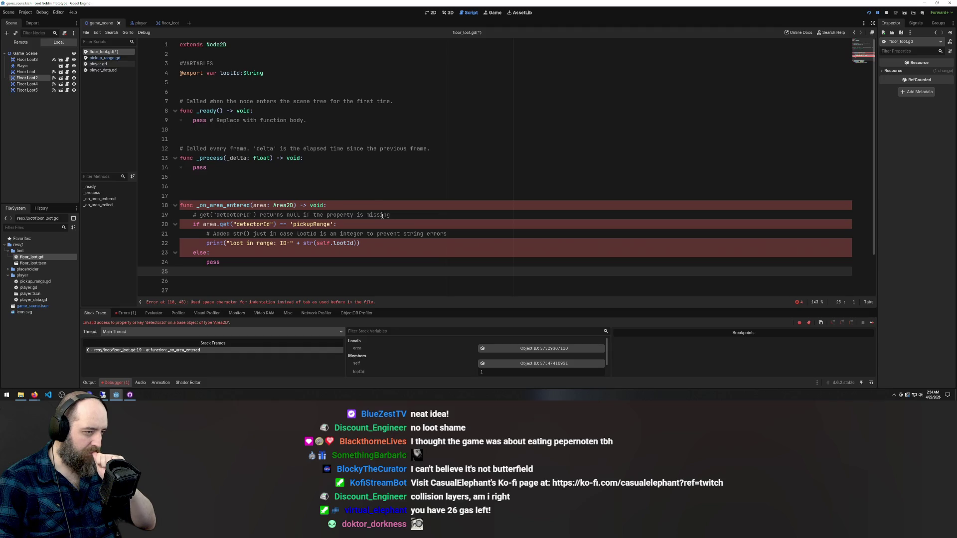
click(332, 171)
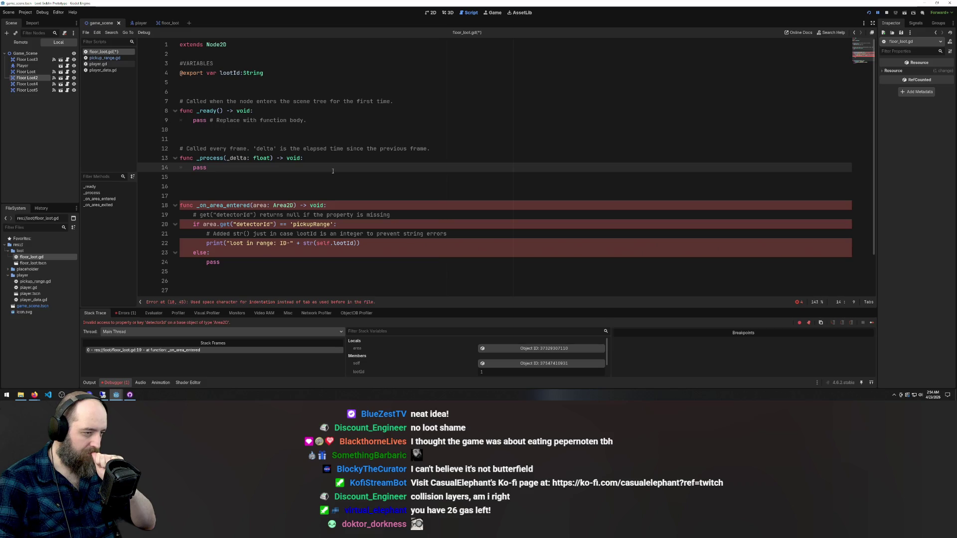
click(219, 225)
key(Home)
key(Tab)
drag(206, 243, 179, 243)
key(BackSpace)
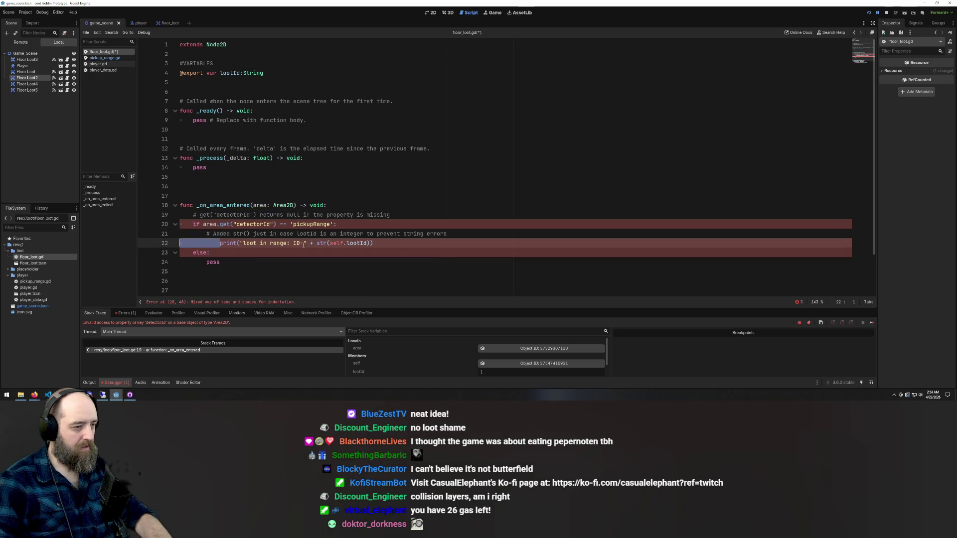
key(Tab)
key(Tab)
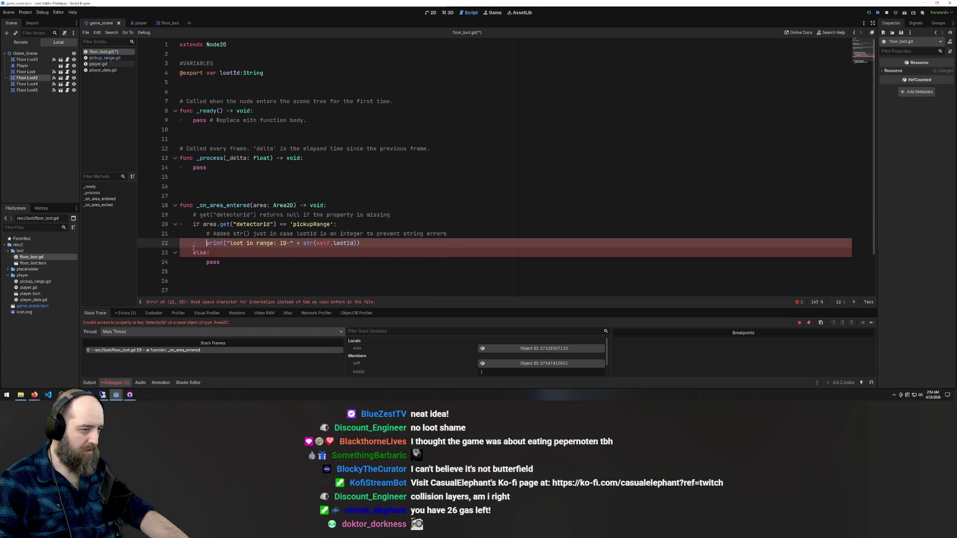
Align the else with the if, indent pass beneath it, and save floor_loot.gd
click(193, 252)
key(BackSpace)
key(BackSpace)
key(BackSpace)
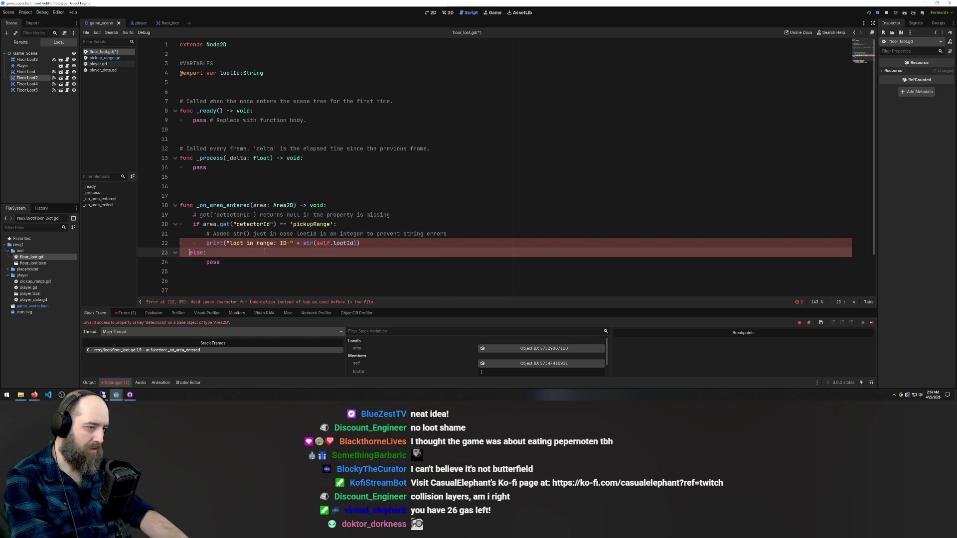
key(Tab)
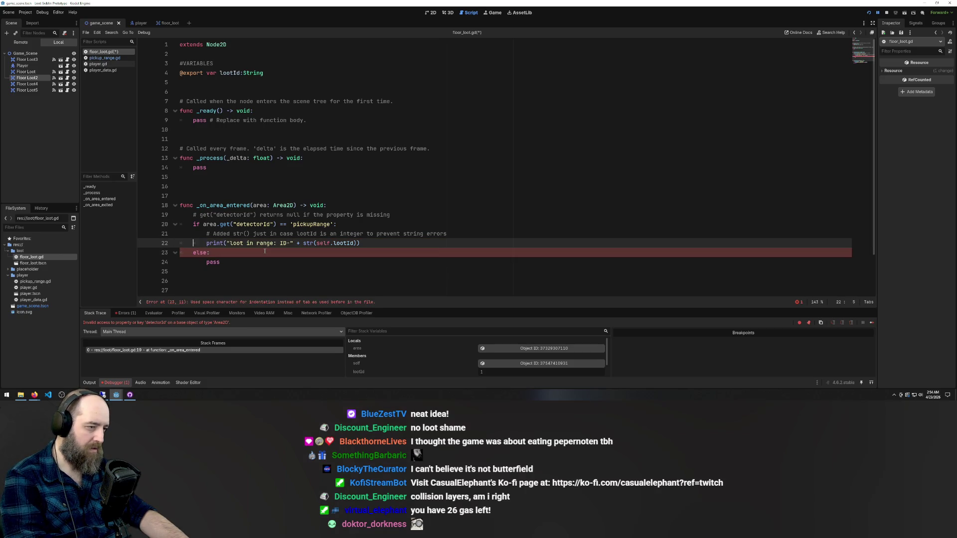
key(Down)
key(Right)
key(Tab)
key(Tab)
key(ctrl+s)
Comment out the _on_area_exited body with Ctrl+K and run the game with F5
scroll(369, 239, down, 2)
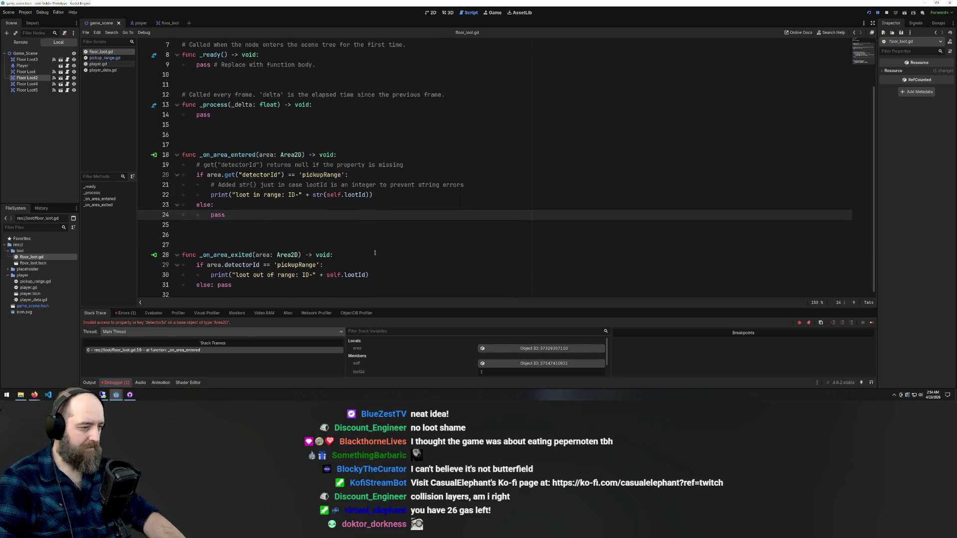
drag(233, 288, 105, 270)
key(ctrl+k)
click(535, 176)
key(F5)
Add an indented pass line after the commented else in _on_area_exited and save
click(528, 189)
click(269, 277)
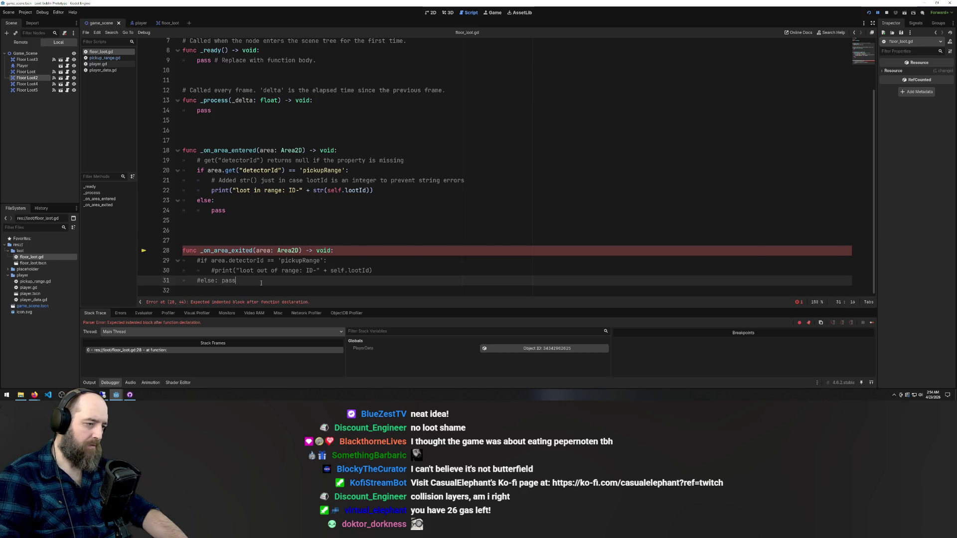
key(Return)
text(pass)
key(ctrl+s)
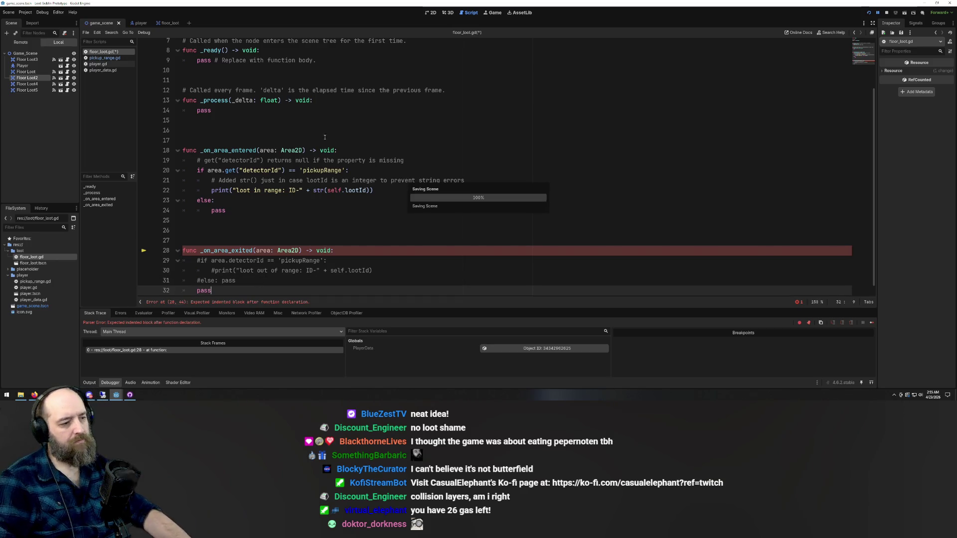
click(479, 291)
mouse_move(121, 399)
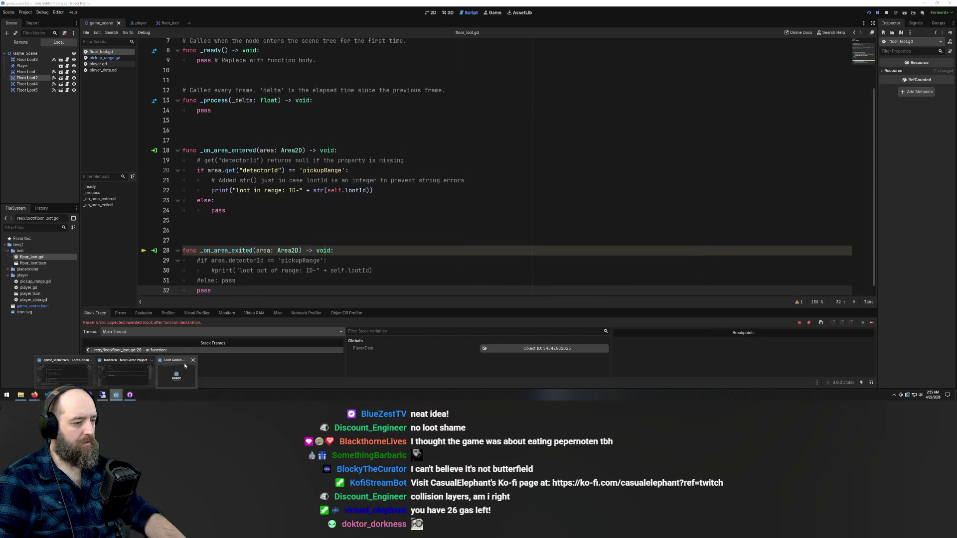
click(189, 363)
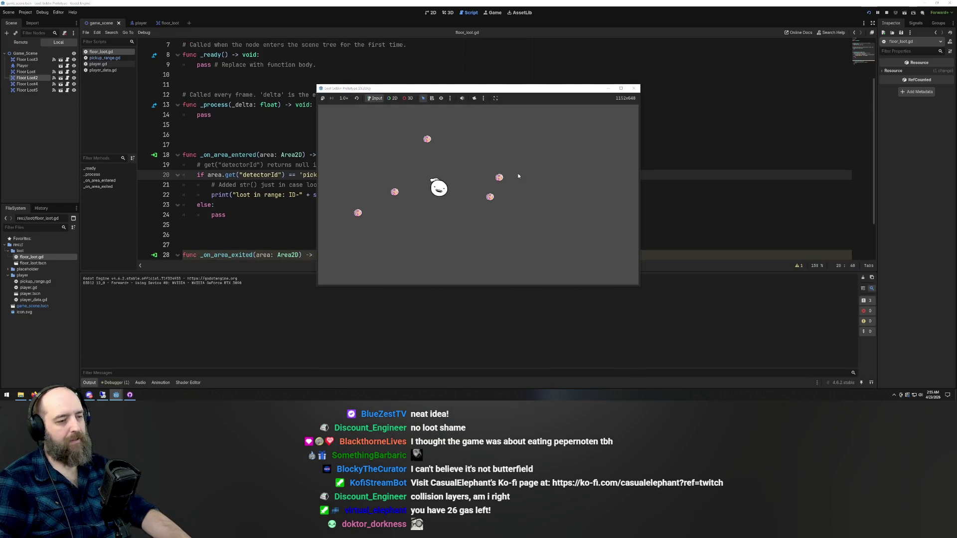
Walk the player with the arrow keys across the loot pickups, then return to the script editor
key(Right)
key(Left)
key(Up)
key(Left)
key(Down)
key(Right)
key(Left)
key(Down)
key(Right)
key(Up)
key(Left)
key(Down)
key(Down)
key(Right)
key(Up)
key(Left)
key(Down)
key(Right)
key(Up)
key(Left)
key(Down)
key(Right)
key(Left)
key(Down)
key(Up)
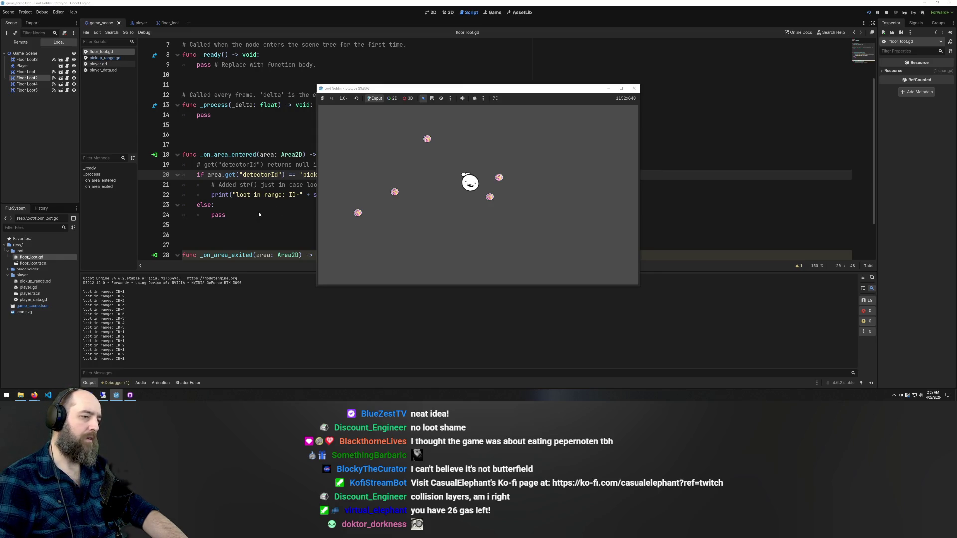
click(259, 213)
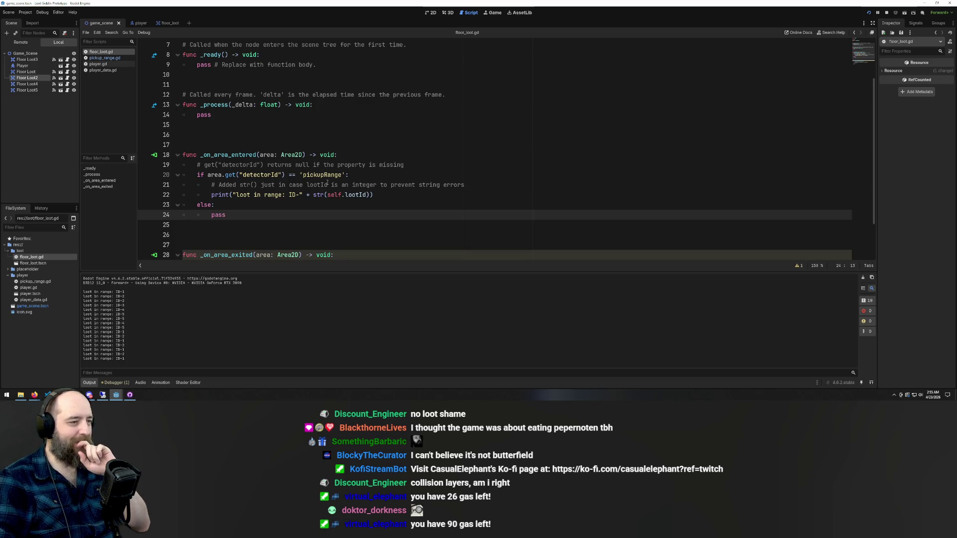
Undo four recent edits to restore the original area handler code in floor_loot.gd
scroll(327, 182, up, 2)
scroll(327, 182, down, 4)
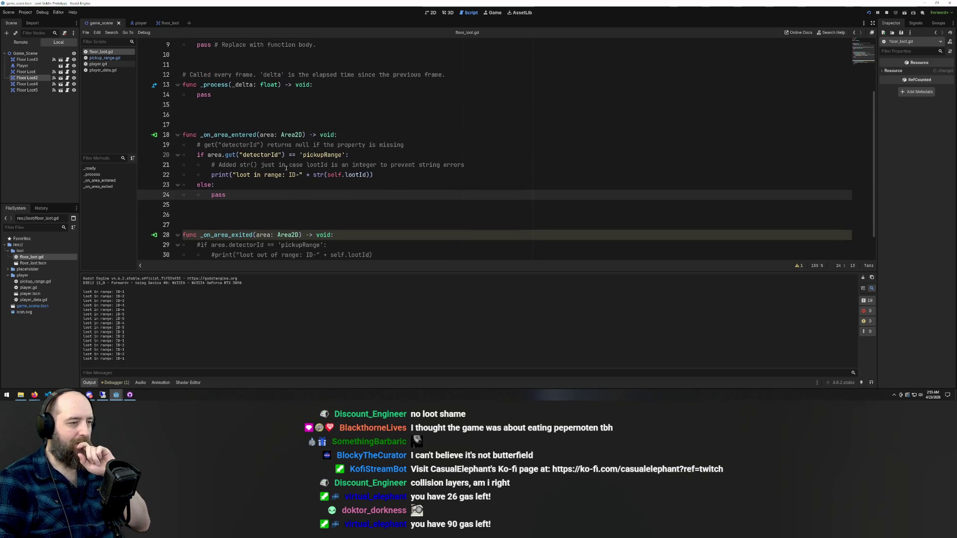
scroll(281, 166, up, 4)
scroll(282, 166, down, 4)
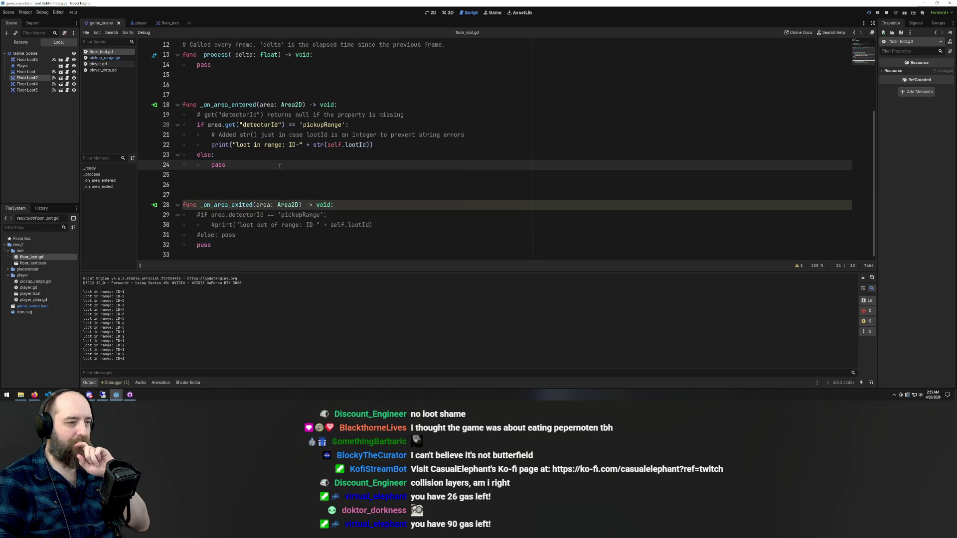
scroll(244, 130, up, 1)
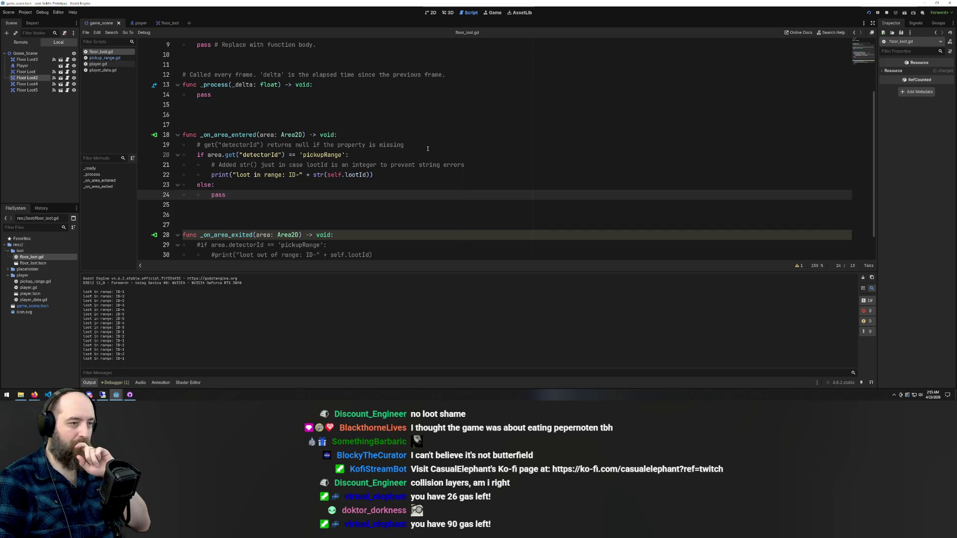
drag(421, 147, 133, 145)
click(402, 185)
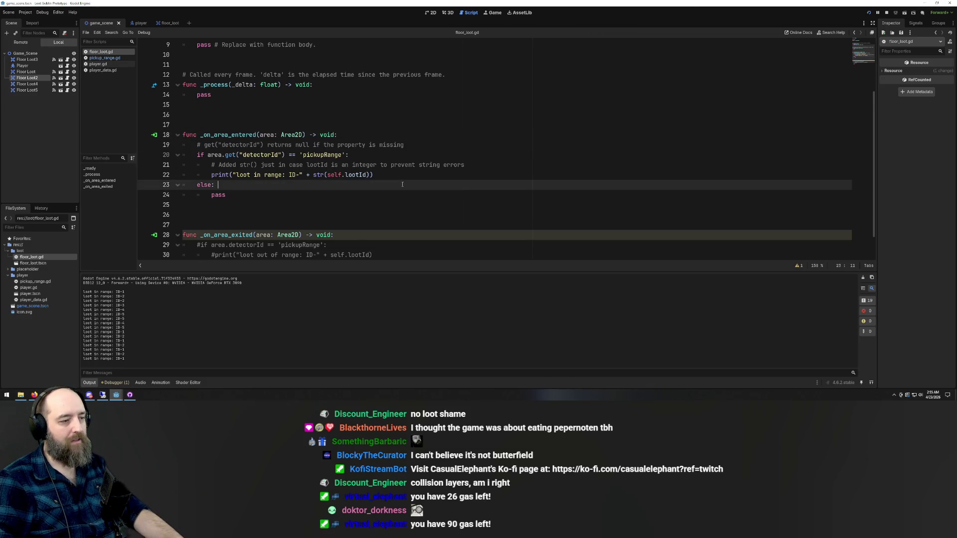
key(ctrl+z)
key(ctrl+z)
key(ctrl+z)
key(ctrl+z)
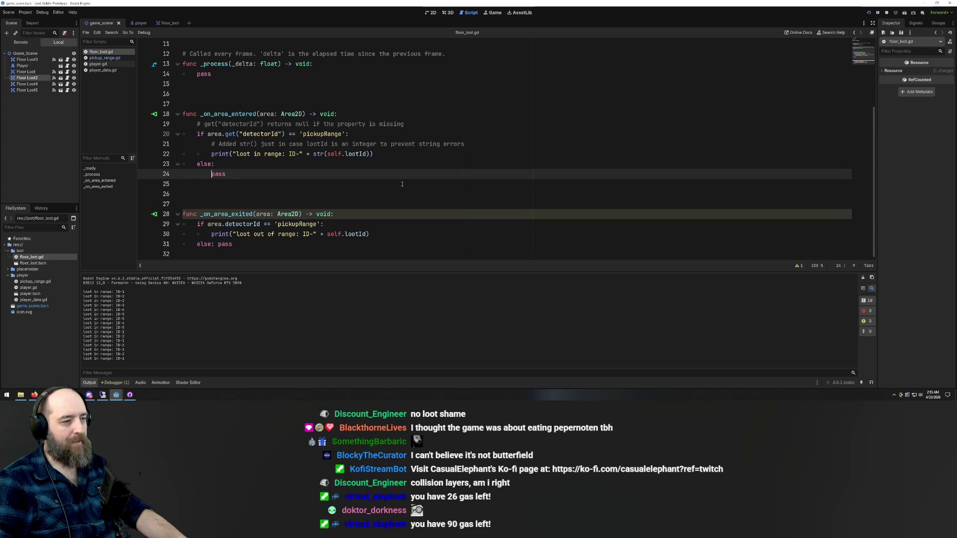
key(ctrl+z)
key(ctrl+z)
key(ctrl+z)
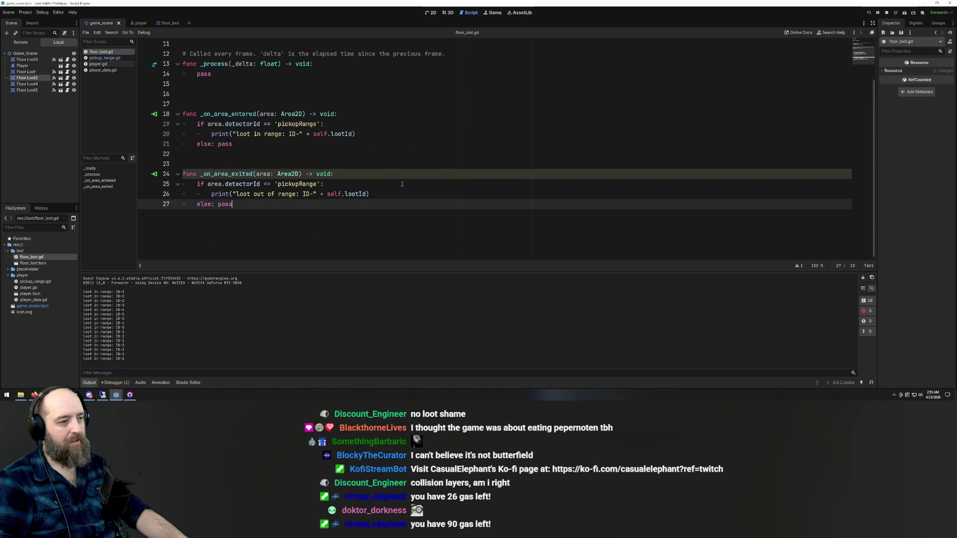
key(ctrl+z)
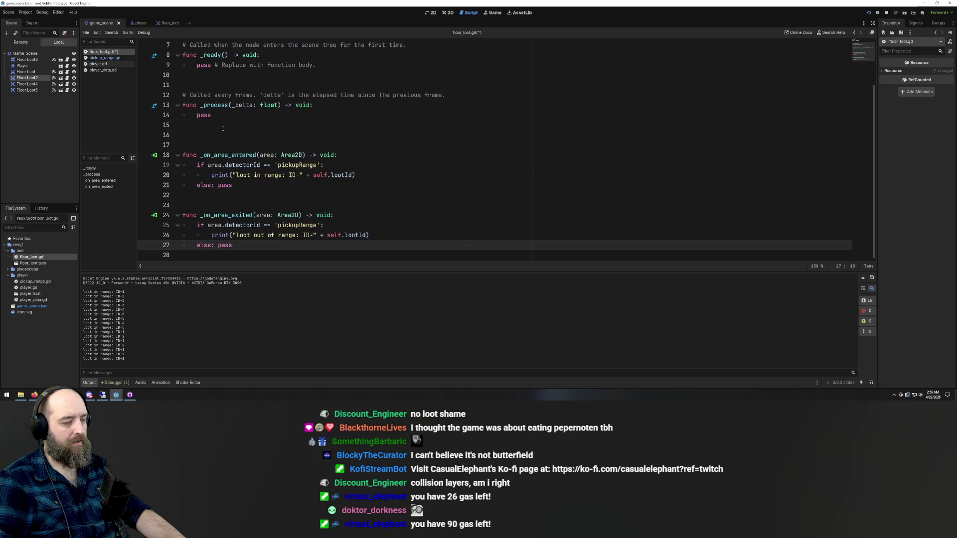
key(ctrl+z)
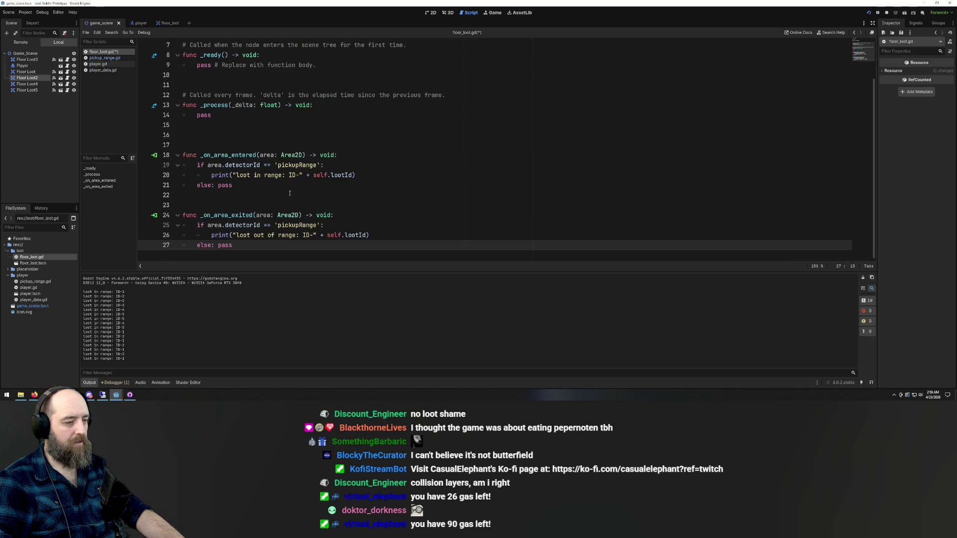
Append .get after area on line 19, then bring the Google AI Mode answer back into view
click(208, 166)
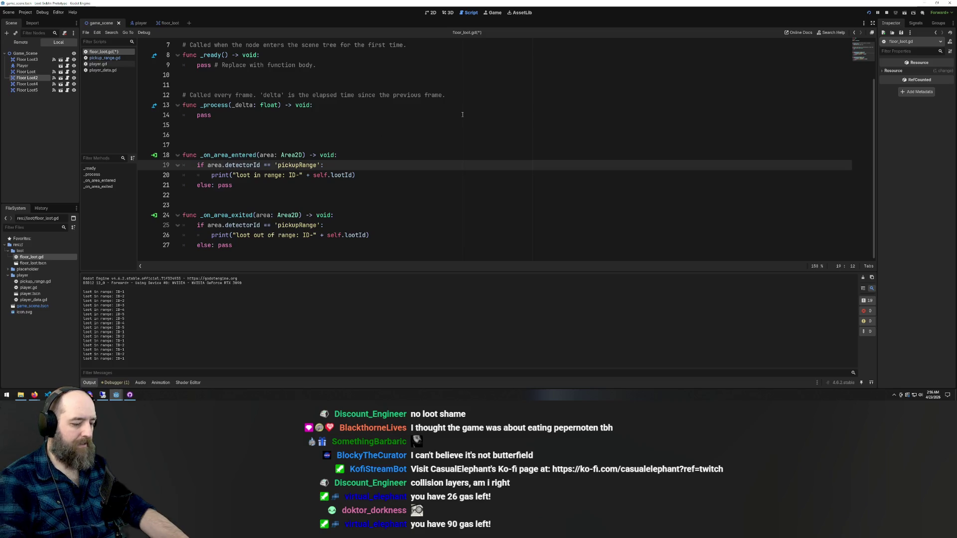
text(get)
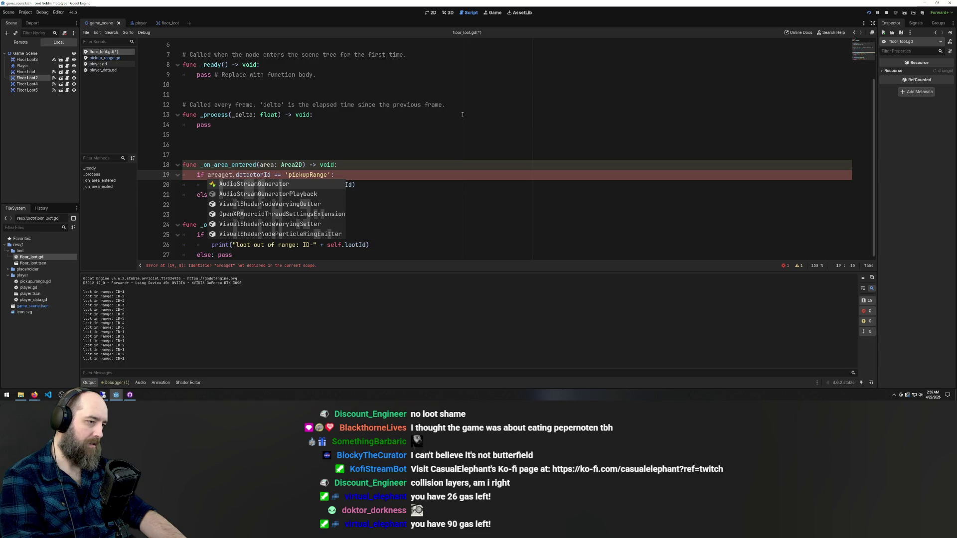
key(BackSpace)
key(BackSpace)
key(BackSpace)
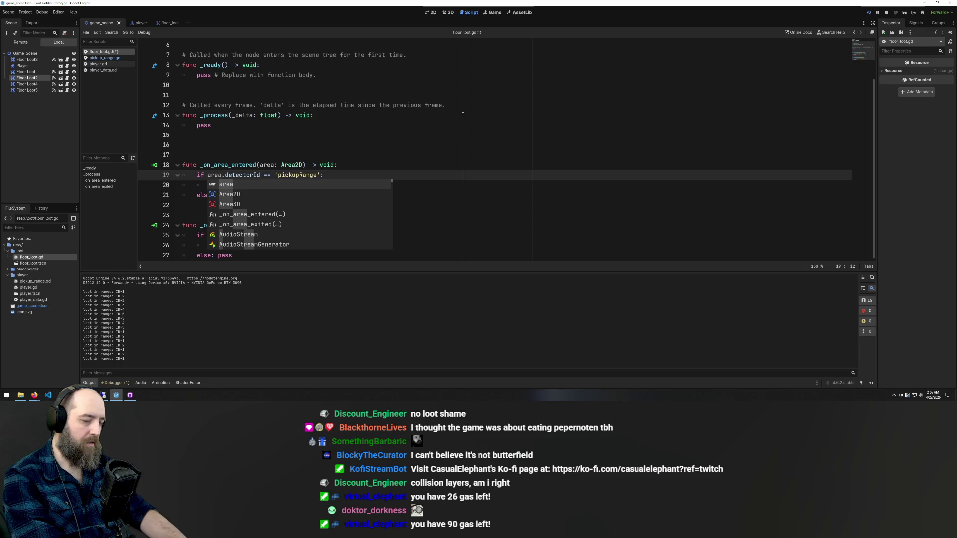
text(.get)
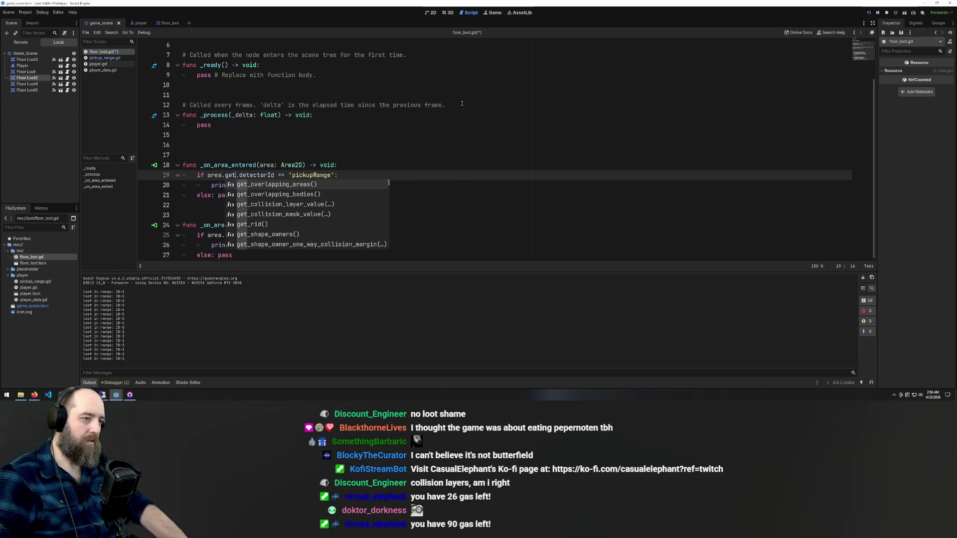
click(465, 106)
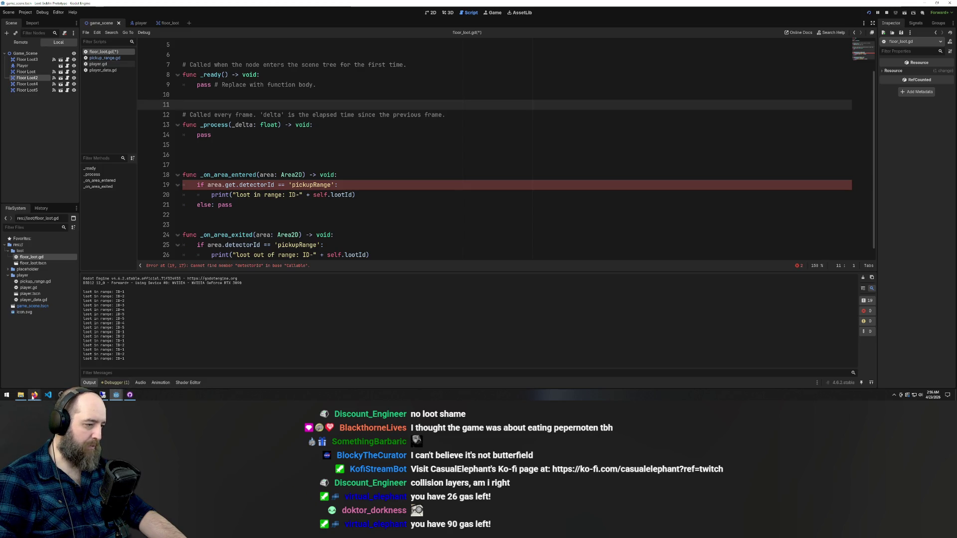
mouse_move(35, 395)
click(69, 385)
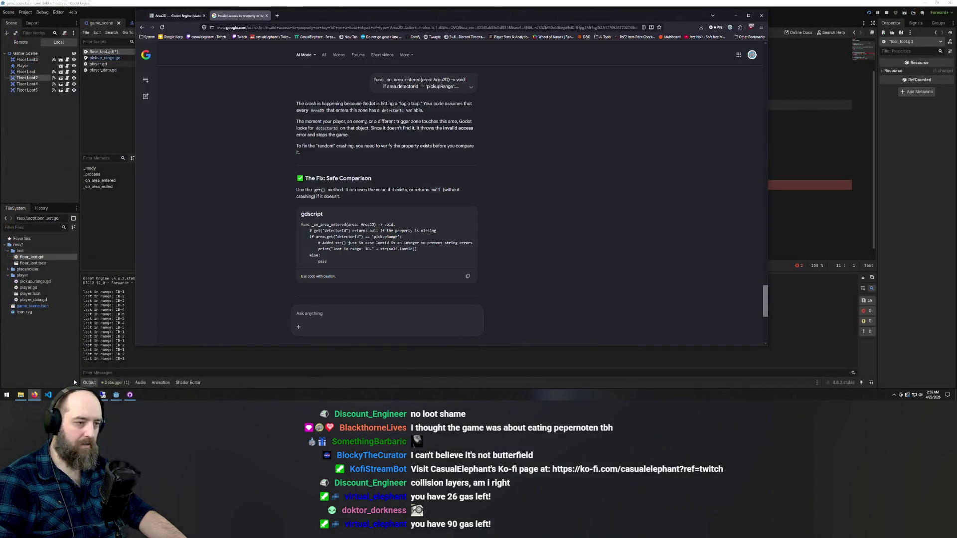
Add parentheses on line 19 so the check reads area.get(detectorId)
click(96, 202)
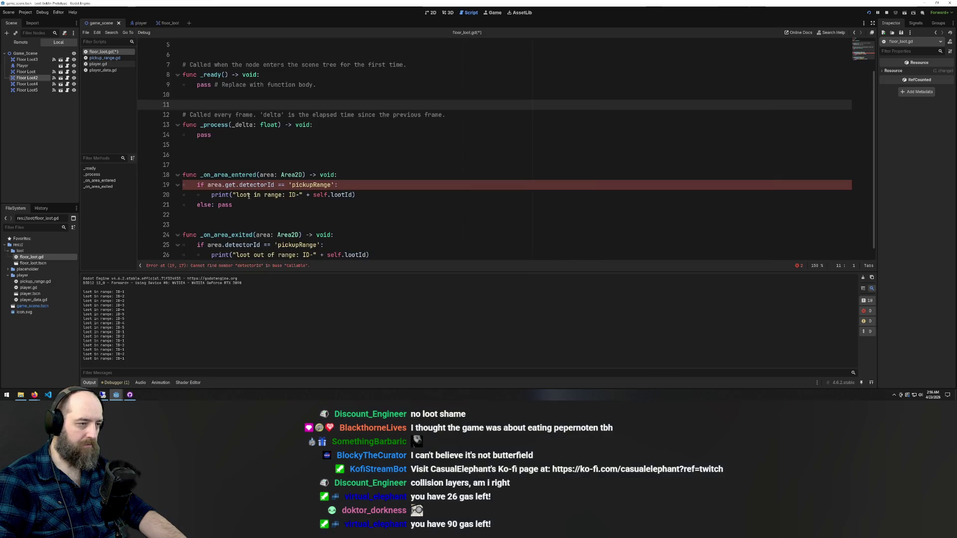
click(240, 185)
key(BackSpace)
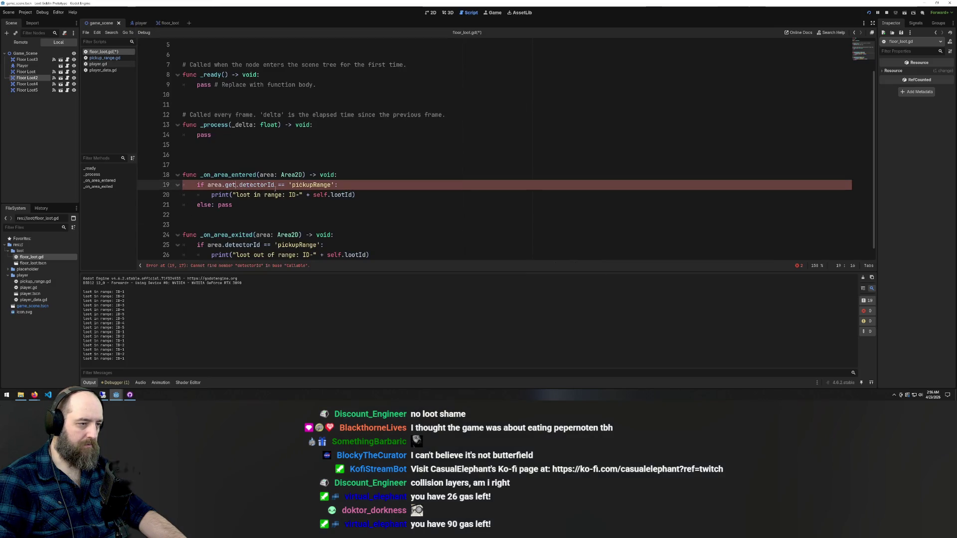
text(()
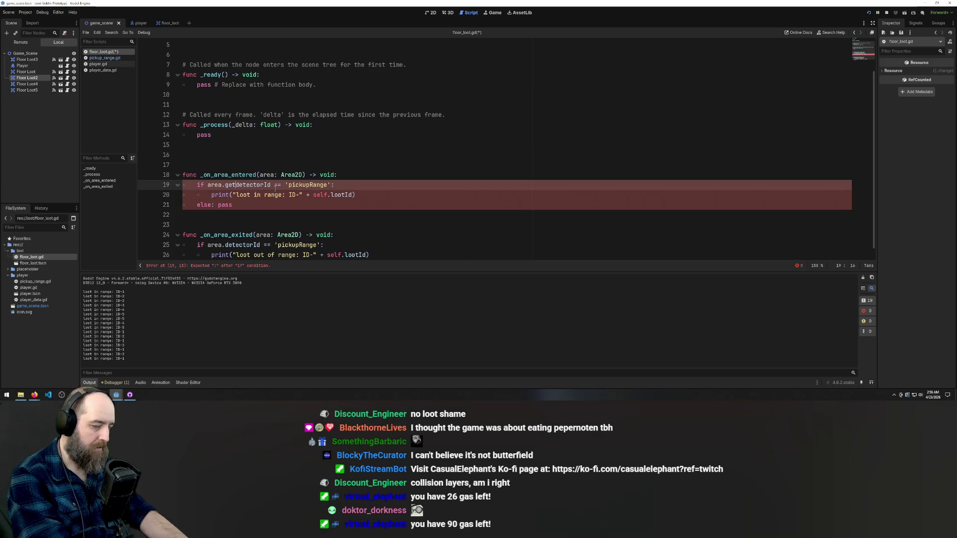
key(ctrl+Right)
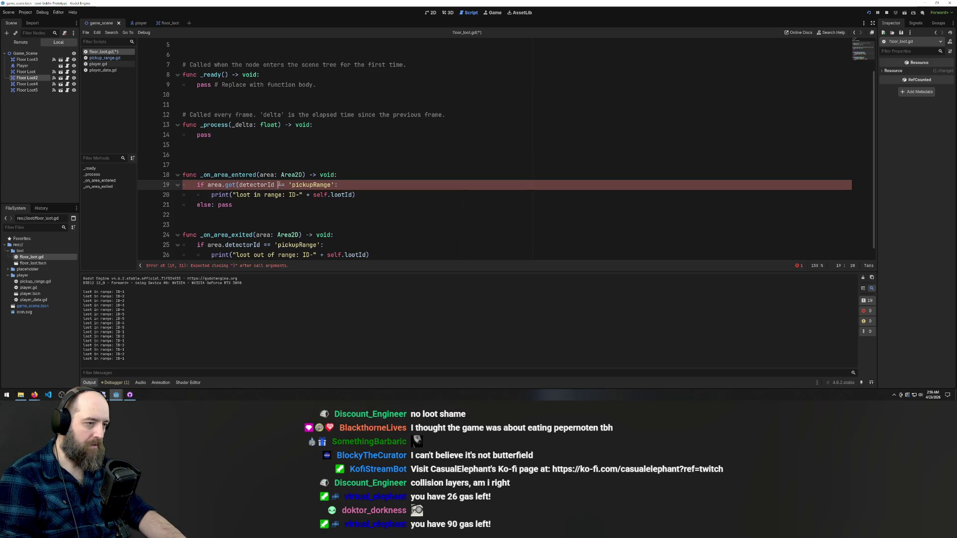
text())
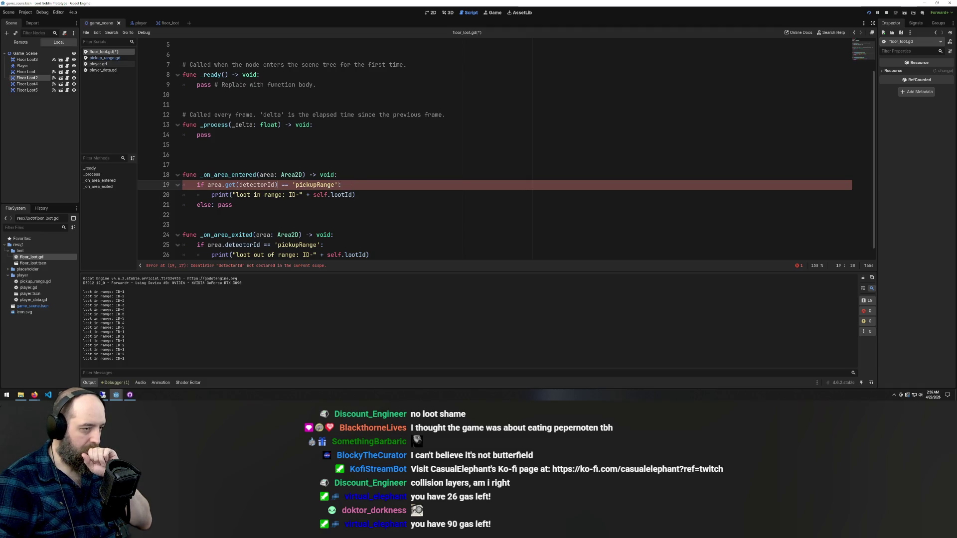
double_click(267, 175)
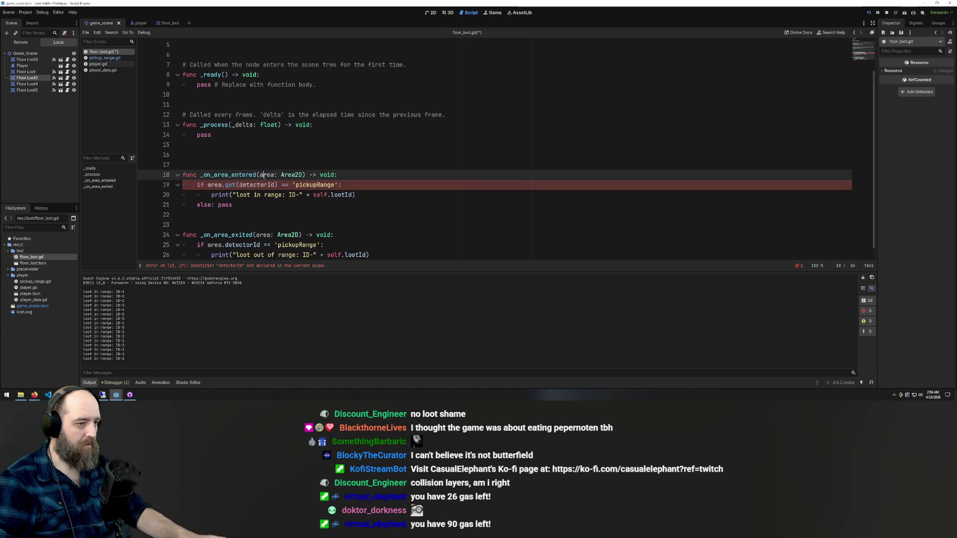
double_click(256, 185)
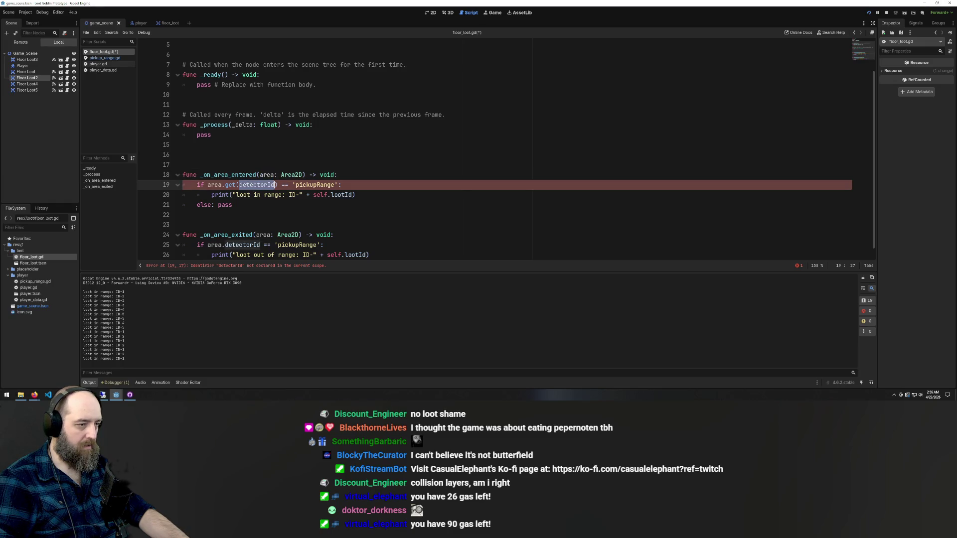
key(Left)
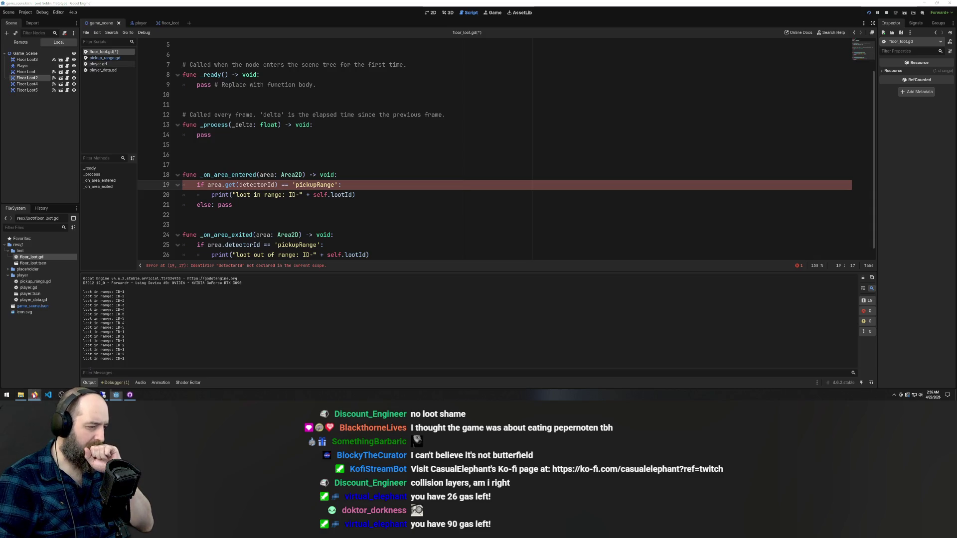
After rechecking the AI example, quote the argument as area.get("detectorId") and save
key(alt+Tab)
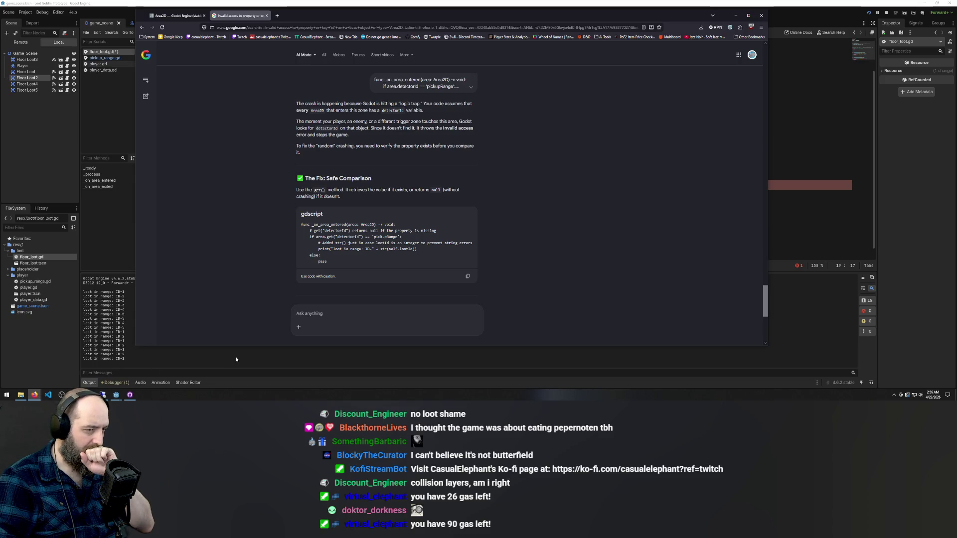
click(290, 363)
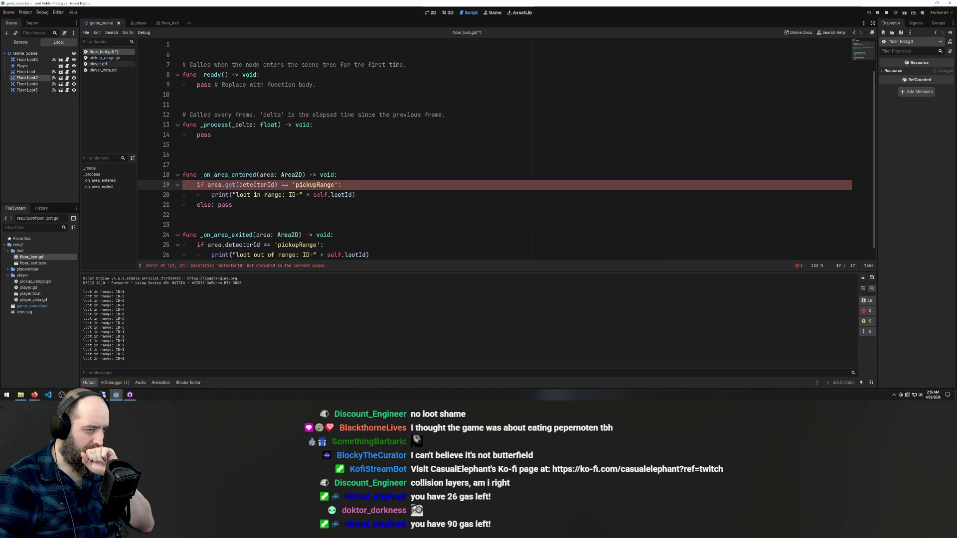
text(")
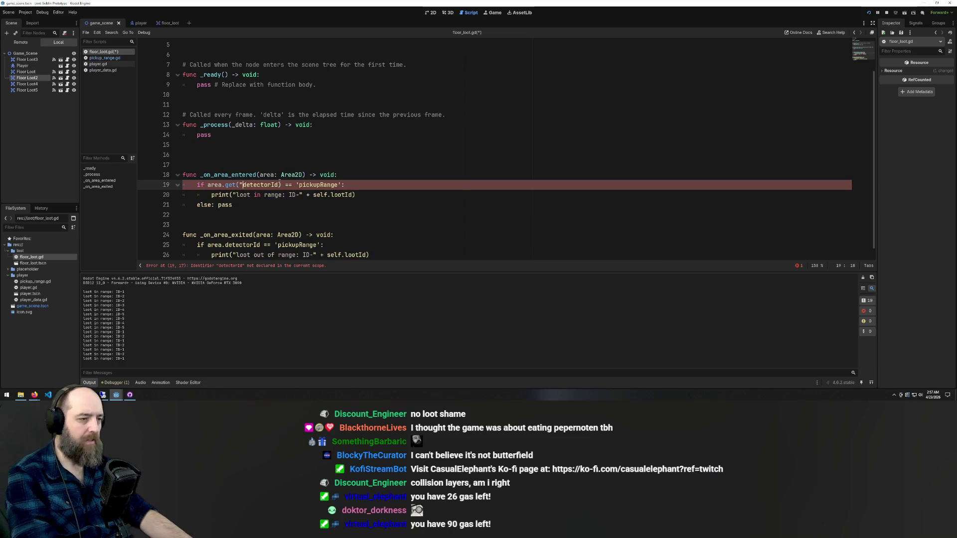
key(ctrl+Right)
text(")
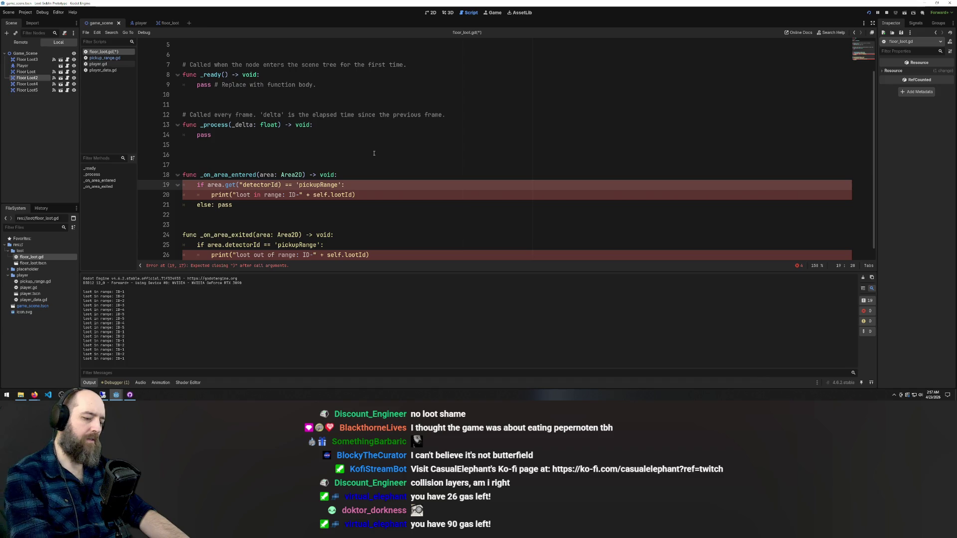
key(Up)
key(Up)
key(Up)
key(ctrl+s)
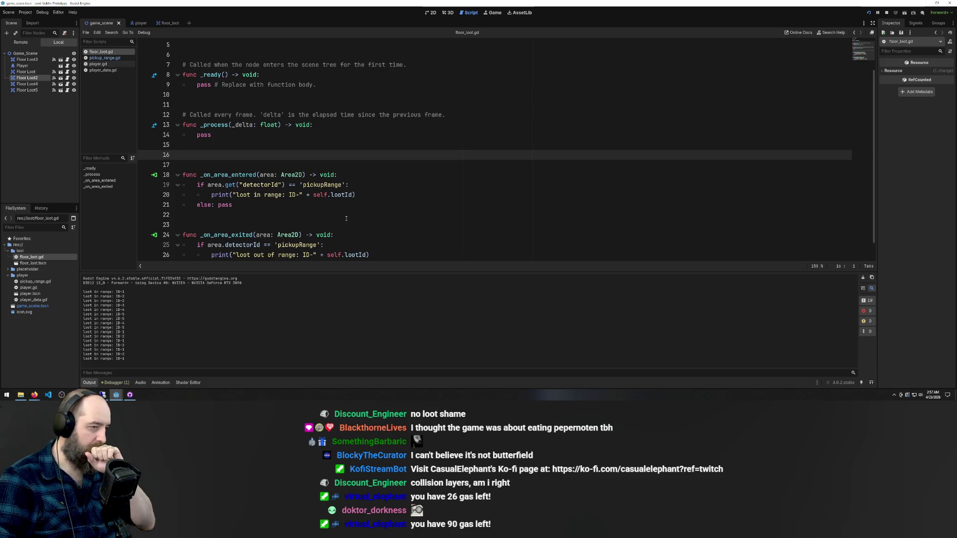
Copy line 19's get-based if statement over line 25's condition and run the game with F5
click(358, 230)
scroll(358, 228, down, 1)
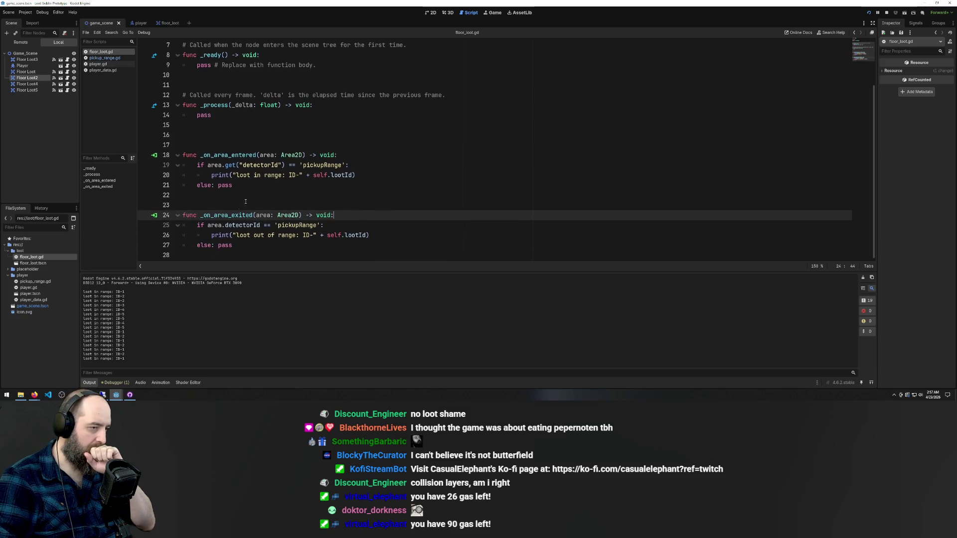
key(Up)
key(Up)
key(Up)
key(shift+End)
drag(272, 164, 197, 166)
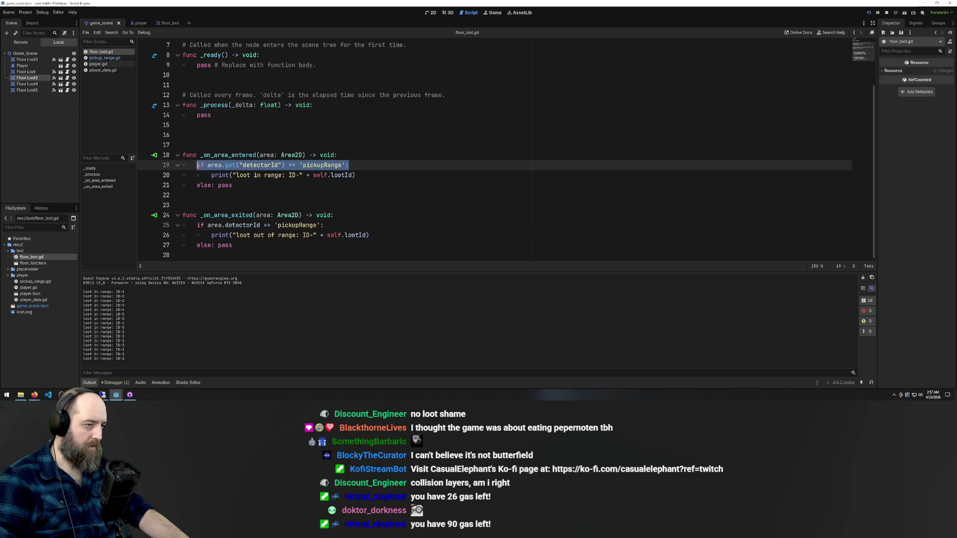
key(ctrl+c)
click(322, 227)
key(shift+Home)
key(shift+Home)
key(shift+Home)
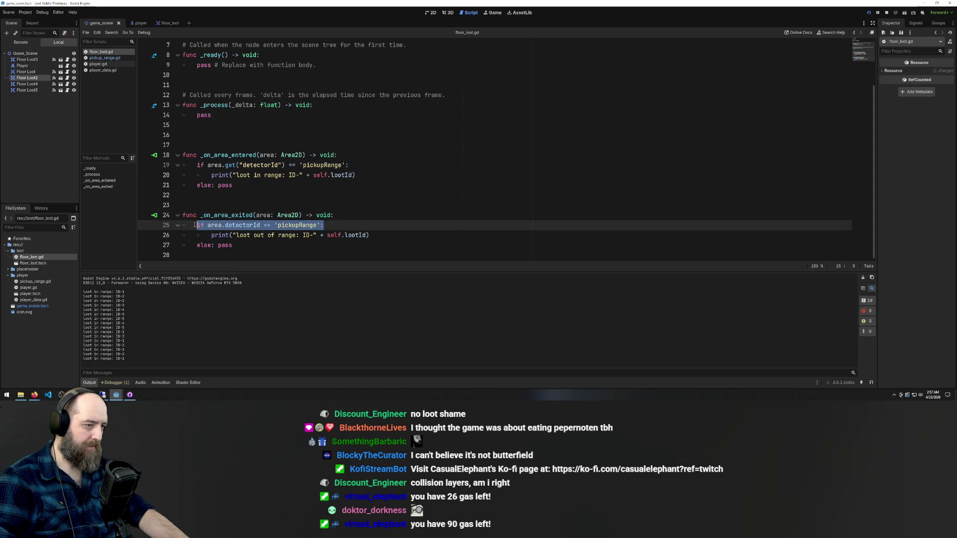
key(ctrl+v)
click(433, 169)
key(F5)
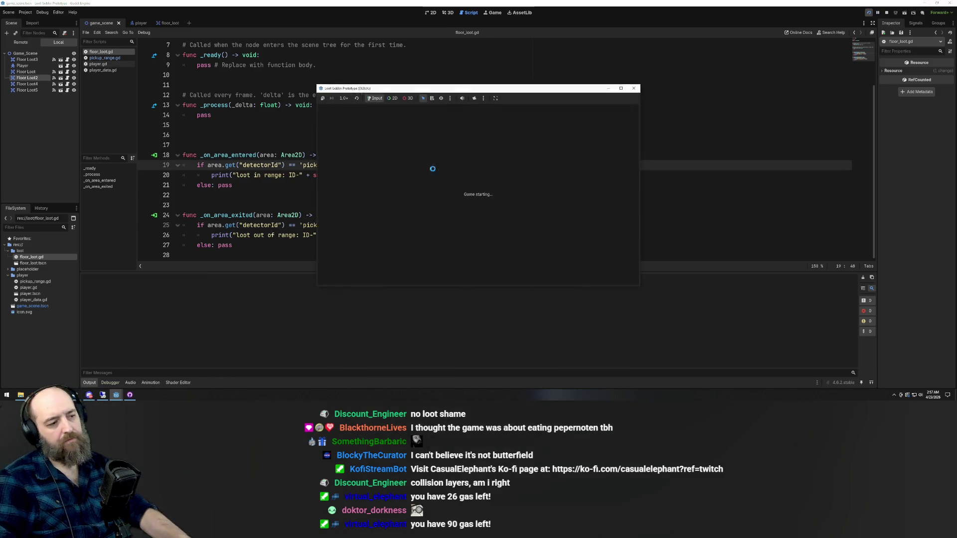
Walk the player on and off every loot pickup, then return to line 20 of the script
key(Left)
key(Down)
key(Up)
key(Right)
key(Down)
key(Left)
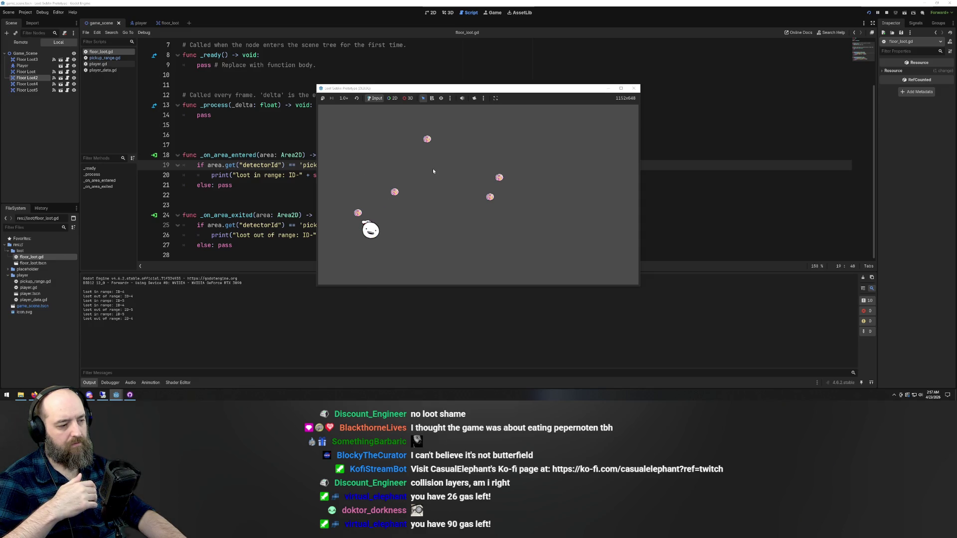
key(Up)
key(Up)
key(Right)
key(Up)
key(Right)
key(Right)
key(Down)
key(Left)
key(Right)
key(Down)
key(Up)
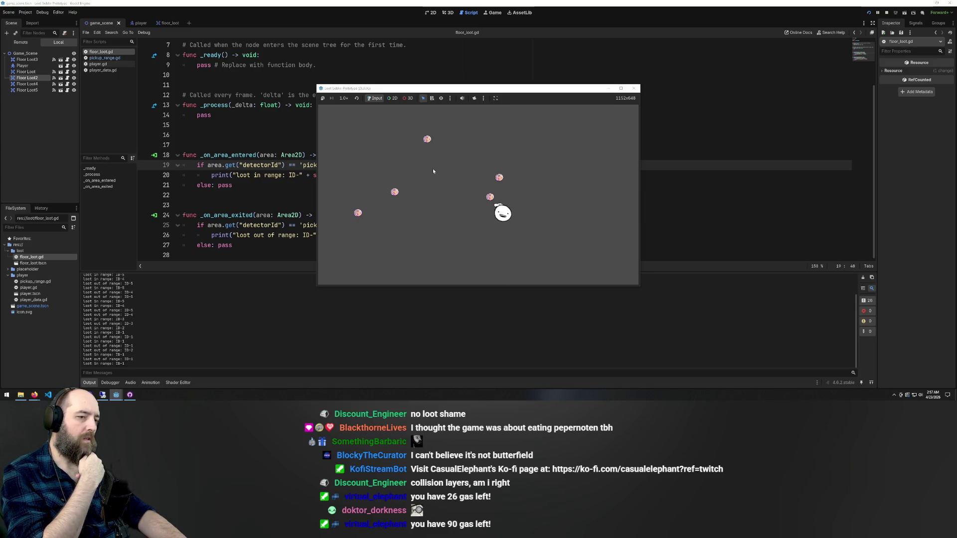
key(Left)
key(Left)
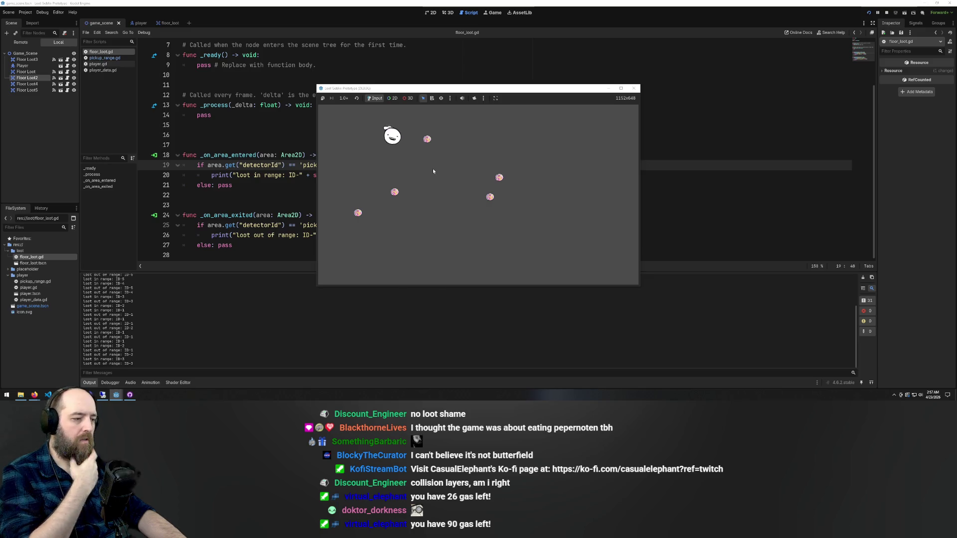
key(Down)
key(Right)
key(Right)
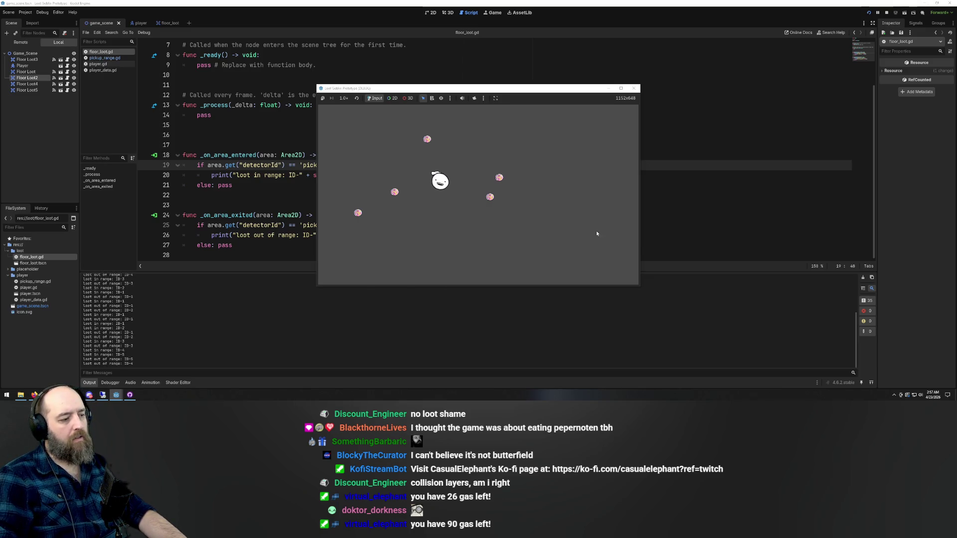
key(Left)
key(Up)
key(Right)
key(Left)
key(Right)
key(Down)
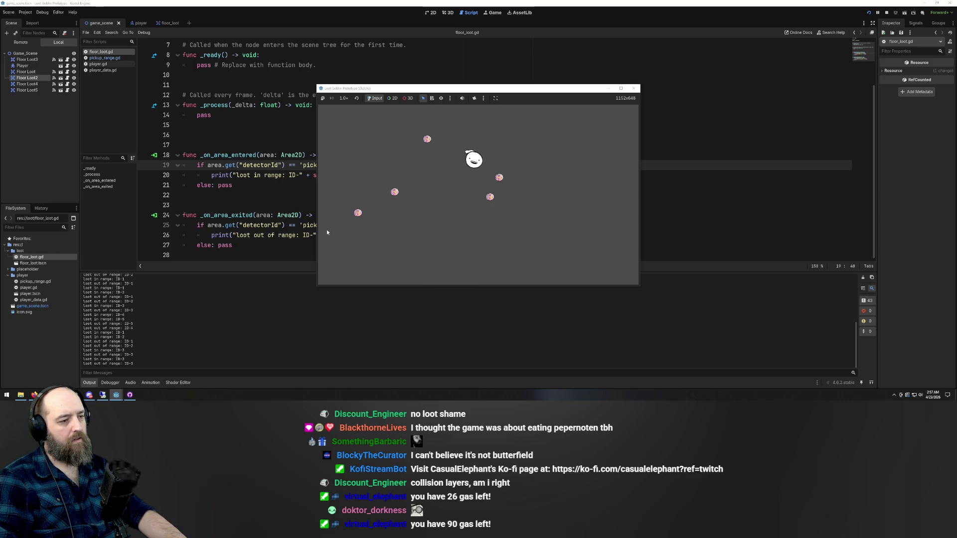
click(282, 215)
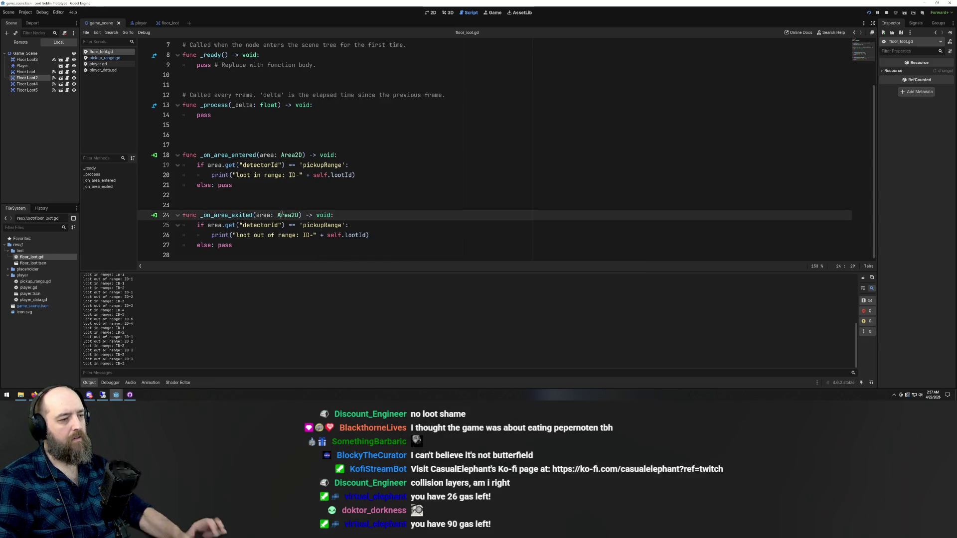
click(378, 175)
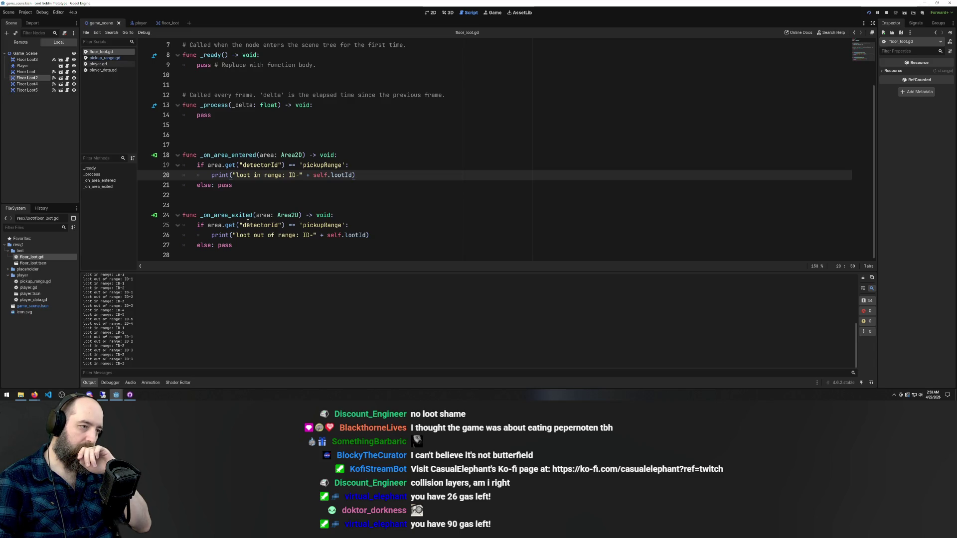
Review lines 27 and 24 of _on_area_exited, then relaunch the game with F5
click(239, 246)
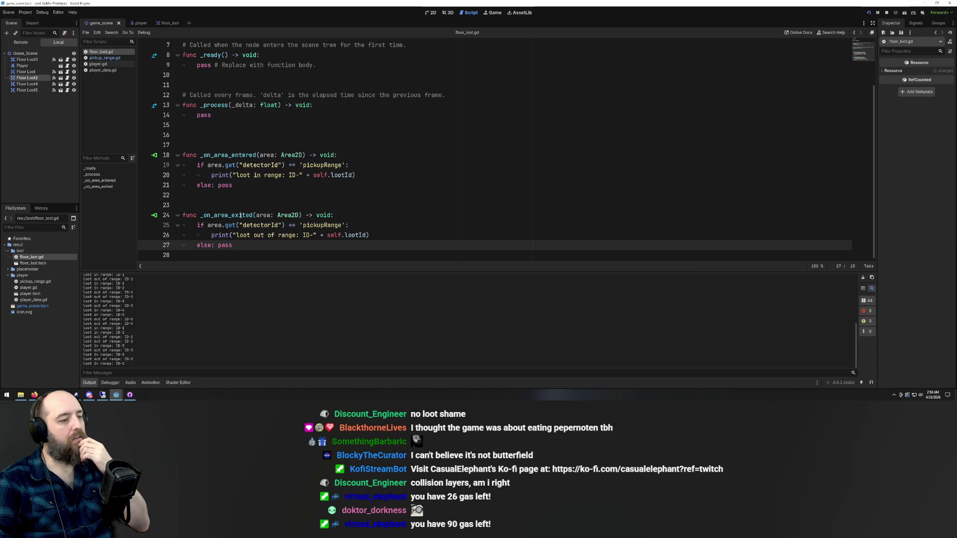
click(218, 215)
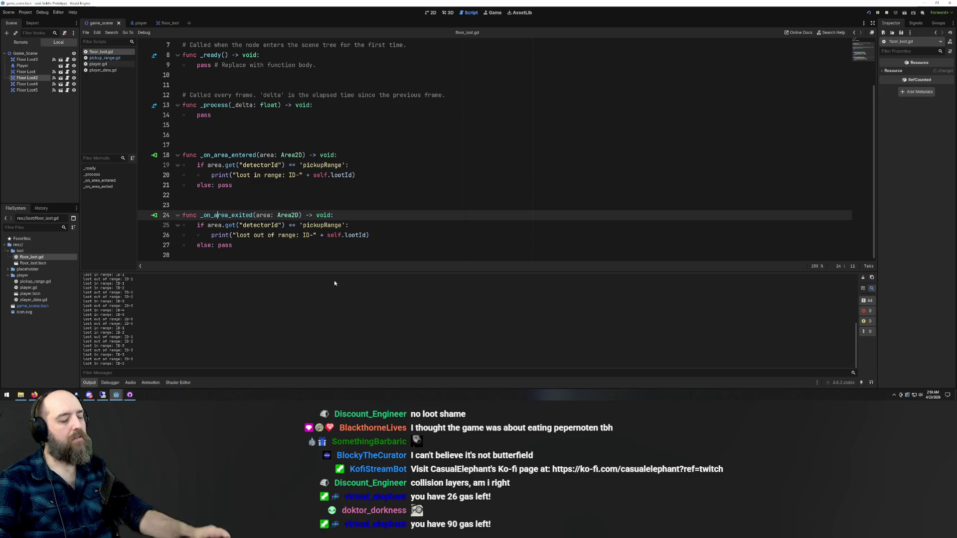
click(442, 207)
key(F5)
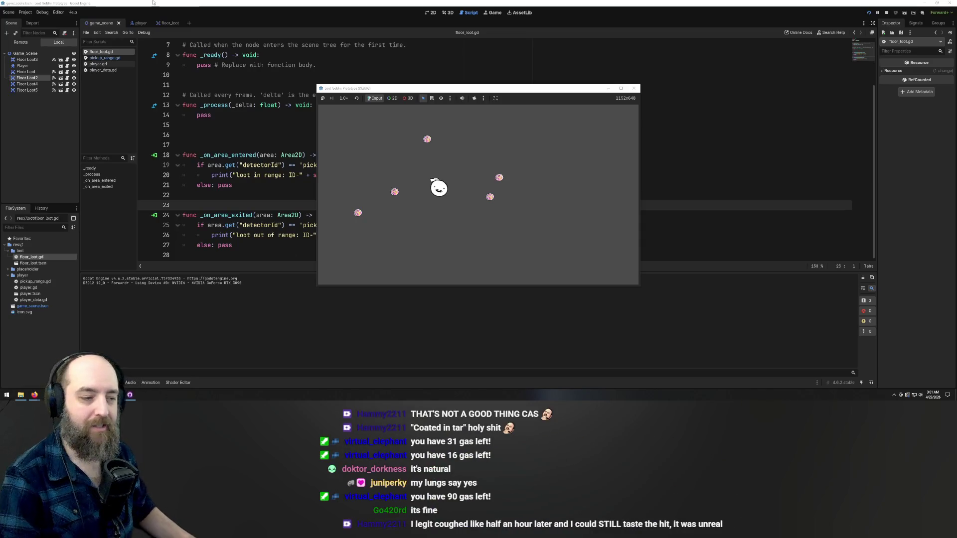
Return to the floor_loot.gd script editor in front of the game window
click(205, 195)
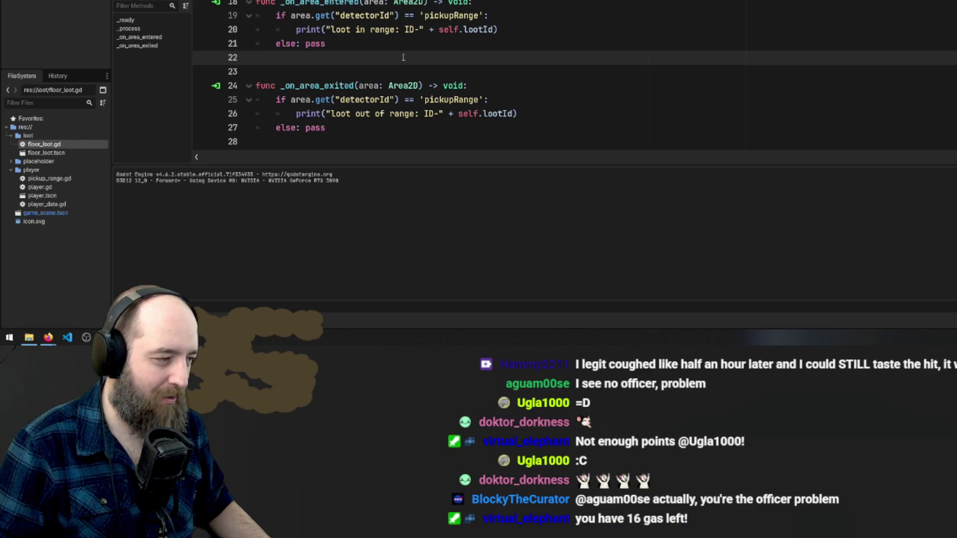
Review the area handlers and run the project to show the inPickupRange class-body error
click(518, 23)
click(525, 85)
click(510, 52)
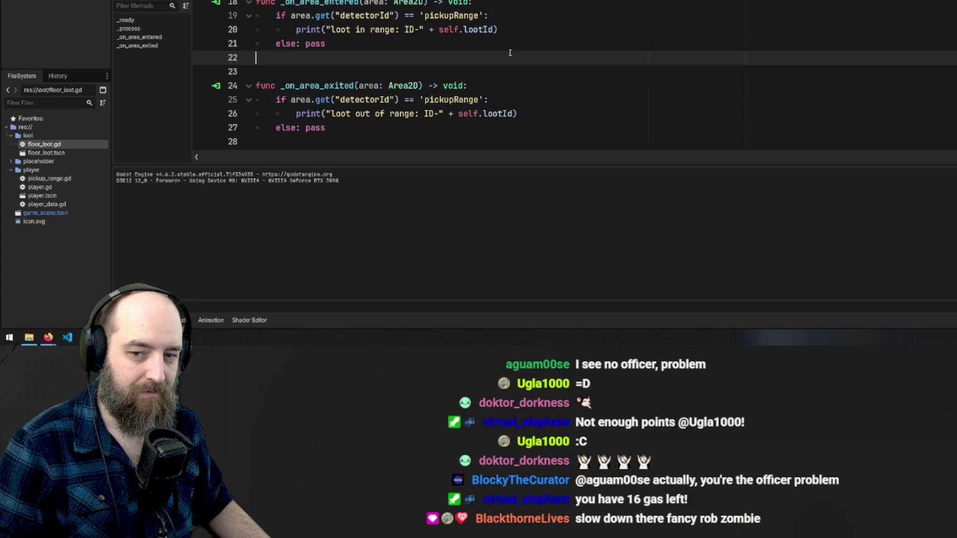
click(507, 46)
click(526, 26)
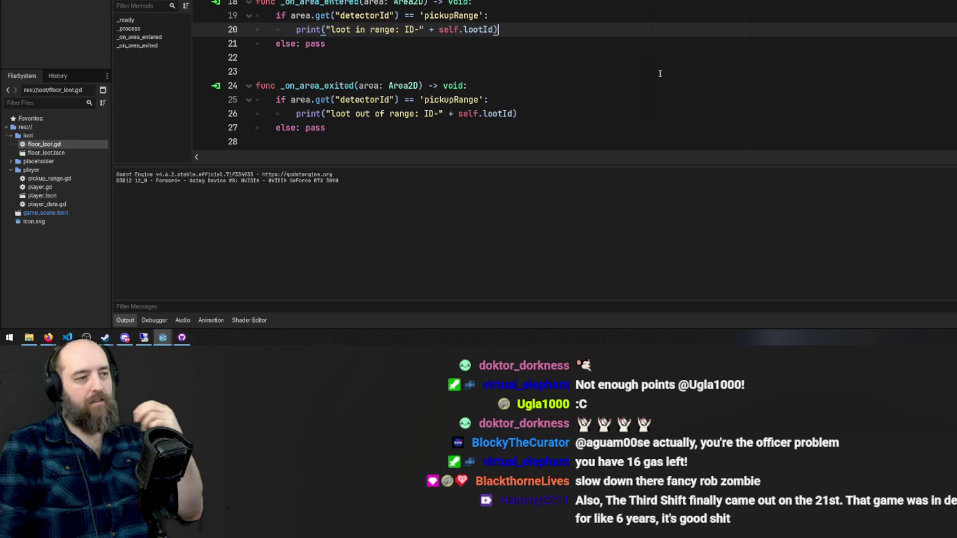
scroll(660, 73, up, 2)
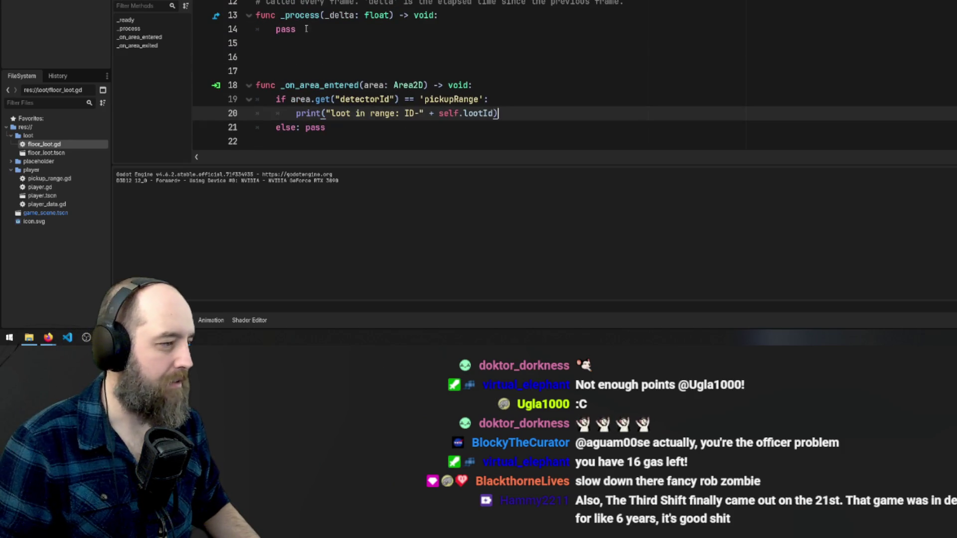
key(F5)
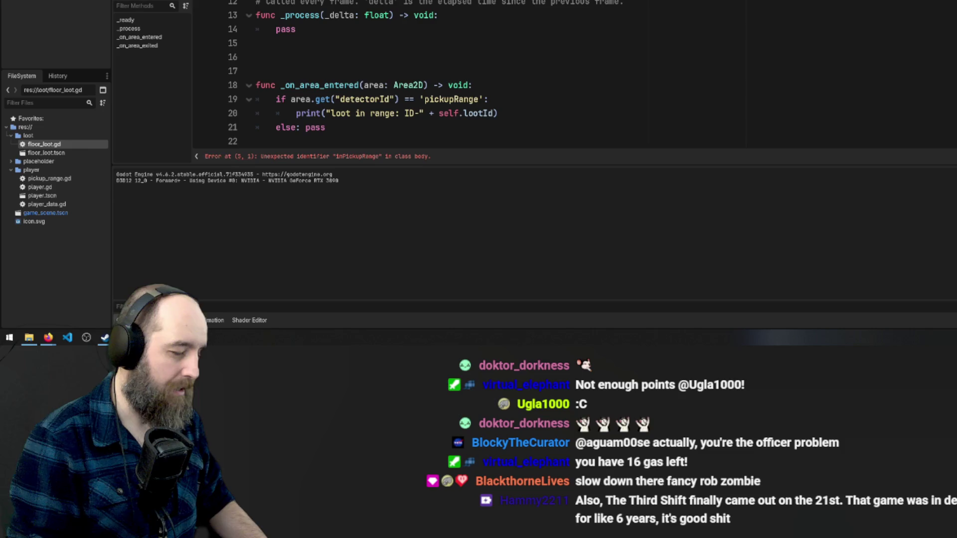
Prefix the inPickupRange line with 'var' to declare it at script level
text(var)
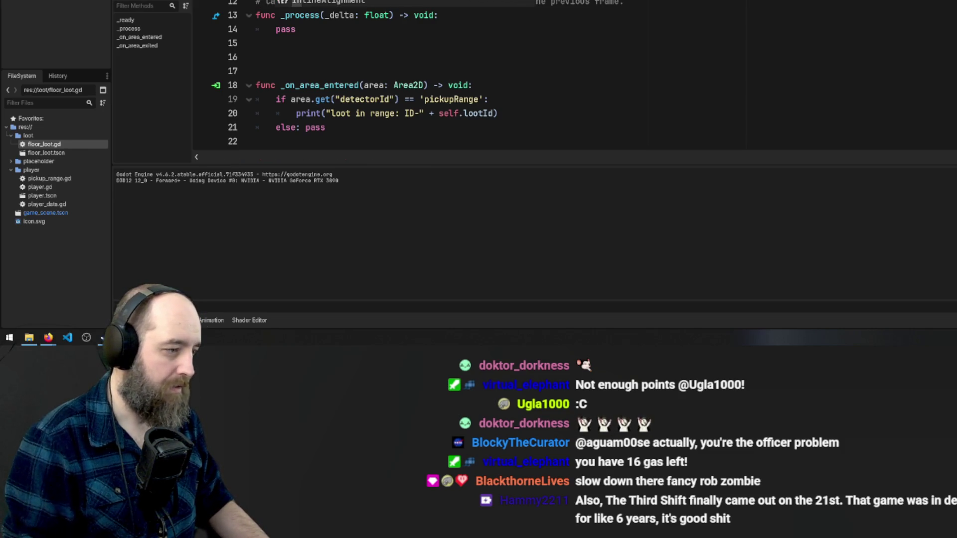
scroll(536, 11, down, 2)
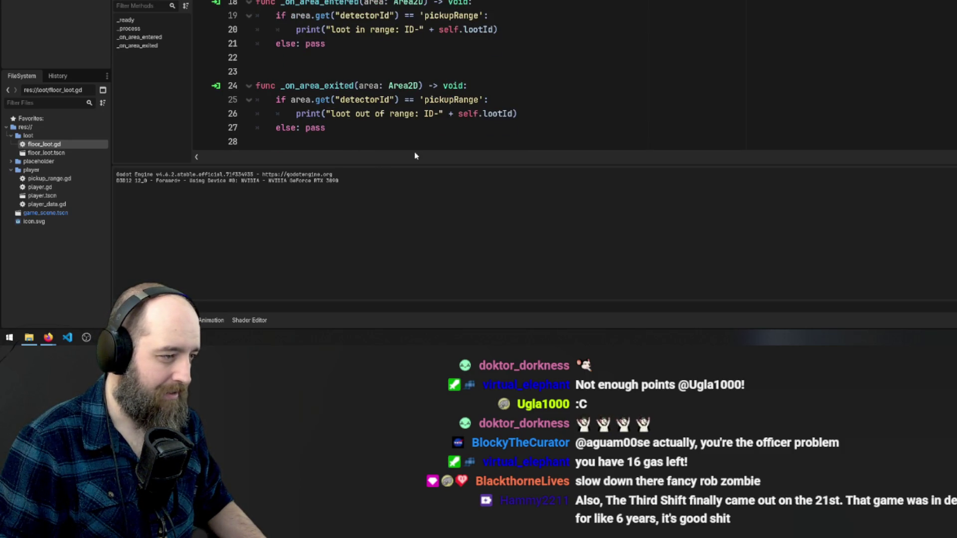
scroll(371, 43, up, 2)
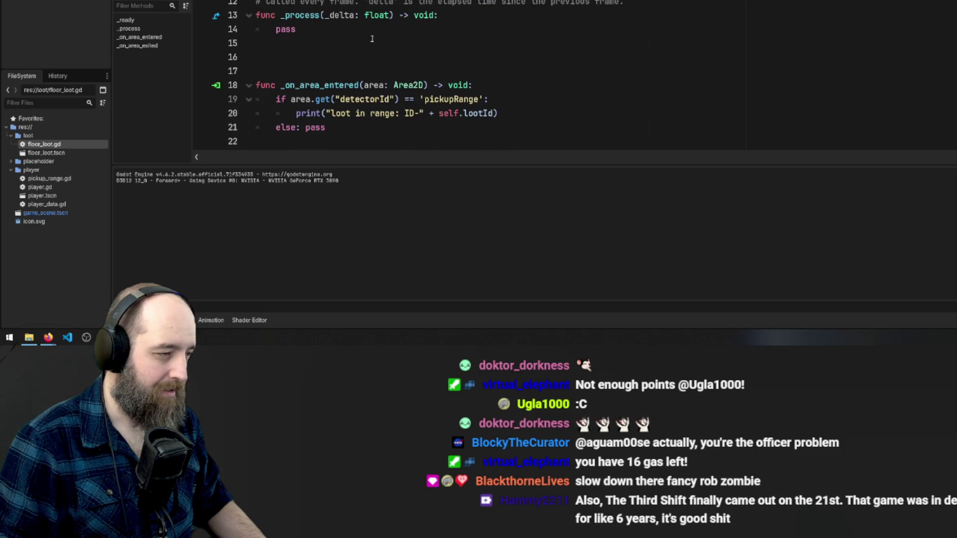
scroll(372, 38, down, 2)
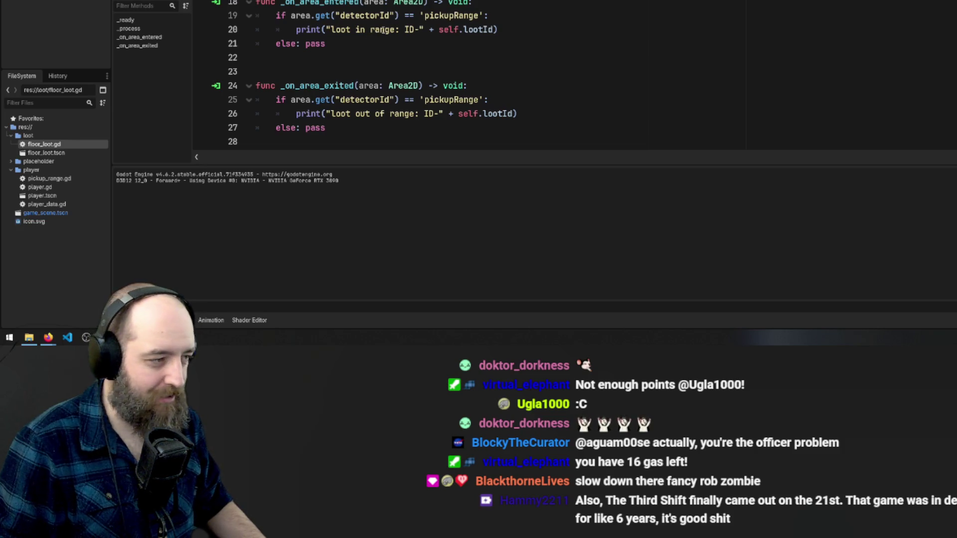
scroll(383, 30, up, 2)
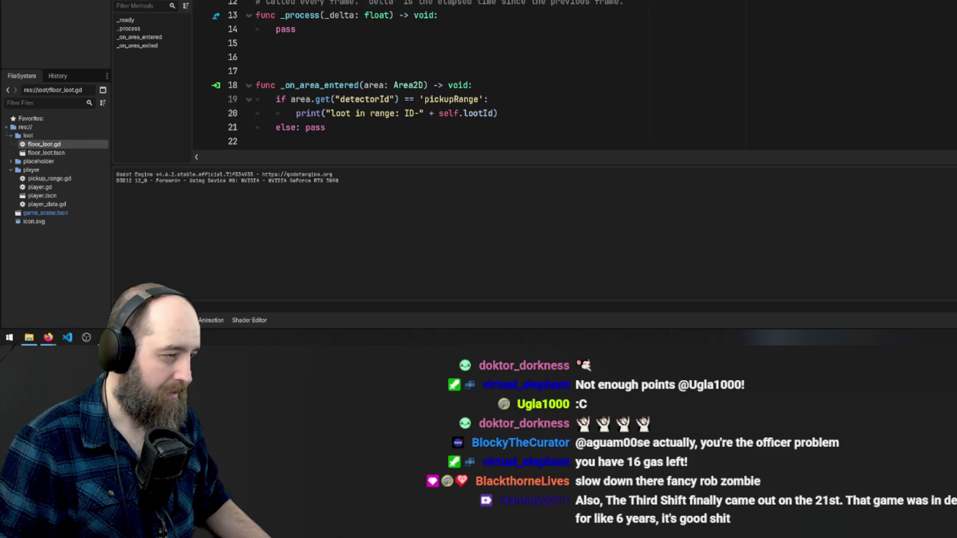
scroll(364, 72, down, 1)
scroll(363, 72, up, 1)
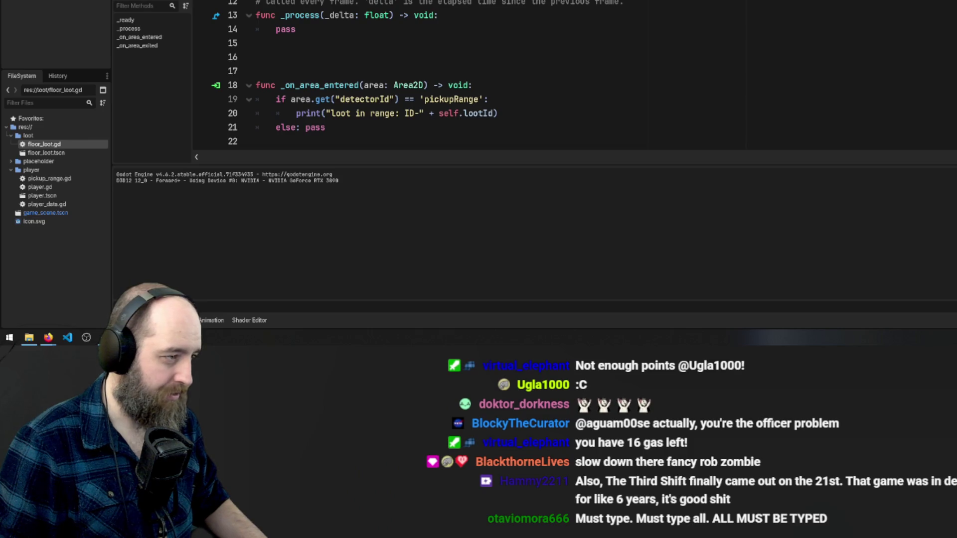
scroll(474, 75, down, 2)
click(532, 29)
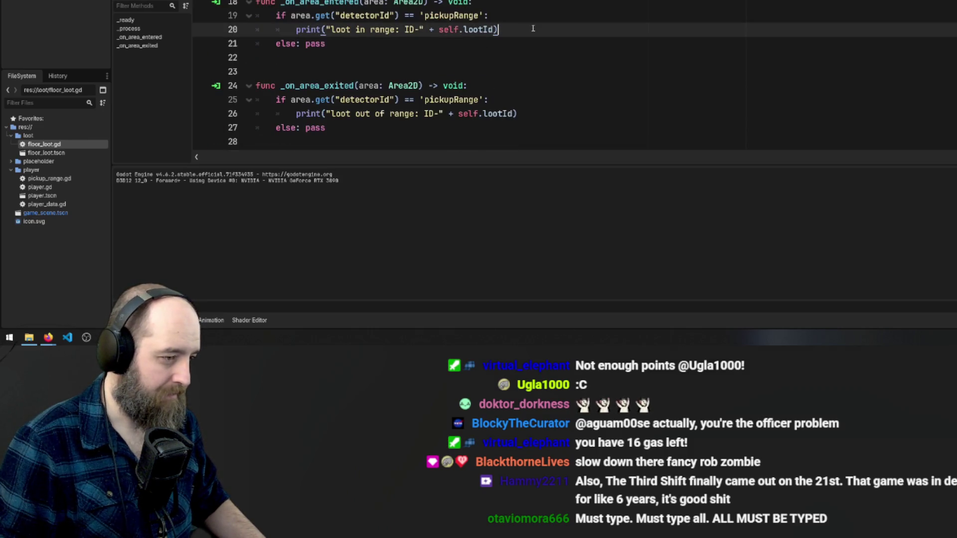
Add 'inPickupRange = true' below the loot-in-range print in _on_area_entered
key(Return)
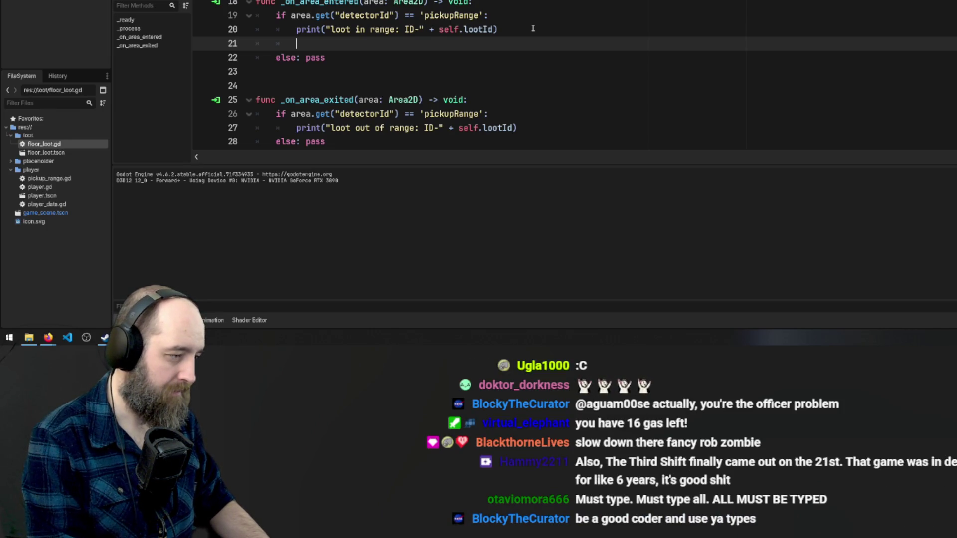
text(is)
key(BackSpace)
key(BackSpace)
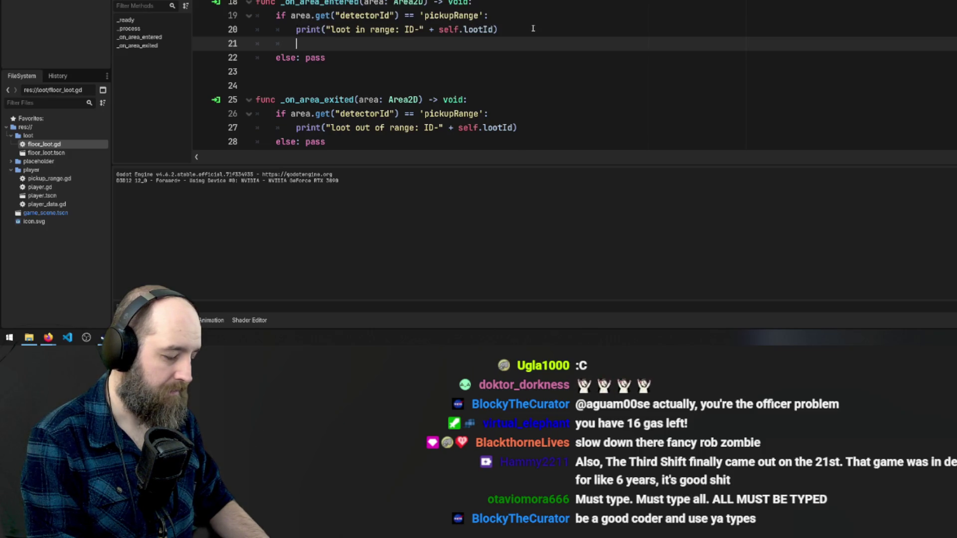
text(inPi)
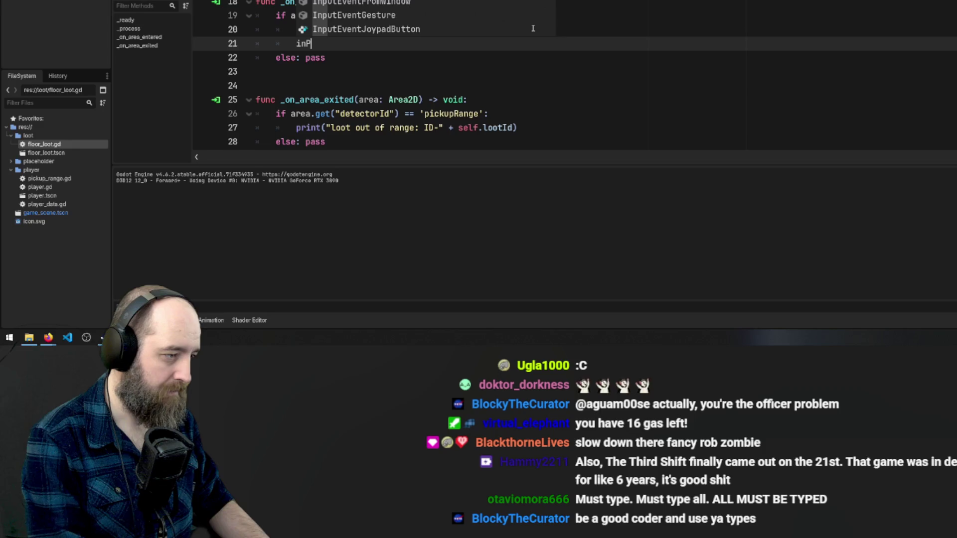
key(Return)
text(= )
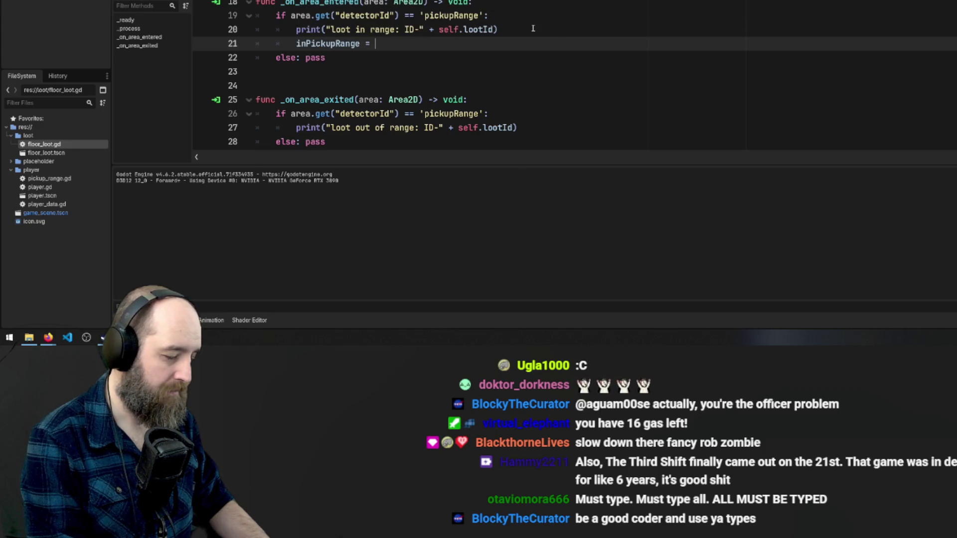
text(Fa)
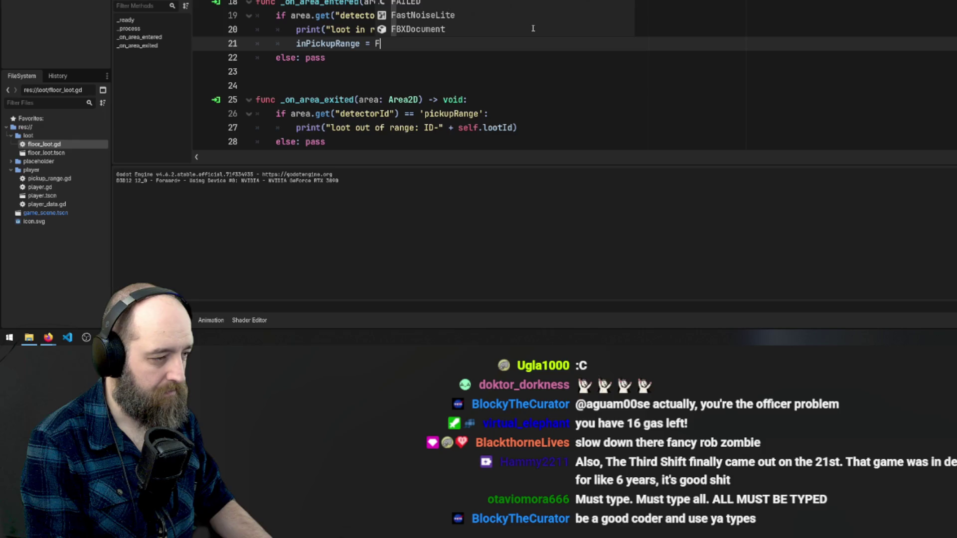
key(BackSpace)
key(BackSpace)
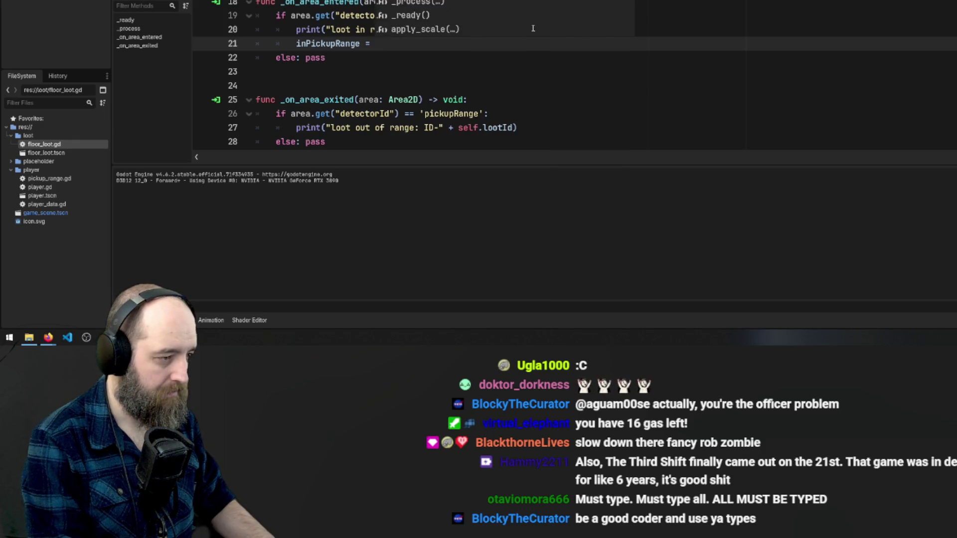
text(True)
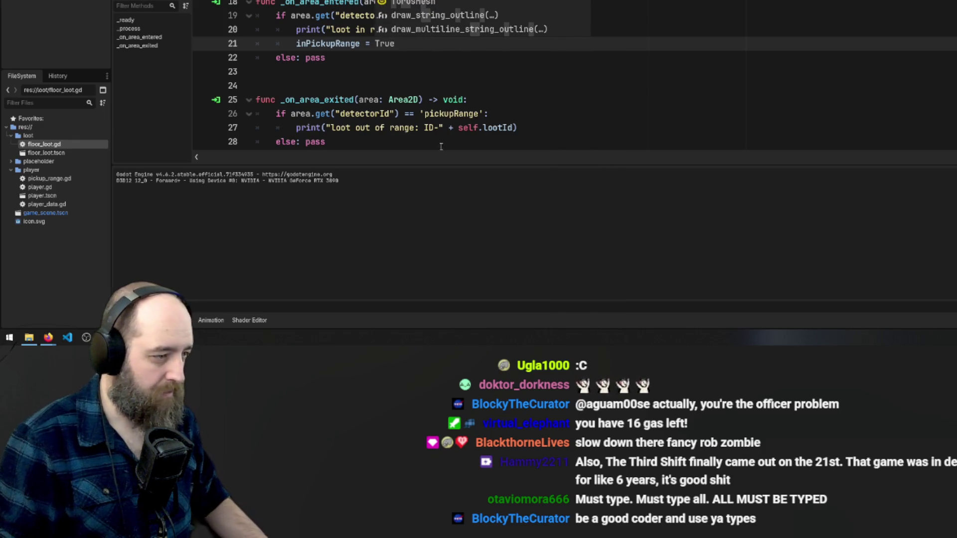
click(412, 85)
scroll(411, 64, up, 1)
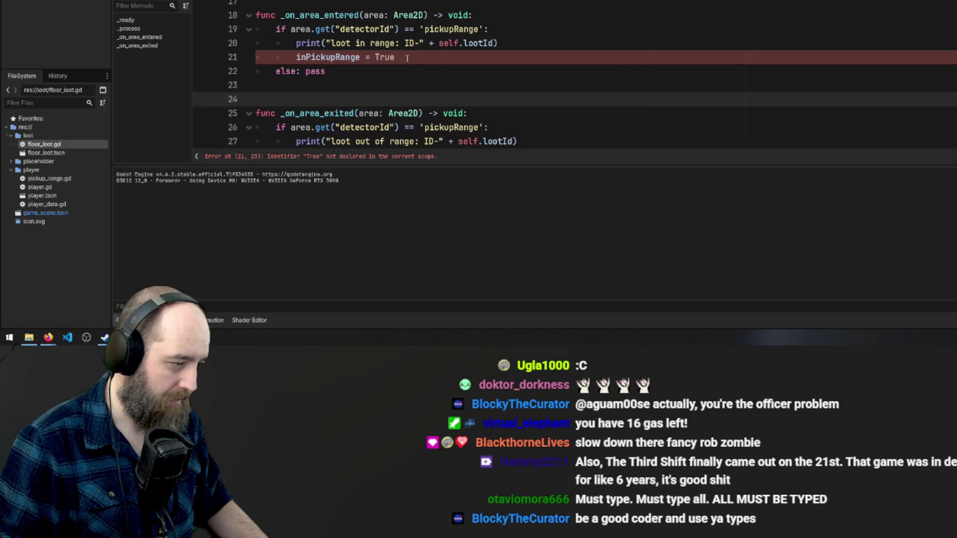
click(399, 58)
key(BackSpace)
key(BackSpace)
key(BackSpace)
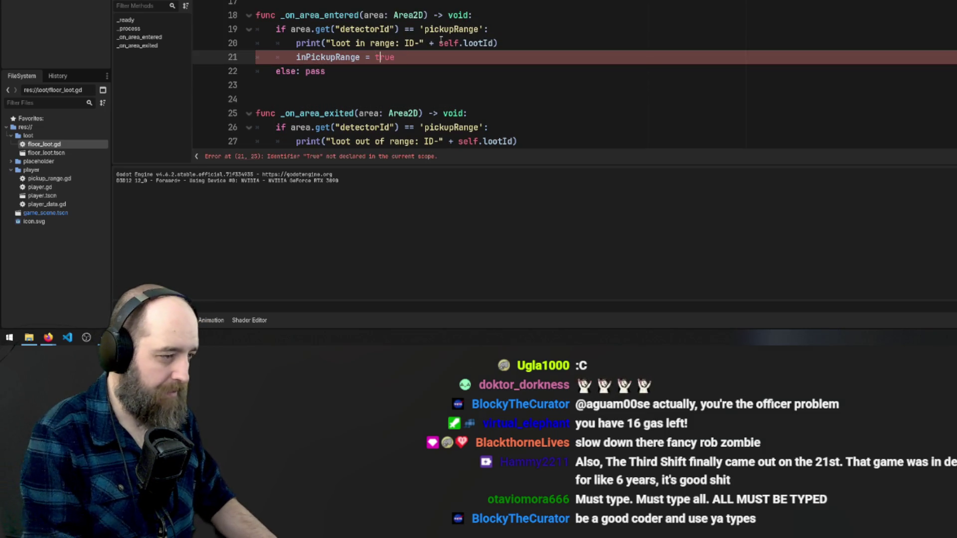
text(true)
key(Down)
Add 'inPickupRange = false' below the loot-out-of-range print in _on_area_exited
scroll(486, 51, down, 2)
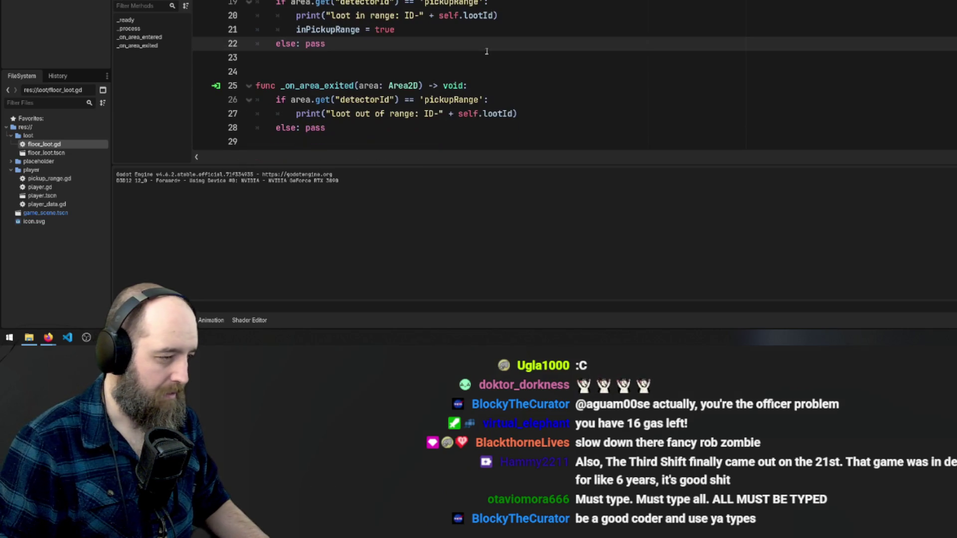
click(547, 108)
key(Return)
text(inPickupRa)
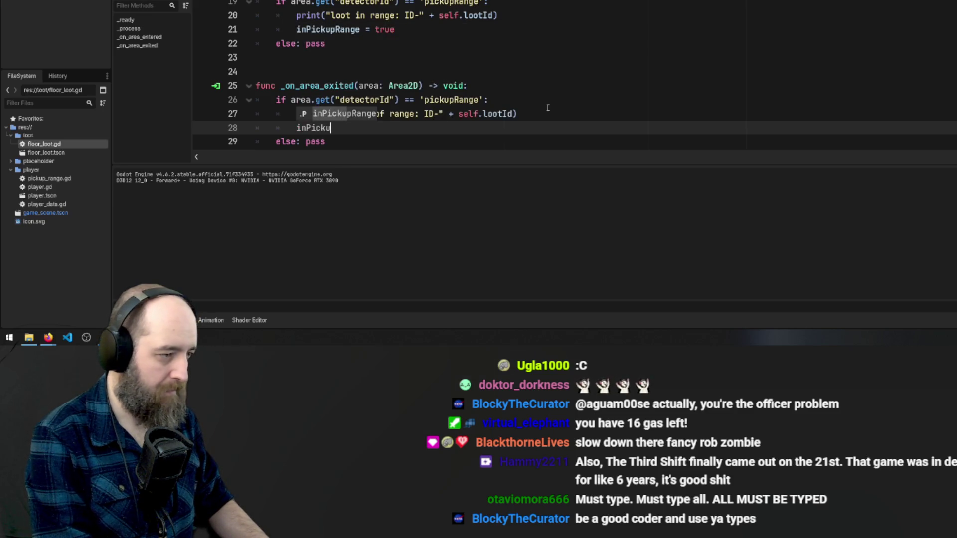
text(nge)
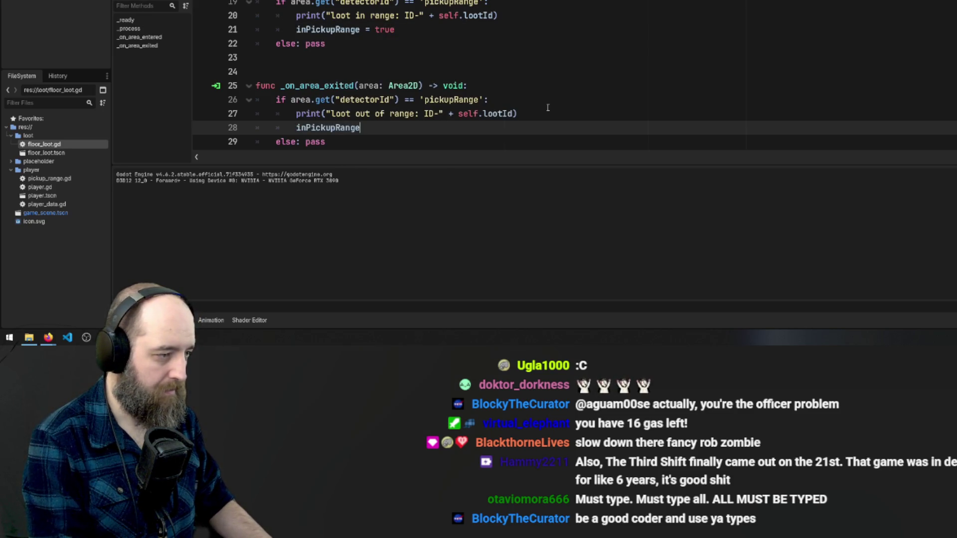
text( = false)
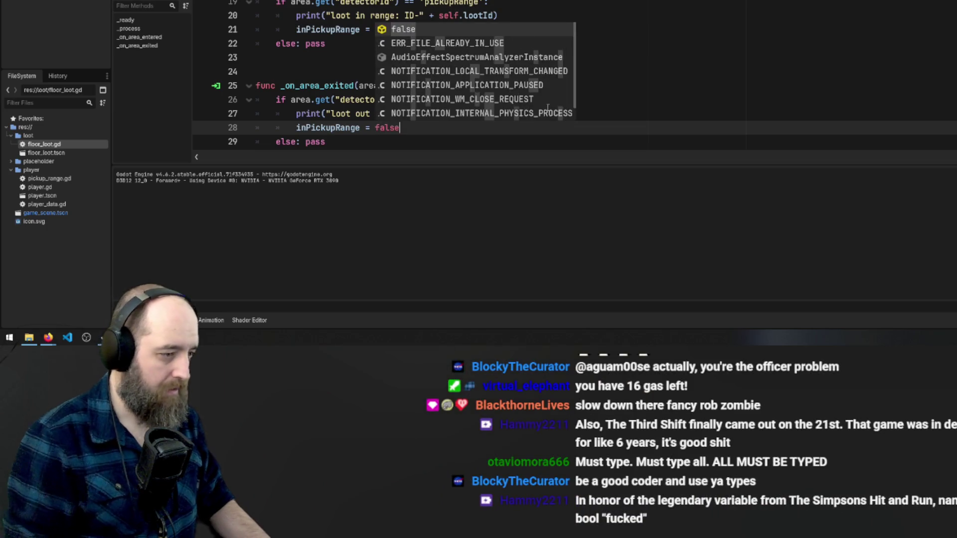
key(Return)
key(Return)
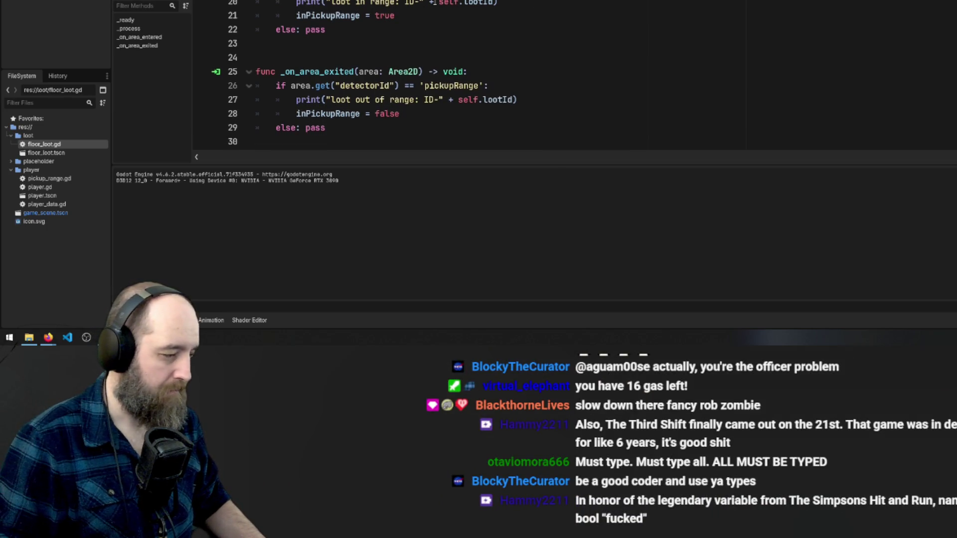
Remove the loot-in-range print statement from above the inPickupRange assignment
scroll(403, 20, up, 3)
click(349, 58)
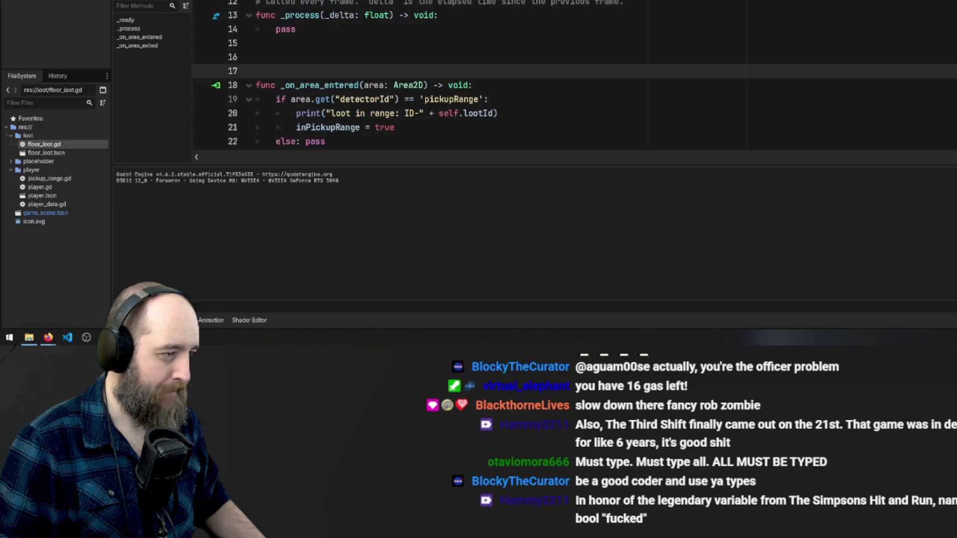
click(403, 28)
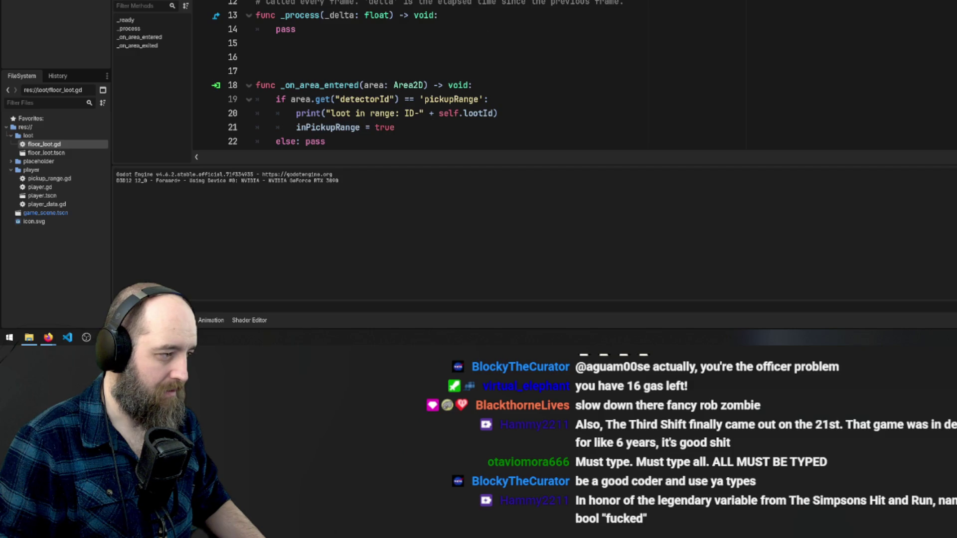
scroll(577, 9, down, 3)
scroll(586, 4, up, 3)
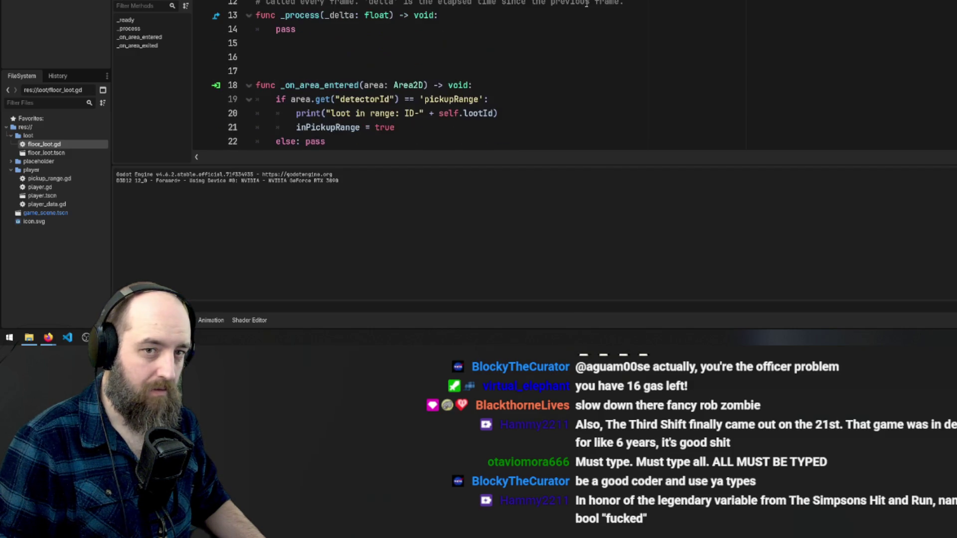
scroll(586, 3, down, 3)
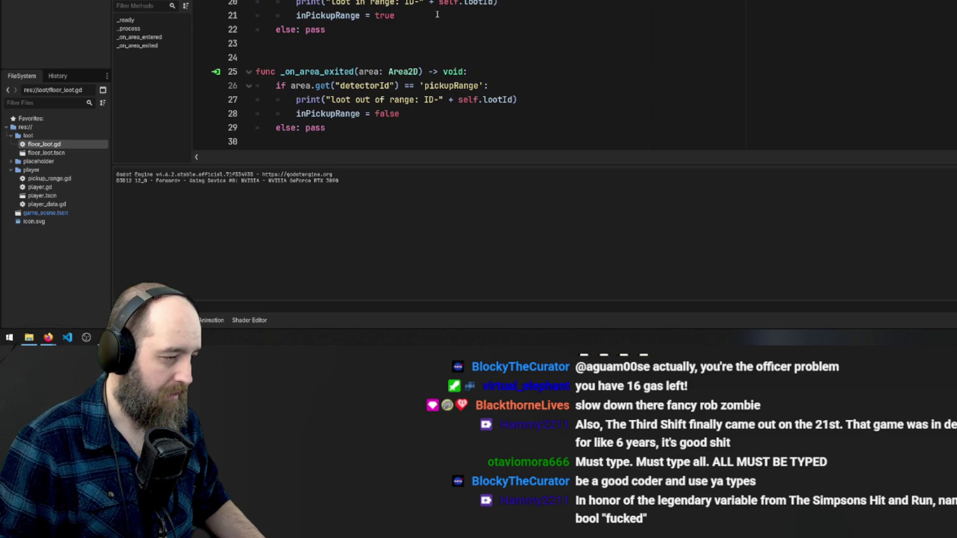
click(437, 15)
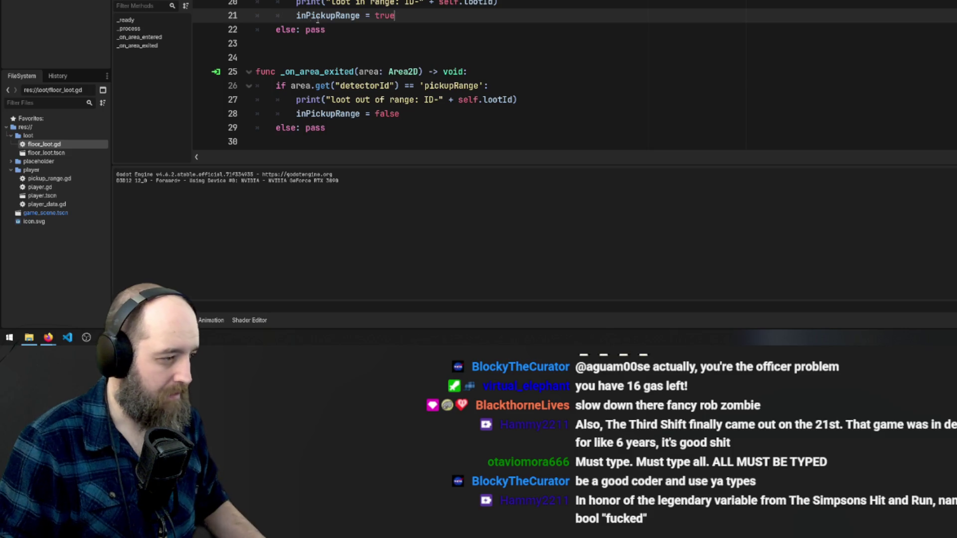
double_click(326, 15)
drag(498, 3, 297, 3)
key(ctrl+c)
key(BackSpace)
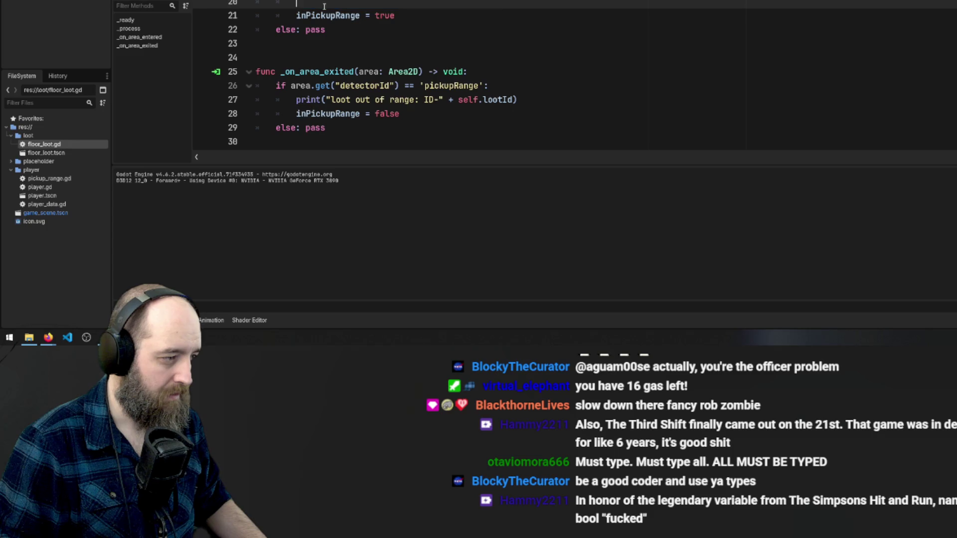
key(BackSpace)
Paste print("loot in range: ID-" + self.lootId) on a new line after inPickupRange = true
click(444, 7)
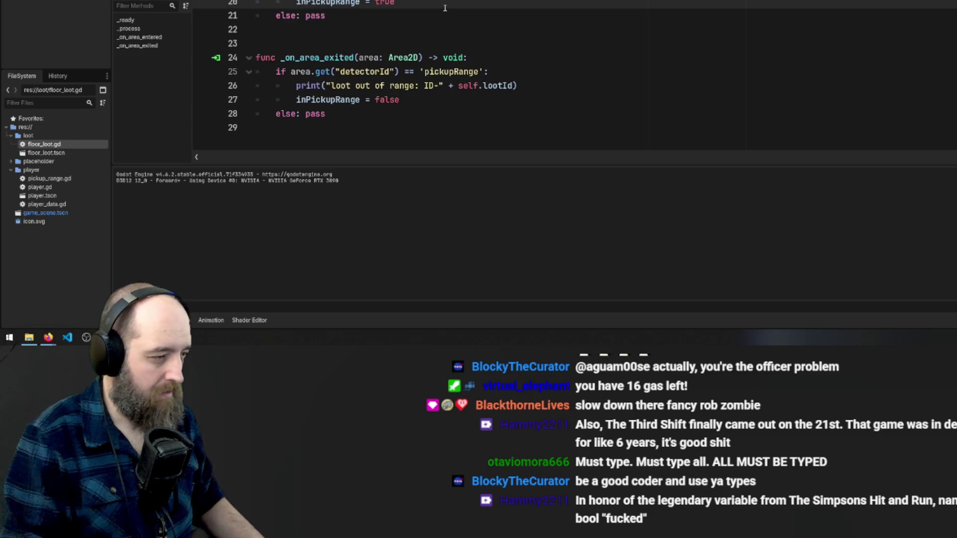
key(Return)
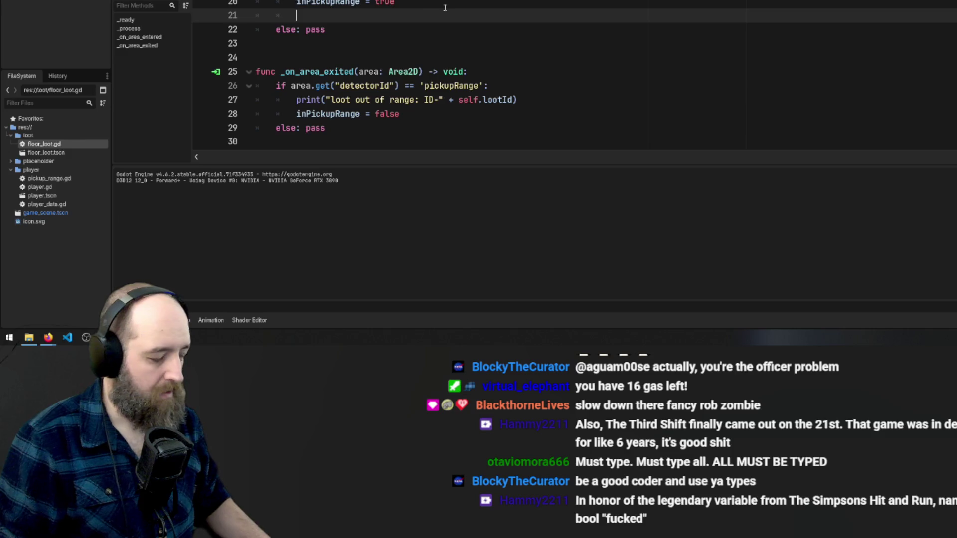
key(ctrl+v)
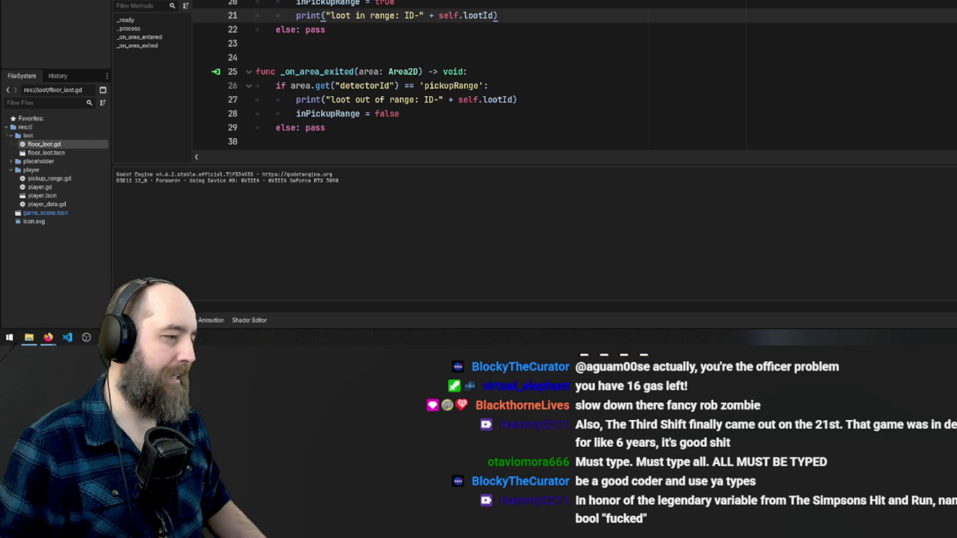
scroll(573, 75, up, 3)
scroll(573, 74, down, 3)
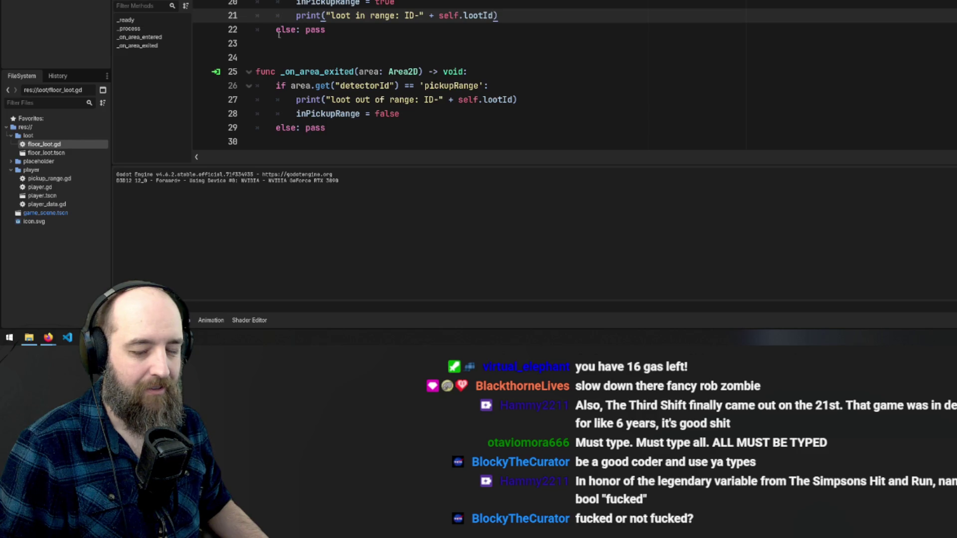
click(419, 16)
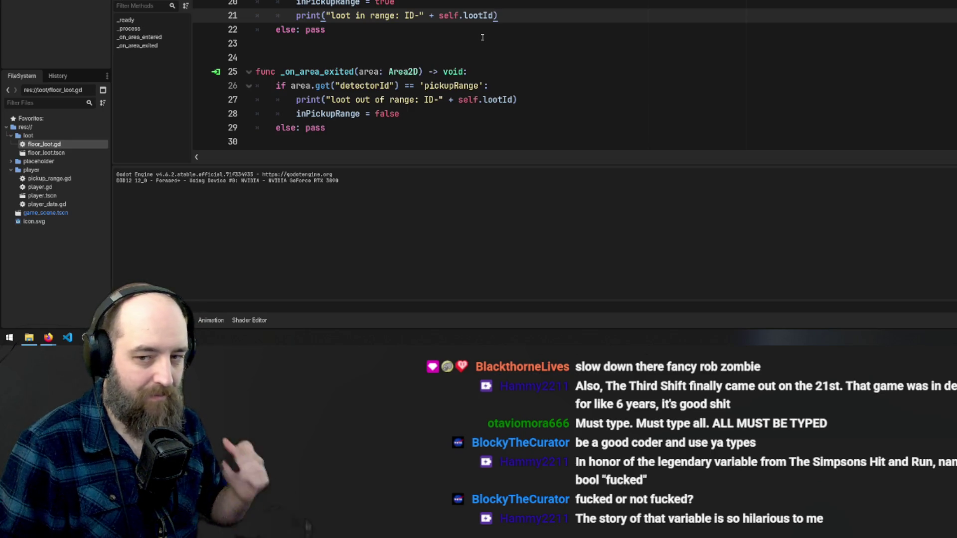
click(416, 44)
double_click(349, 3)
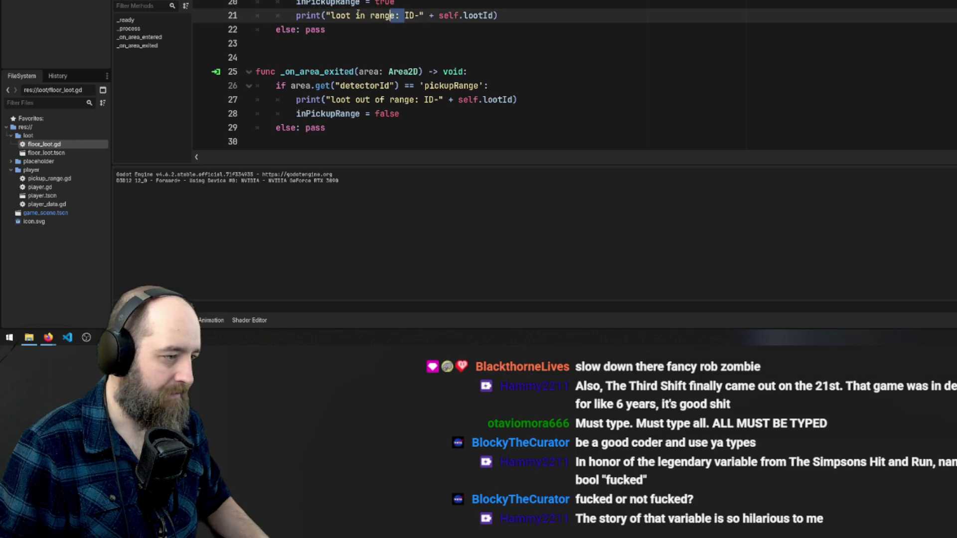
Change line 21 to print "Loot with ID " + self.lootId + "Pickup range is " + inPickupRange, then save
drag(404, 15, 330, 15)
key(BackSpace)
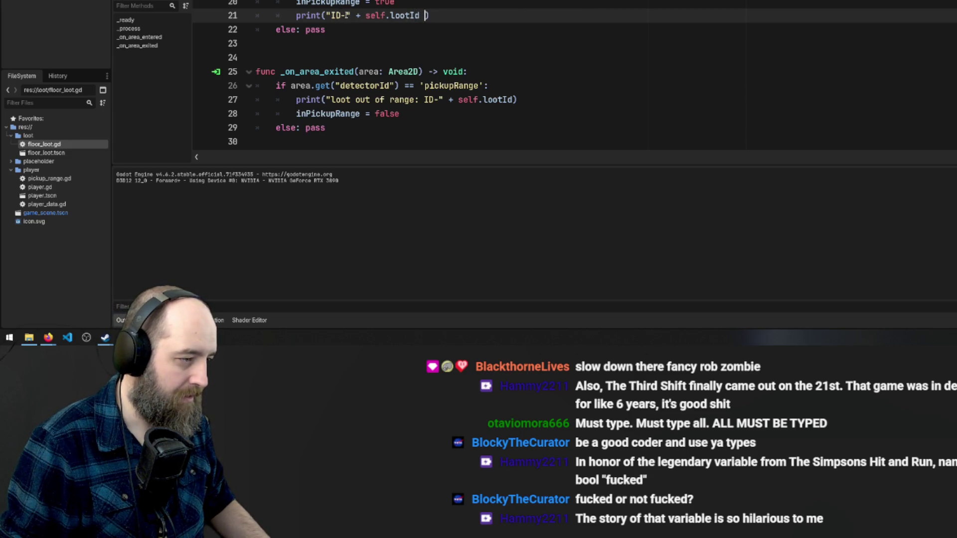
drag(347, 15, 330, 16)
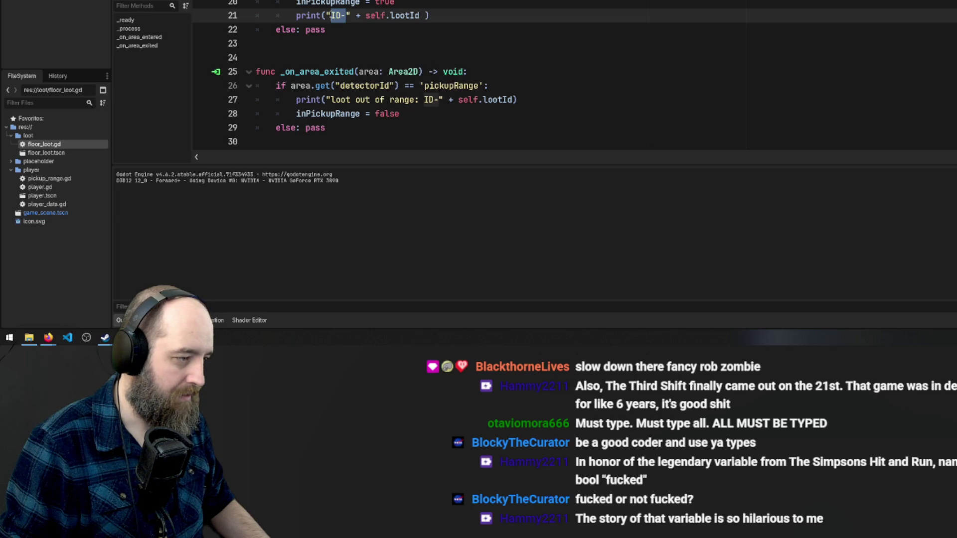
text(Loot with ID)
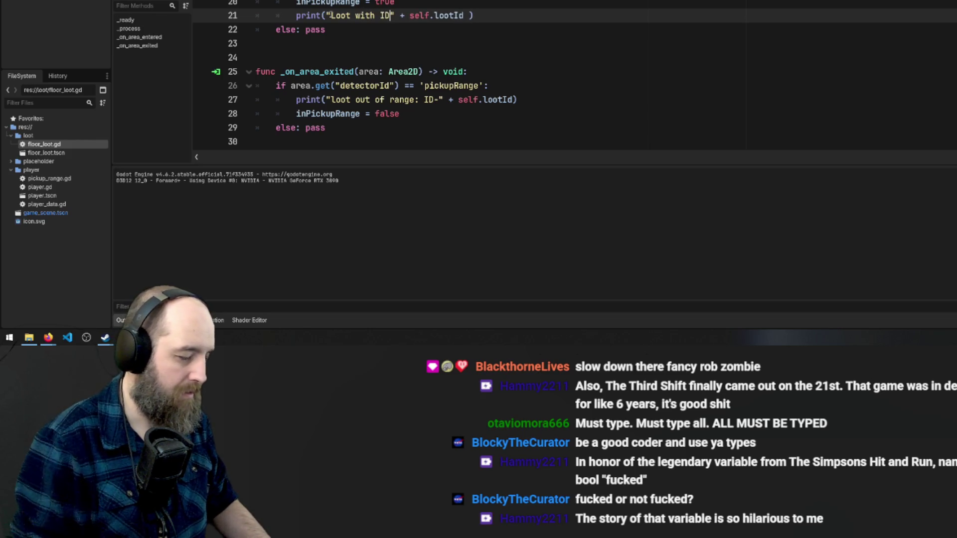
click(469, 16)
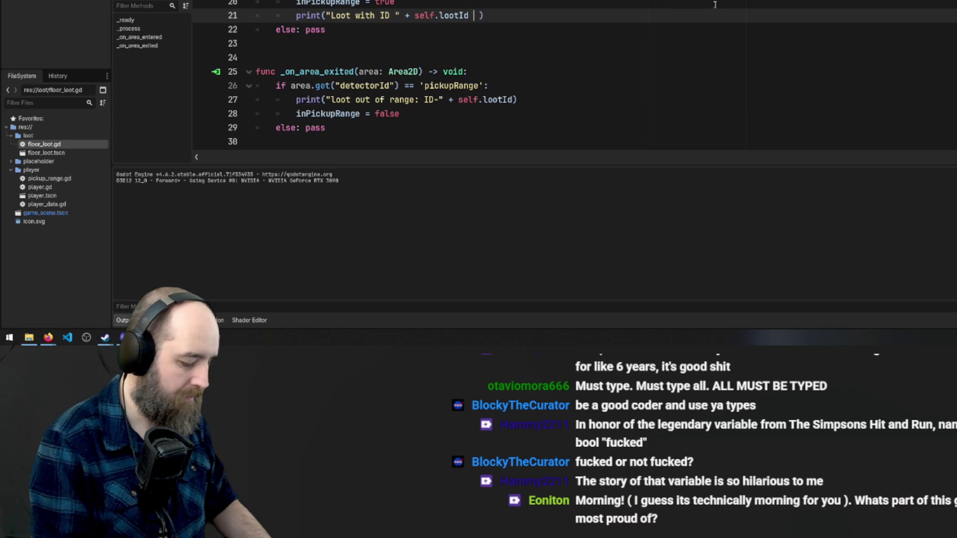
text(+ ")
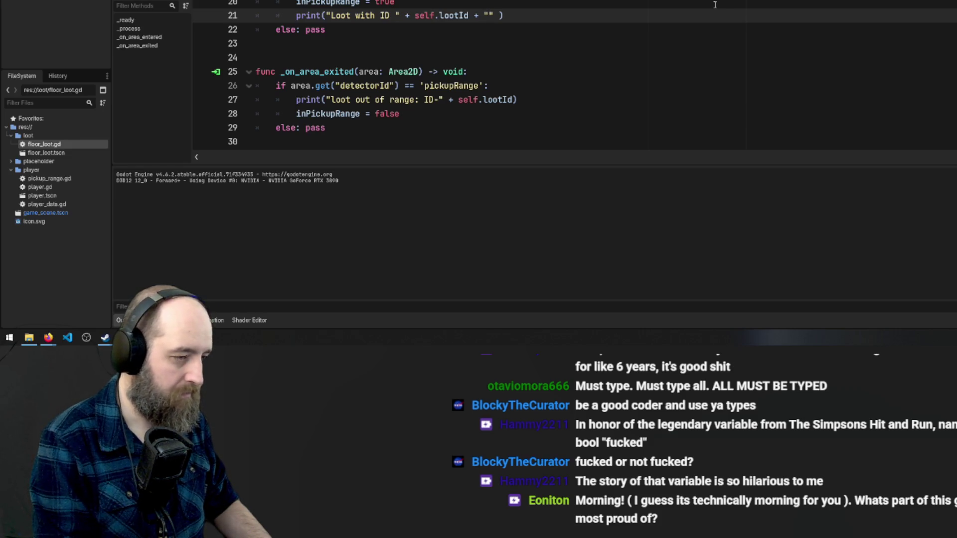
text(Pickup range )
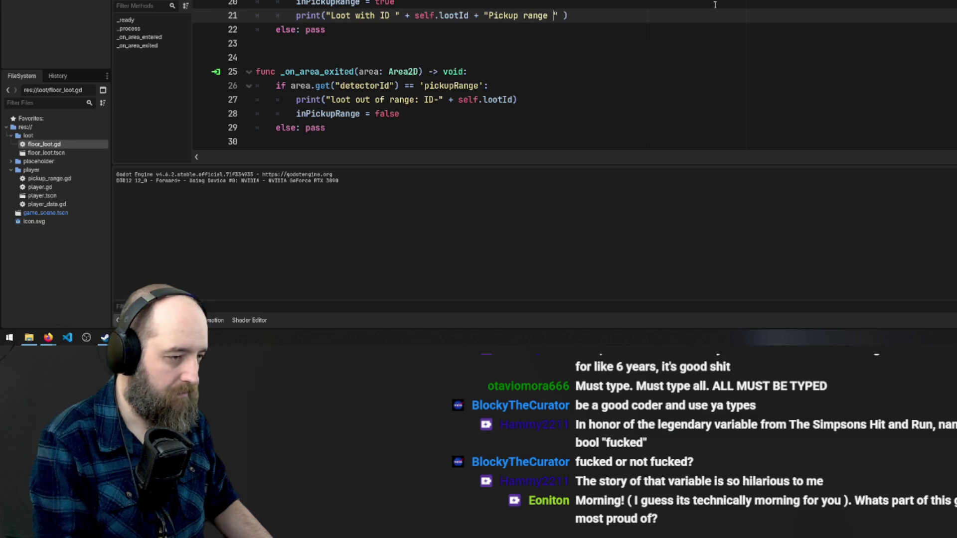
text(is)
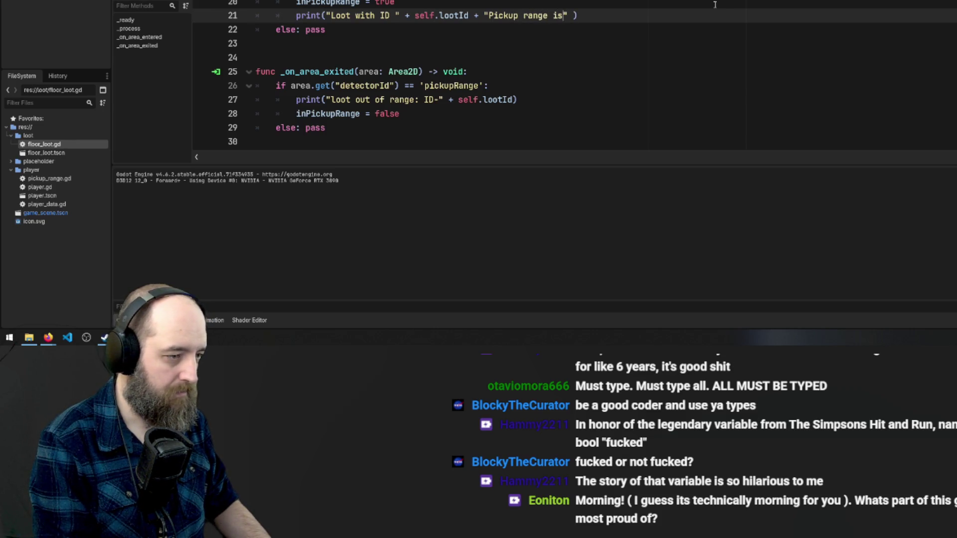
text( " + inPickupRange)
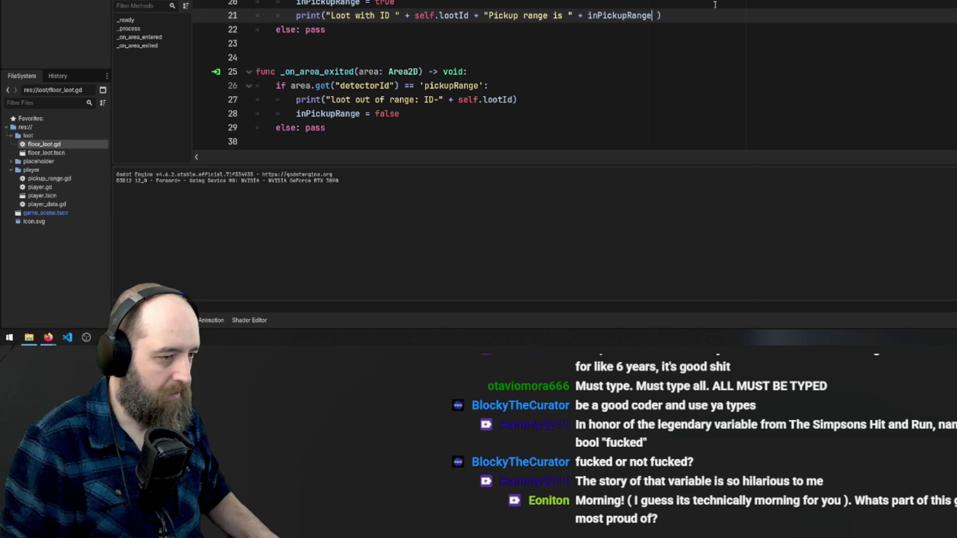
key(F5)
click(693, 27)
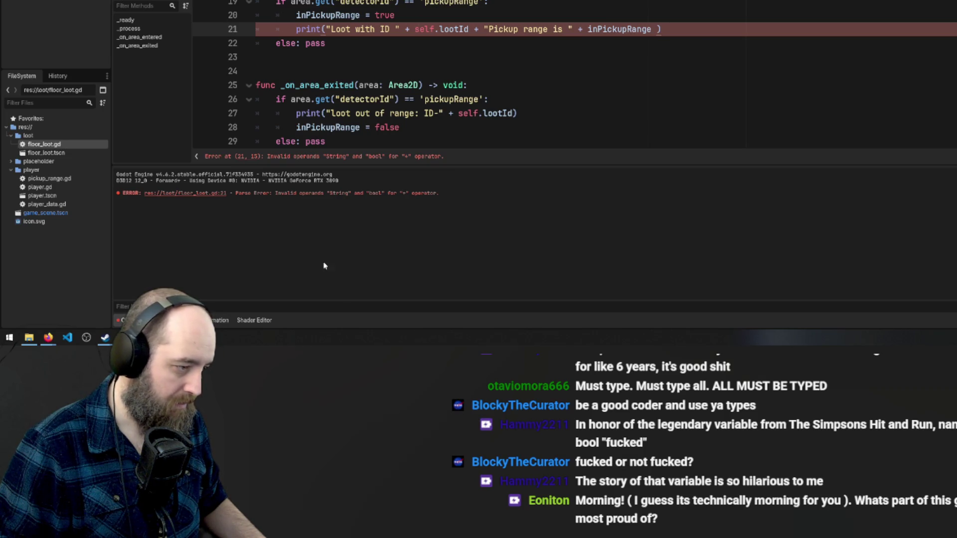
Replace the '+ inPickupRange' concatenation with a $ placeholder inside the string
click(587, 29)
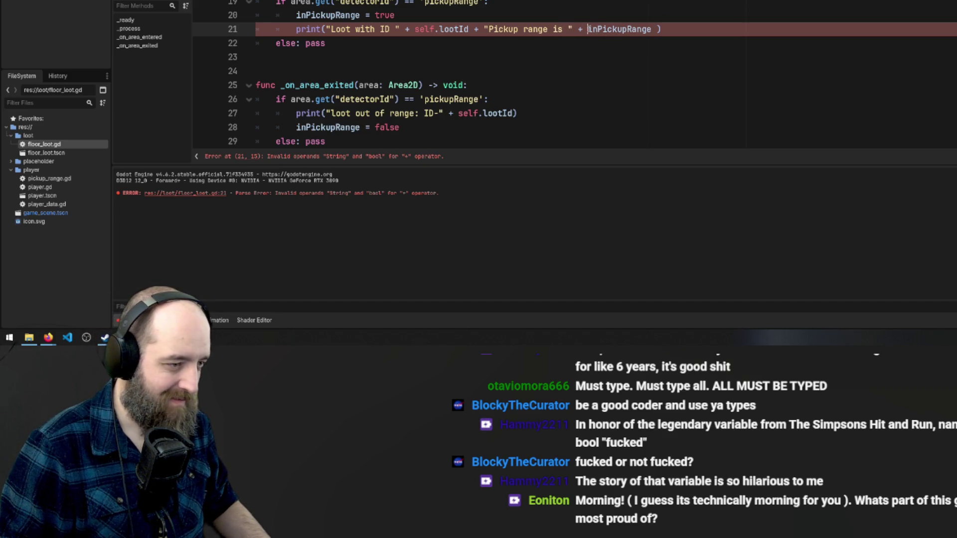
drag(593, 29, 654, 29)
key(BackSpace)
key(Left)
key(Left)
text($)
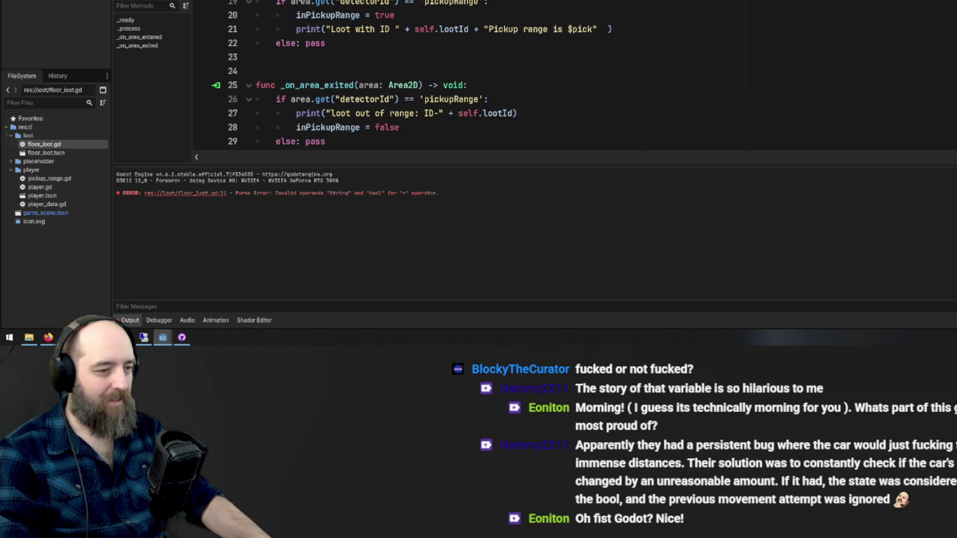
Undo line 21 back toward the inPickupRange concatenation
click(621, 42)
click(600, 16)
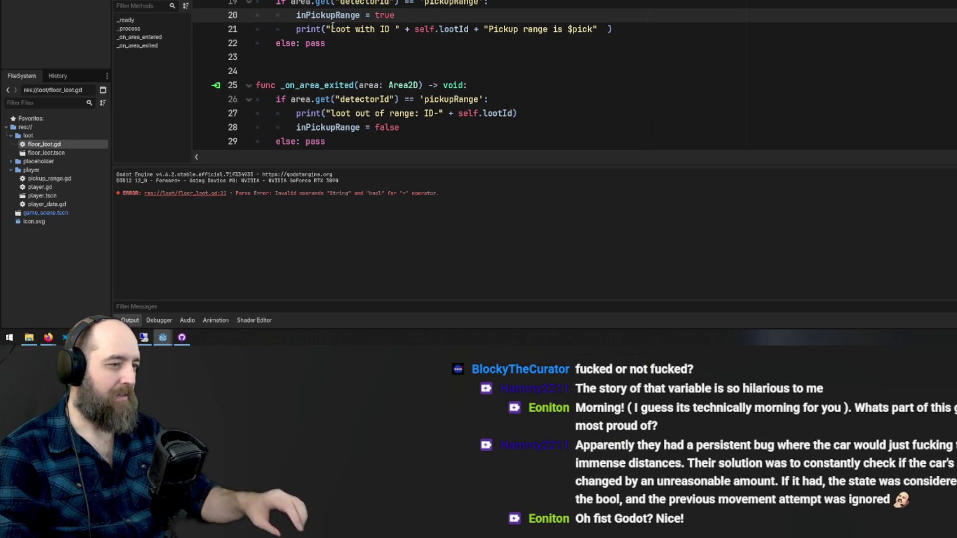
key(Down)
click(615, 29)
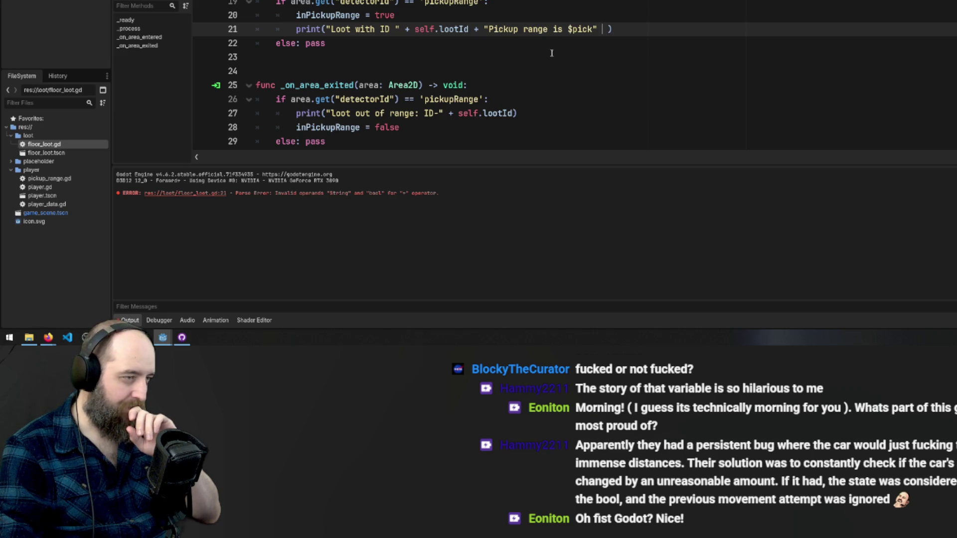
scroll(553, 54, up, 2)
scroll(553, 54, down, 3)
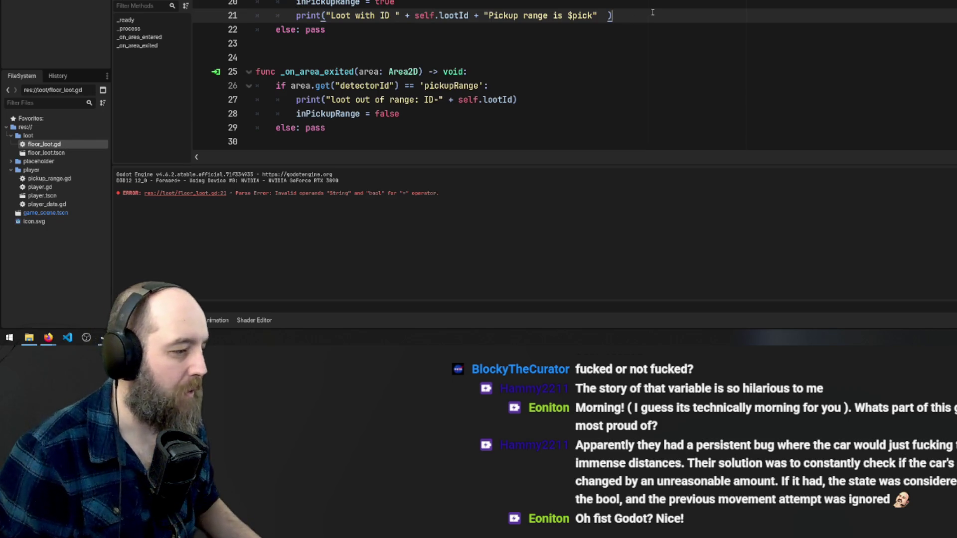
key(ctrl+z)
key(ctrl+z)
key(ctrl+z)
key(ctrl+z)
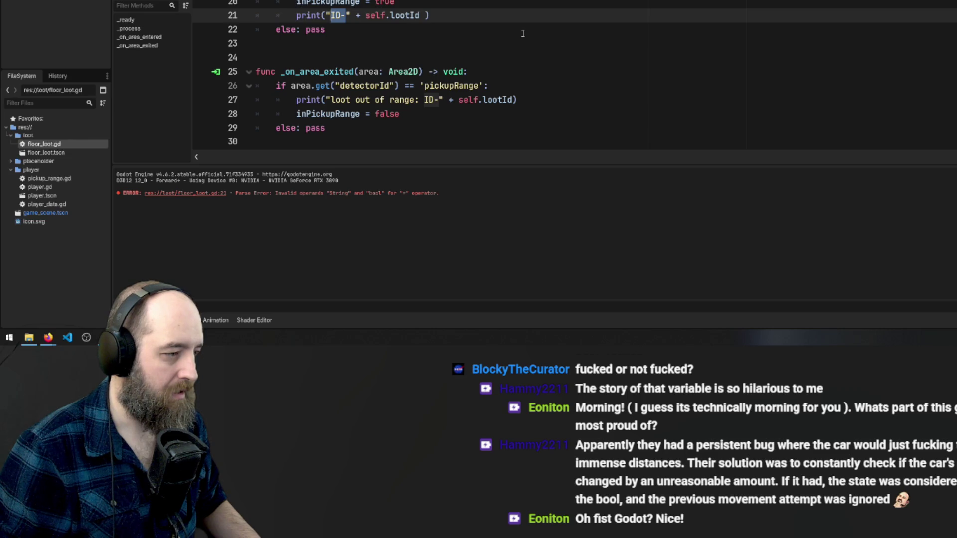
Restore the original loot-in-range message and add print(inPickupRange) on the line below
key(ctrl+z)
key(ctrl+shift+z)
key(ctrl+z)
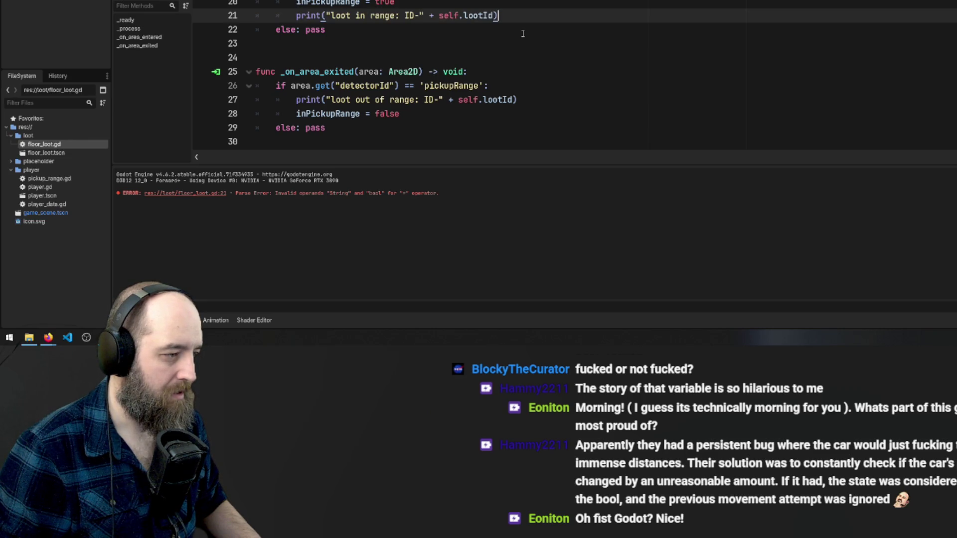
key(Return)
text(print)
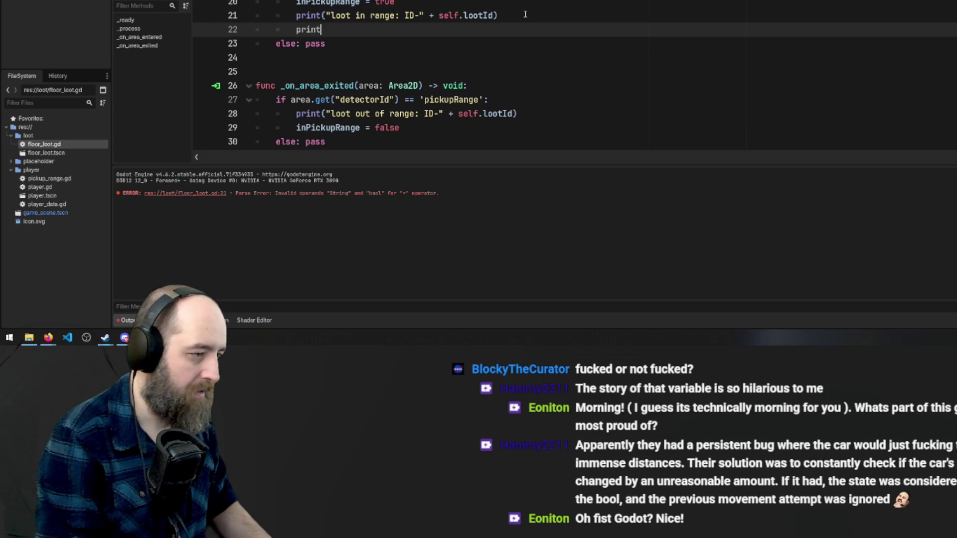
text((inPickupRange)
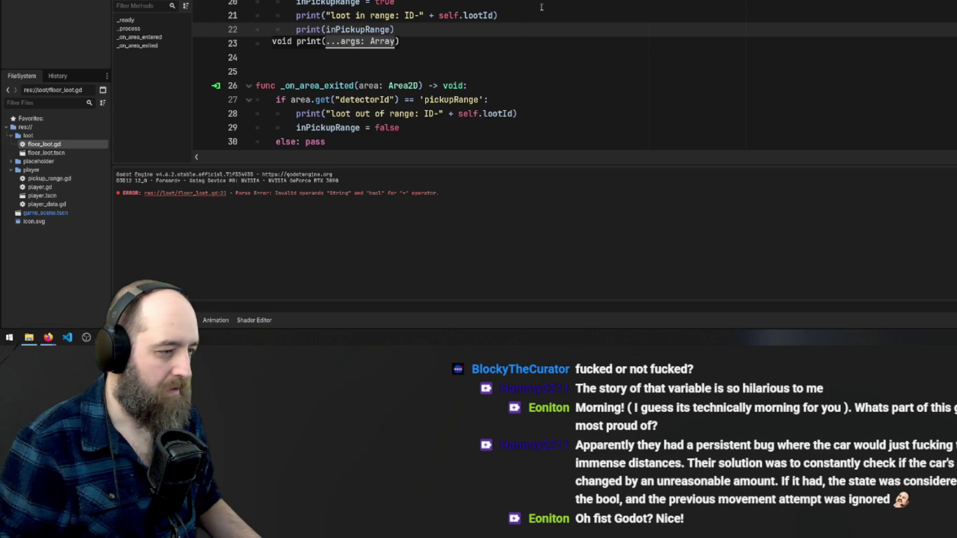
Delete the old loot-in-range print line, leaving print(inPickupRange) in the handler
drag(394, 29, 295, 29)
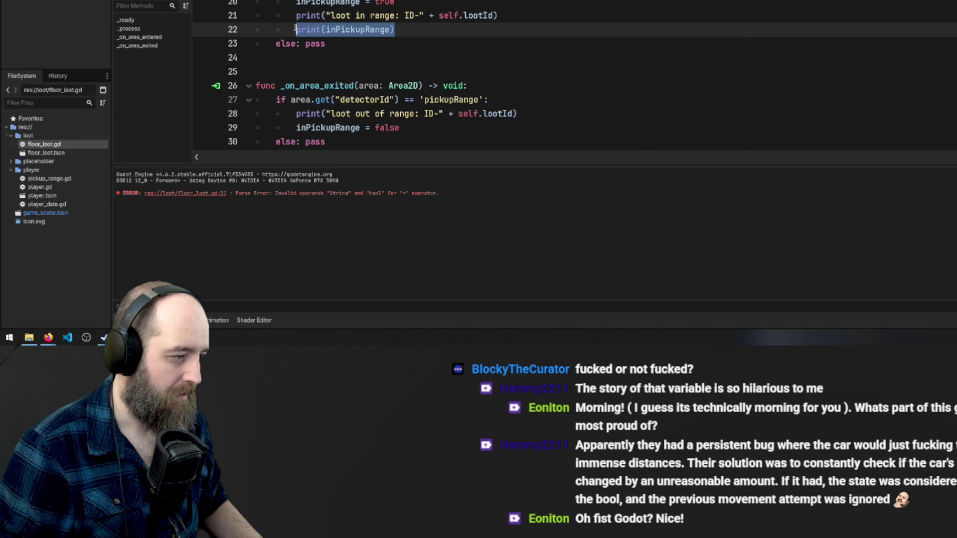
scroll(378, 80, down, 1)
click(457, 111)
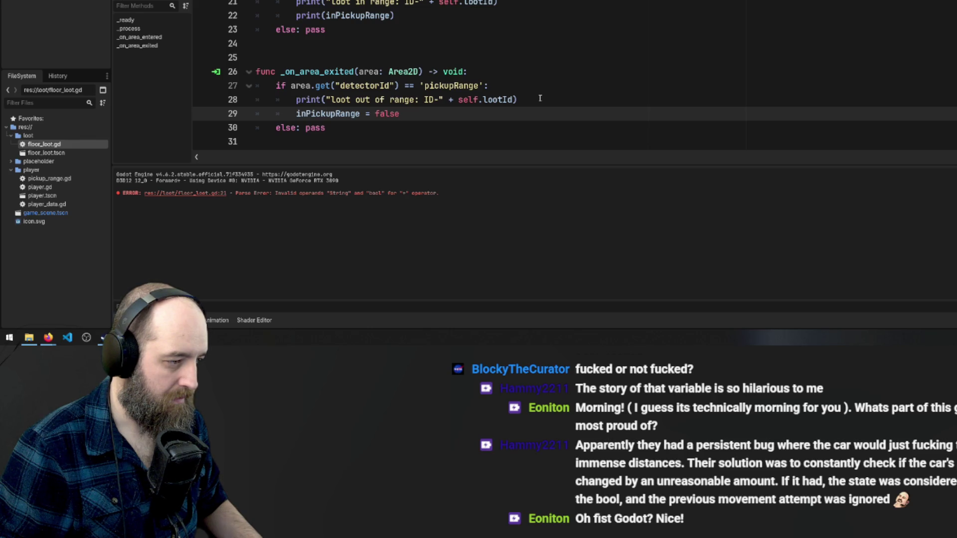
click(402, 14)
drag(511, 3, 296, 3)
key(BackSpace)
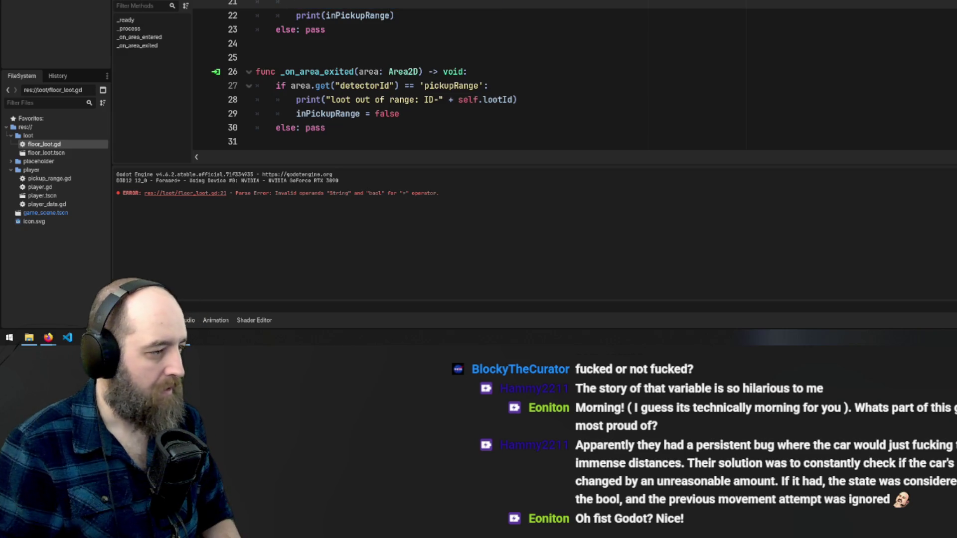
key(BackSpace)
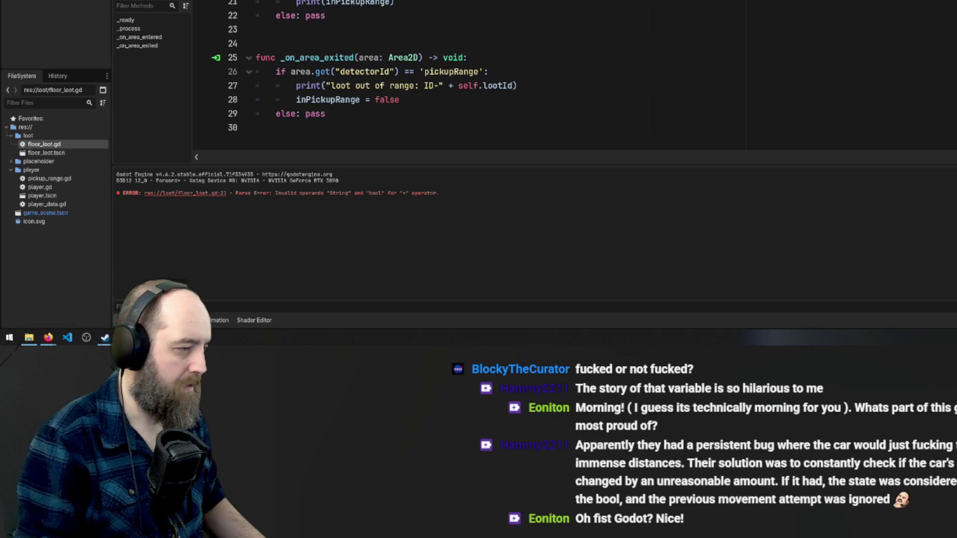
key(Return)
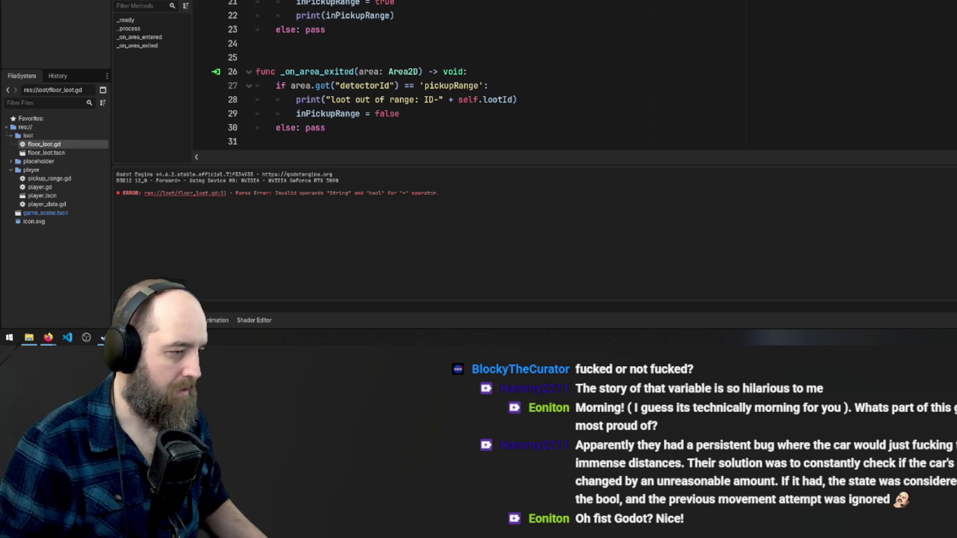
click(591, 10)
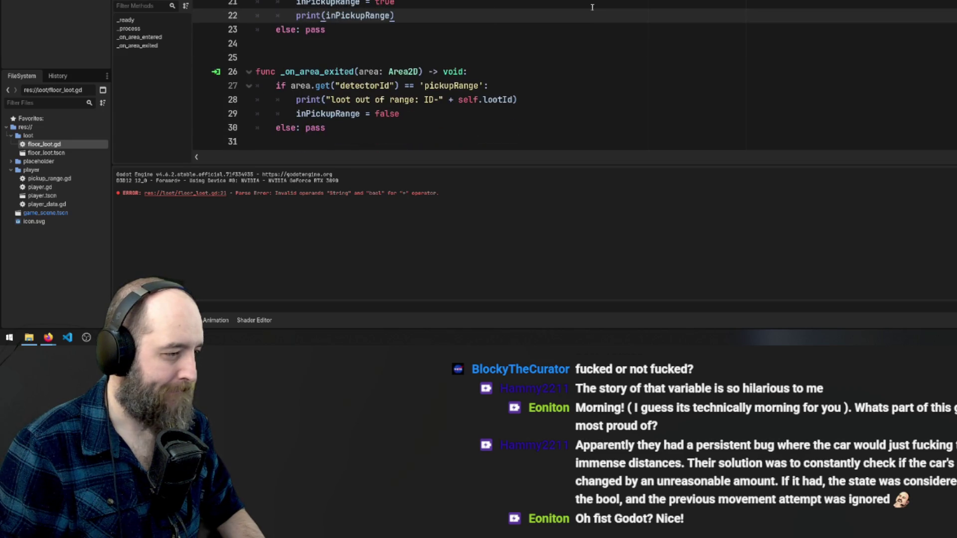
Play-test by walking the player in and out of loot ID-1's range, then return to the script
key(F5)
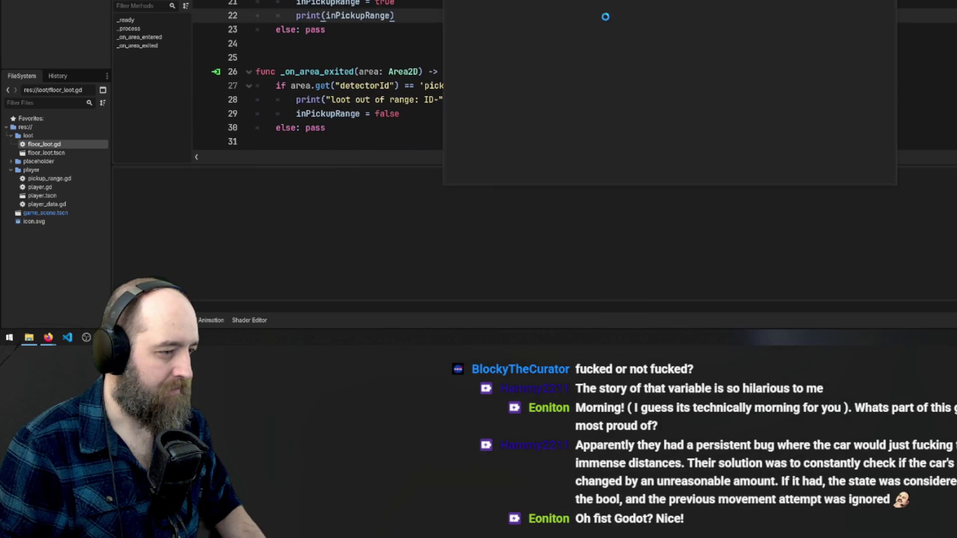
key(Right)
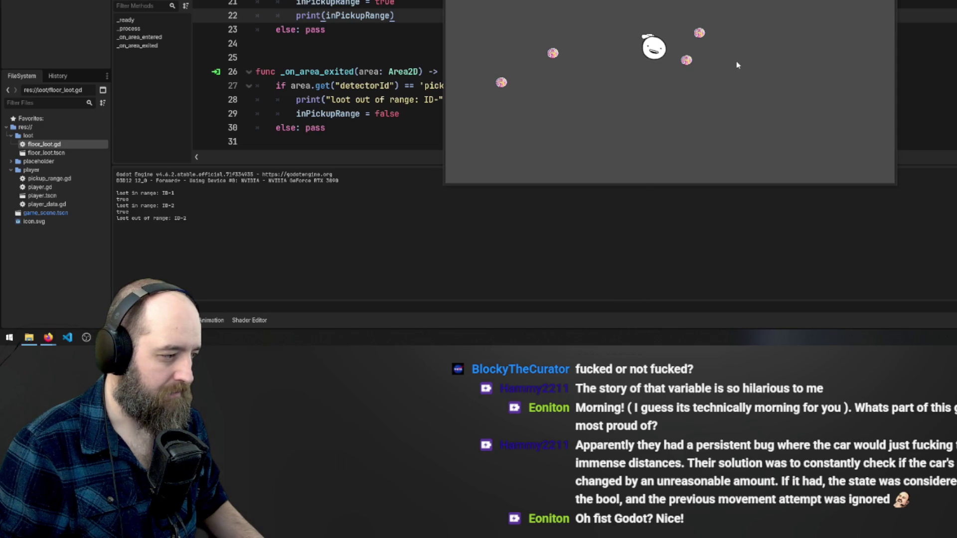
key(Down)
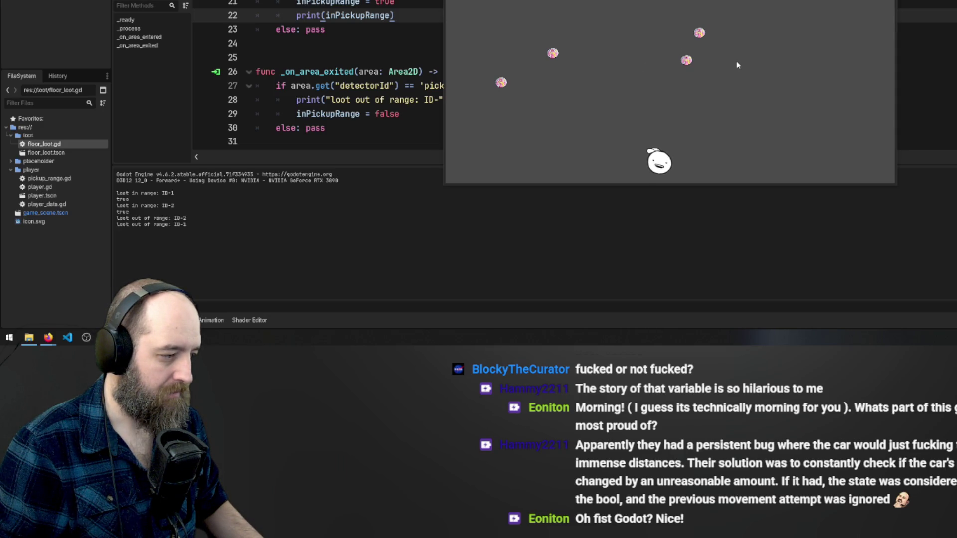
key(Up)
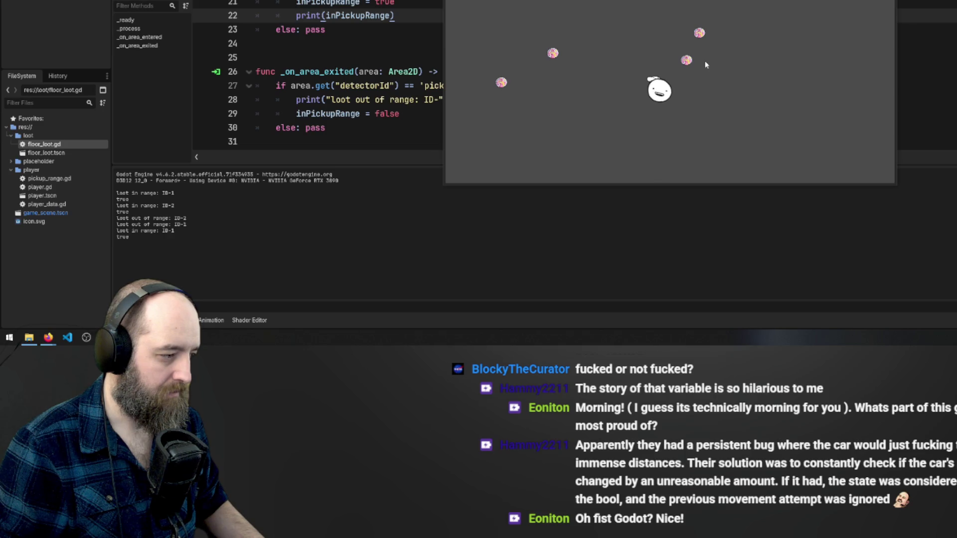
key(Down)
key(Up)
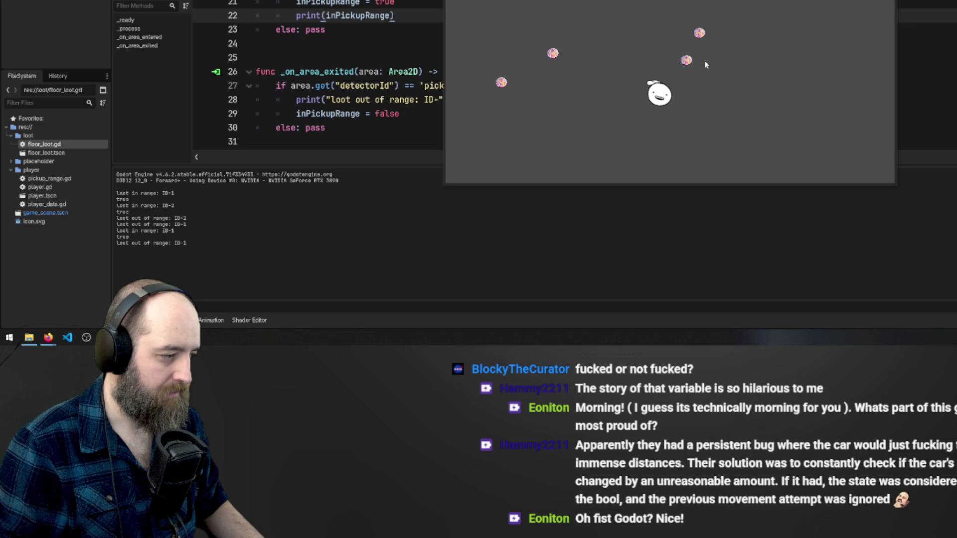
key(Down)
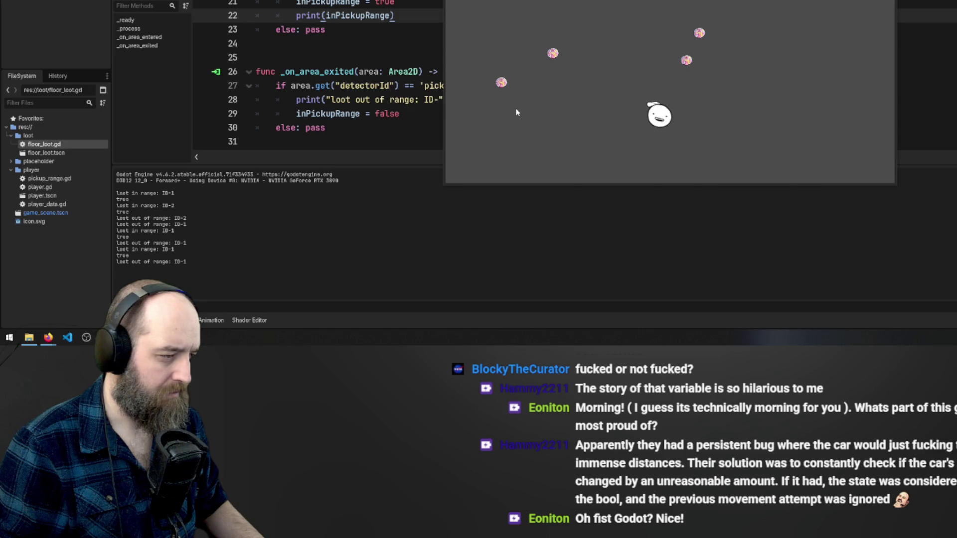
click(371, 113)
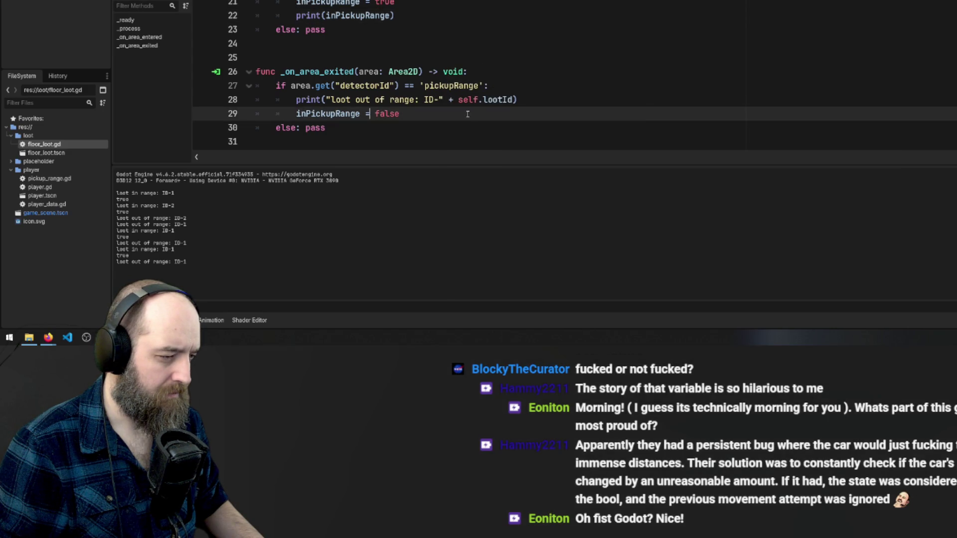
Copy print(inPickupRange) from line 22 and paste it below line 29 in the exit handler
drag(416, 15, 295, 19)
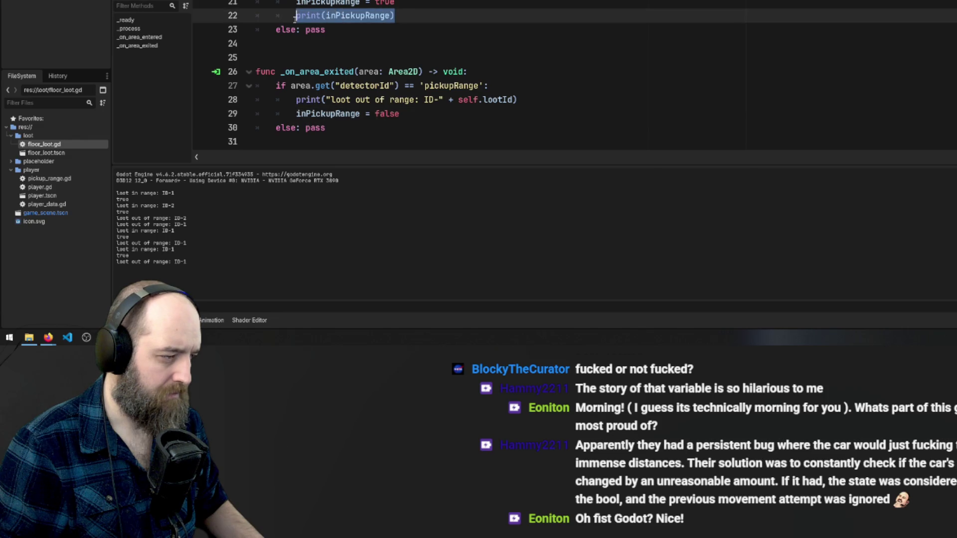
key(ctrl+c)
click(413, 109)
key(Return)
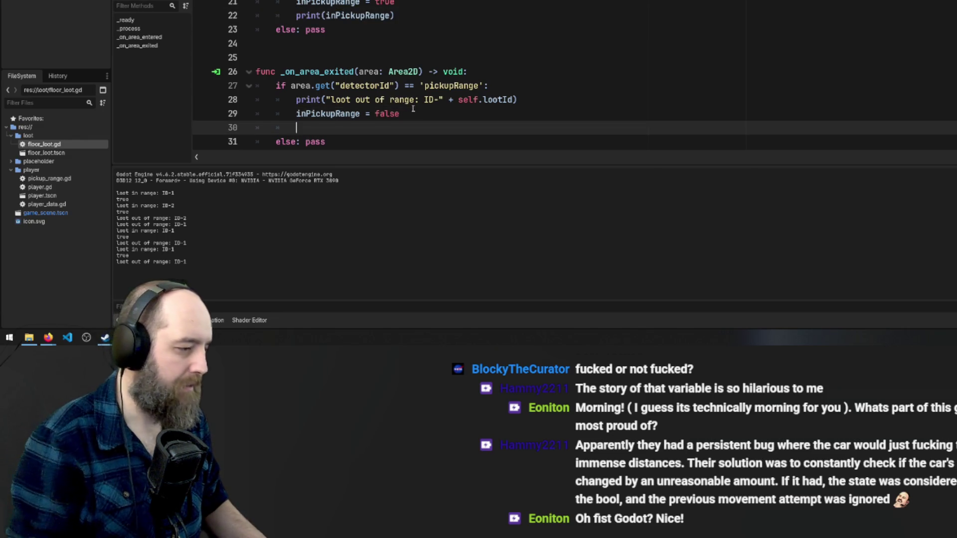
key(ctrl+v)
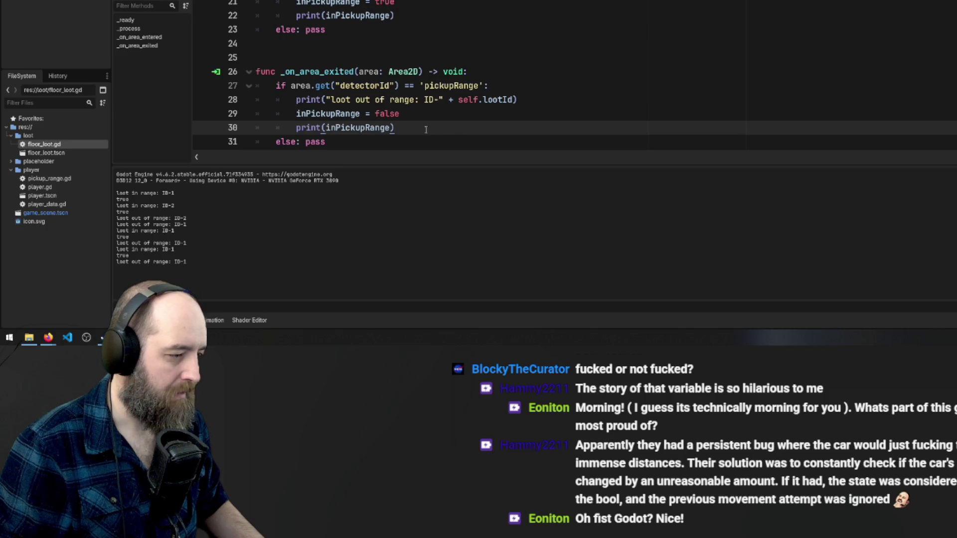
Run the game and walk the player with WASD through loot ranges IDs 1-4
key(F5)
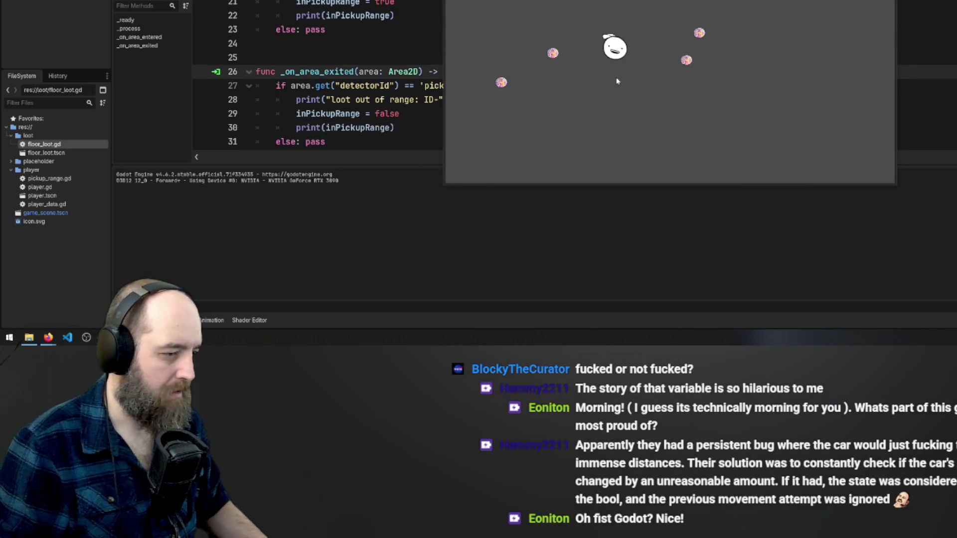
key(s)
key(d)
key(w)
key(s)
key(w)
key(s)
key(w)
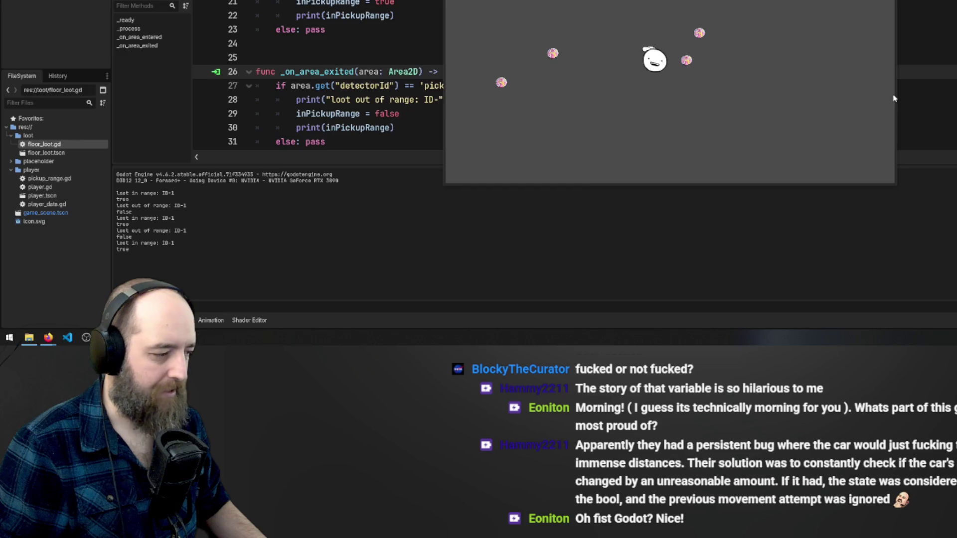
key(a)
key(s)
key(d)
key(w)
key(a)
key(s)
key(d)
key(w)
key(a)
key(s)
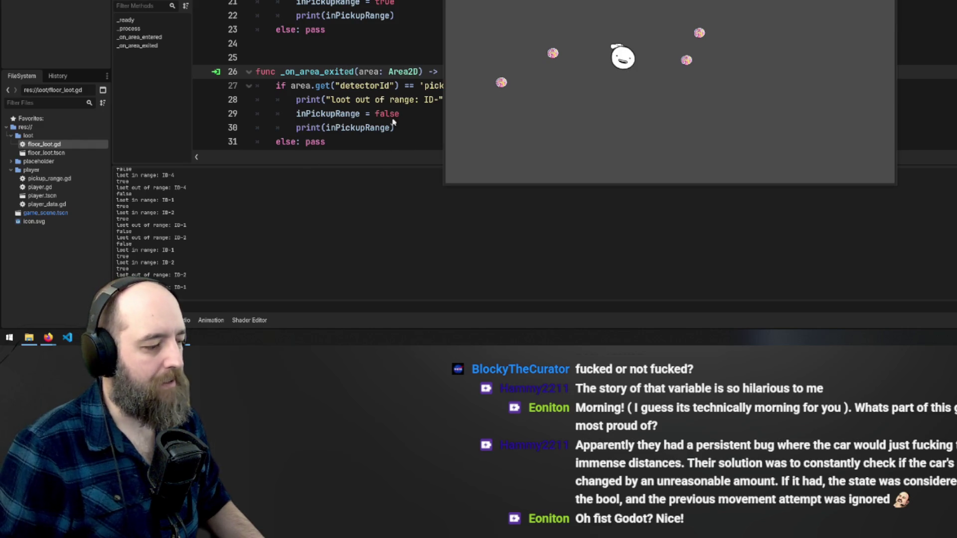
click(359, 122)
Review both area handlers in floor_loot.gd, ending with the caret on empty line 15
scroll(359, 122, up, 3)
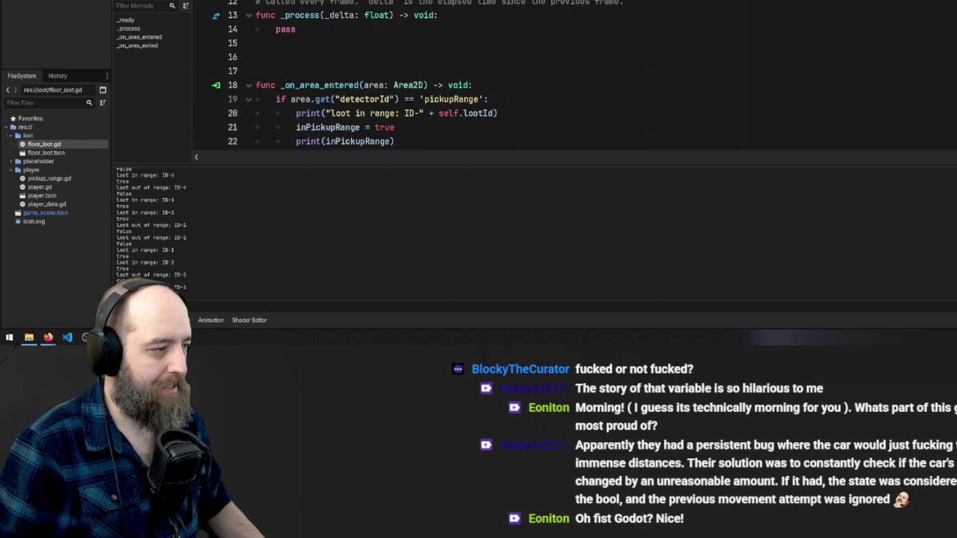
scroll(358, 122, down, 2)
scroll(359, 122, up, 2)
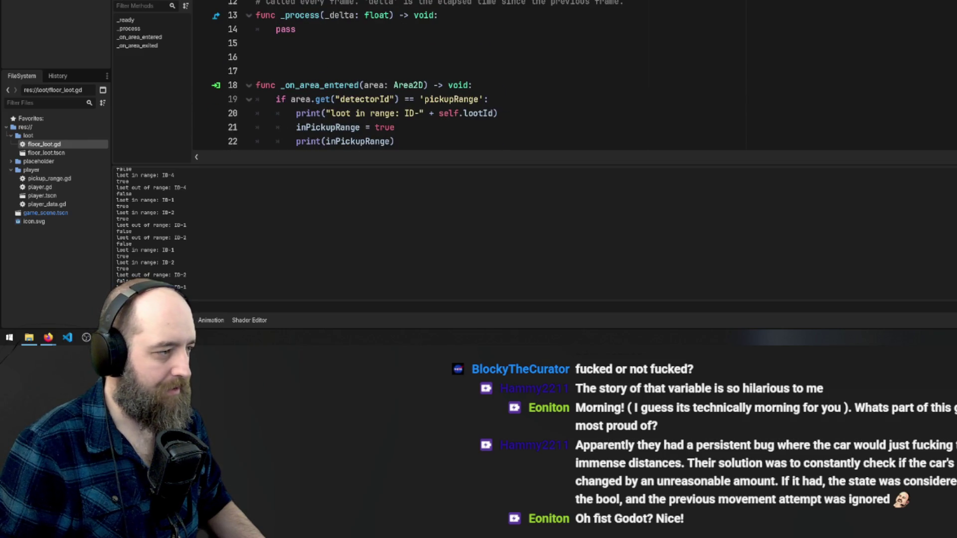
scroll(359, 99, down, 3)
click(359, 100)
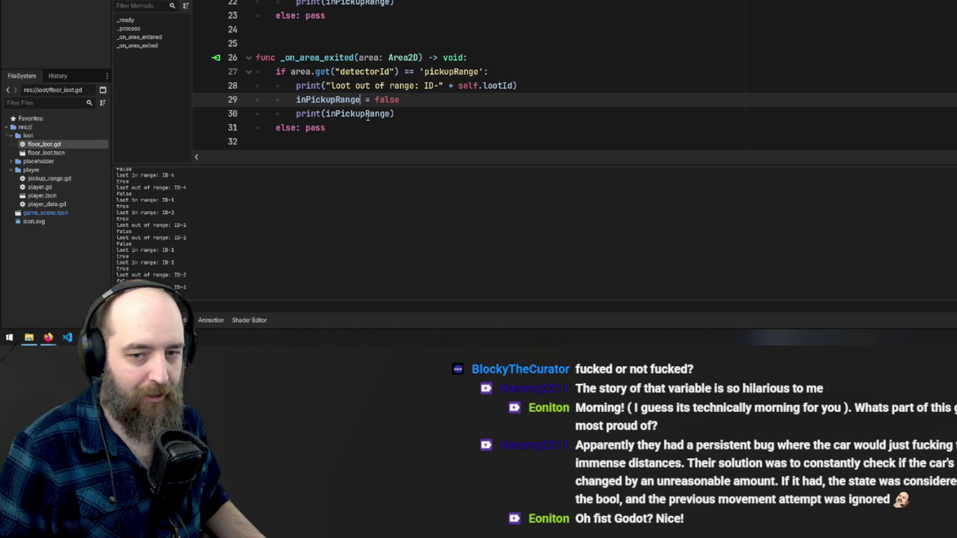
mouse_move(368, 116)
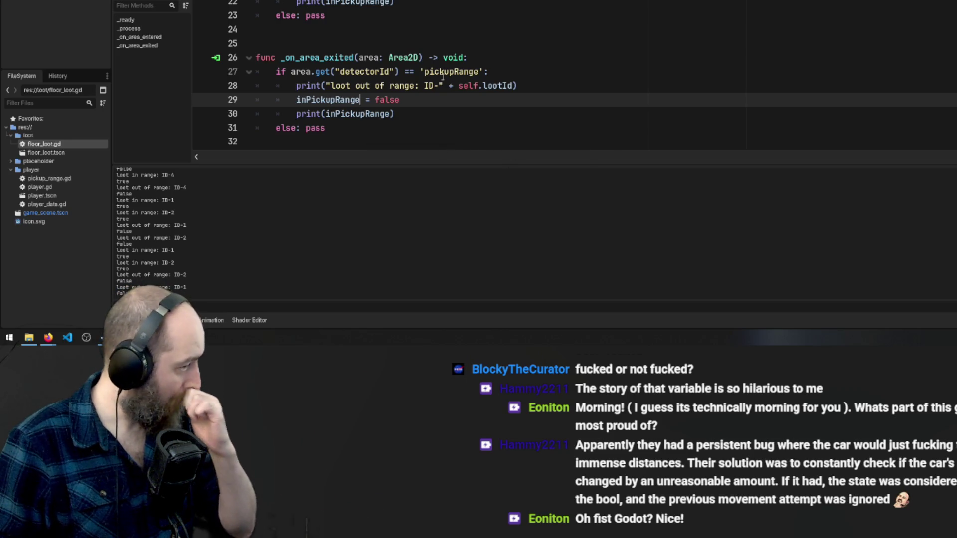
click(505, 89)
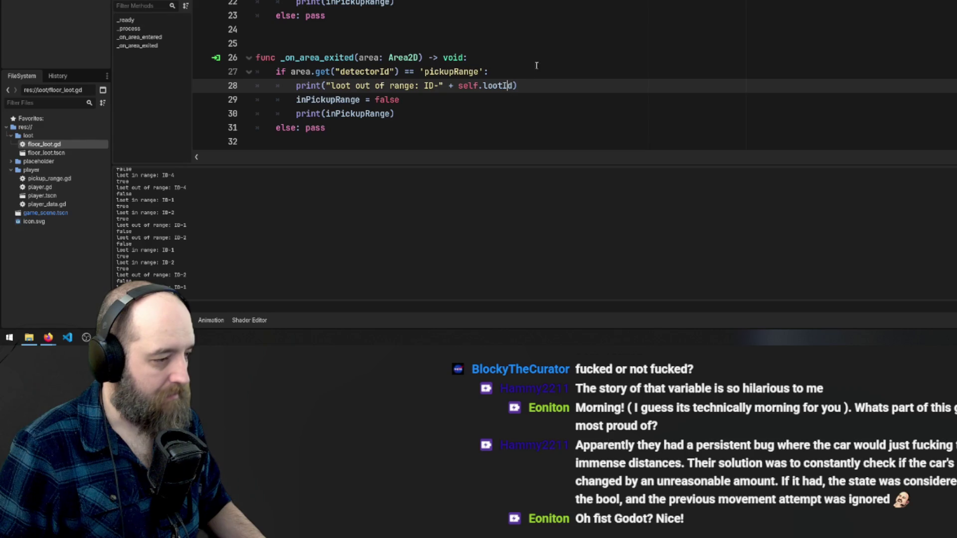
click(540, 53)
scroll(578, 30, up, 3)
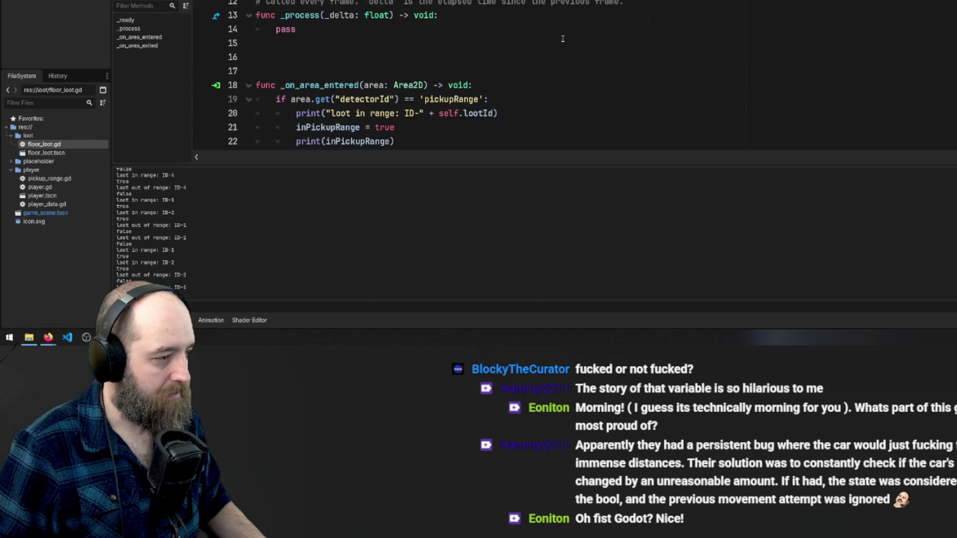
scroll(563, 39, down, 3)
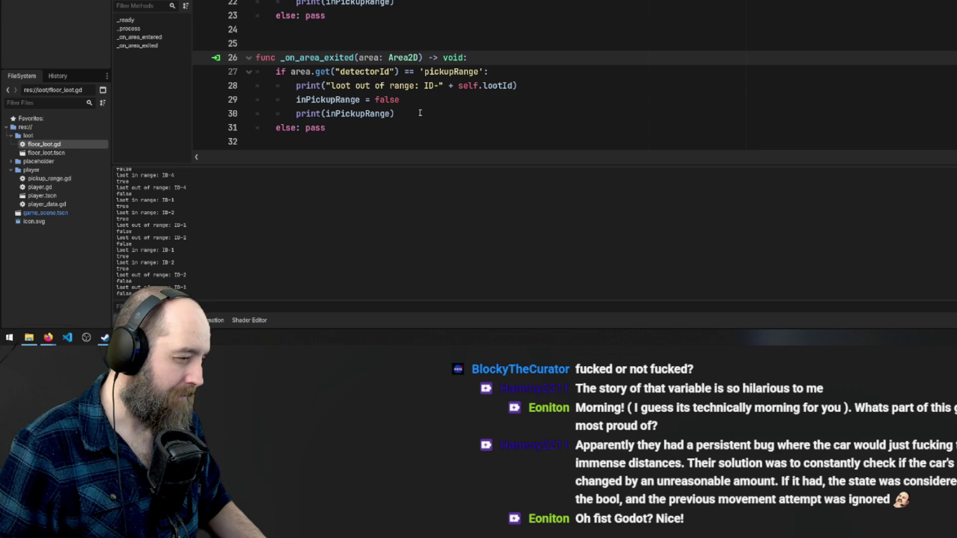
scroll(420, 113, up, 3)
click(333, 43)
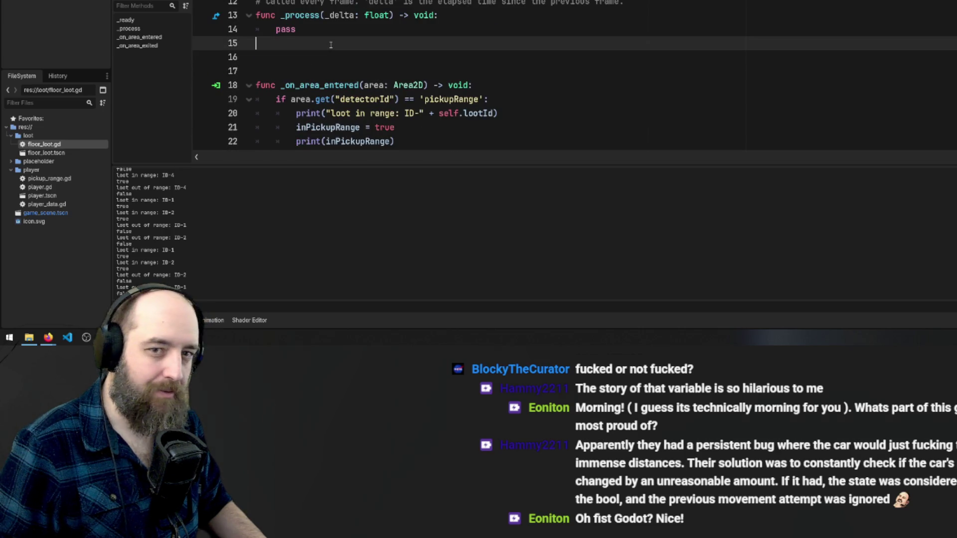
Insert a blank line after line 15 of floor_loot.gd
key(Return)
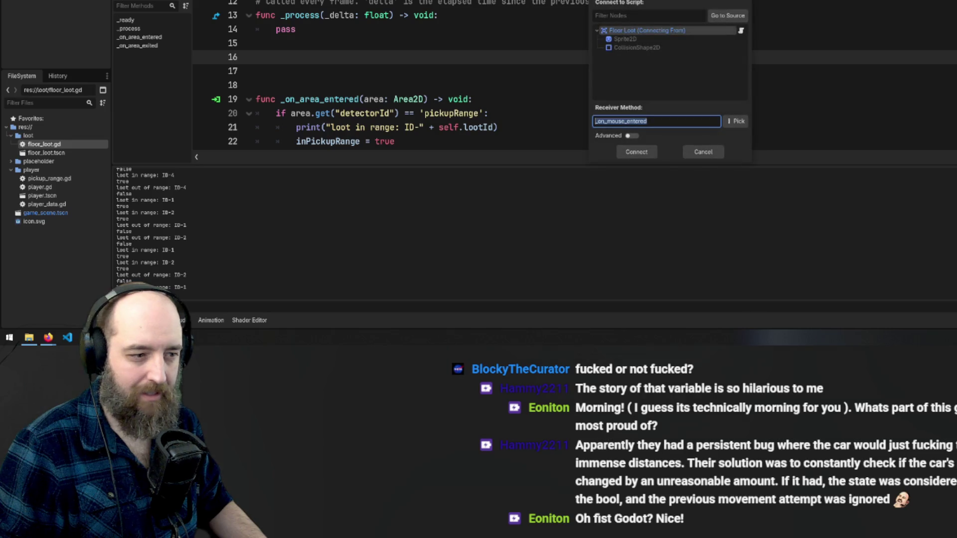
Connect the signal, replace pass in _on_mouse_entered with print('A MOUSE EEK!'), and run the game
click(637, 153)
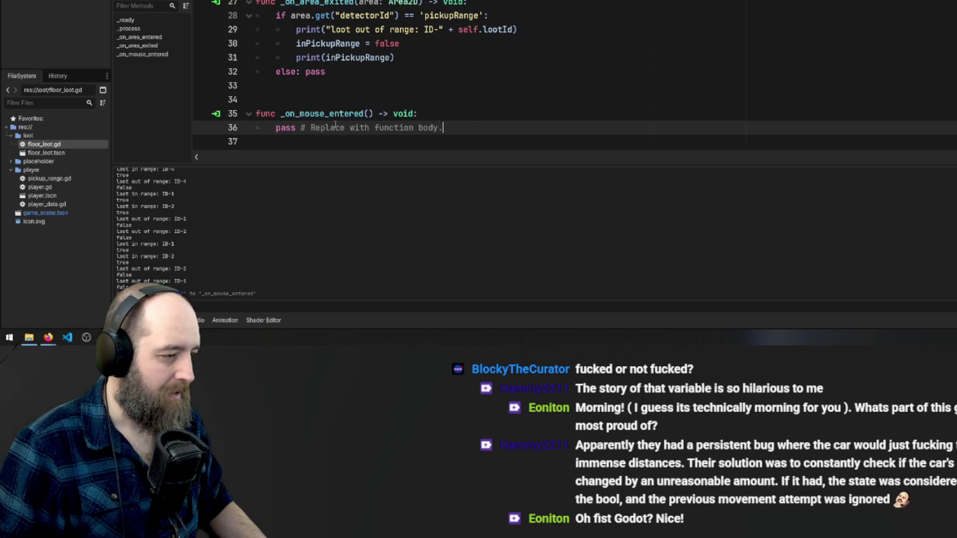
drag(442, 127, 278, 128)
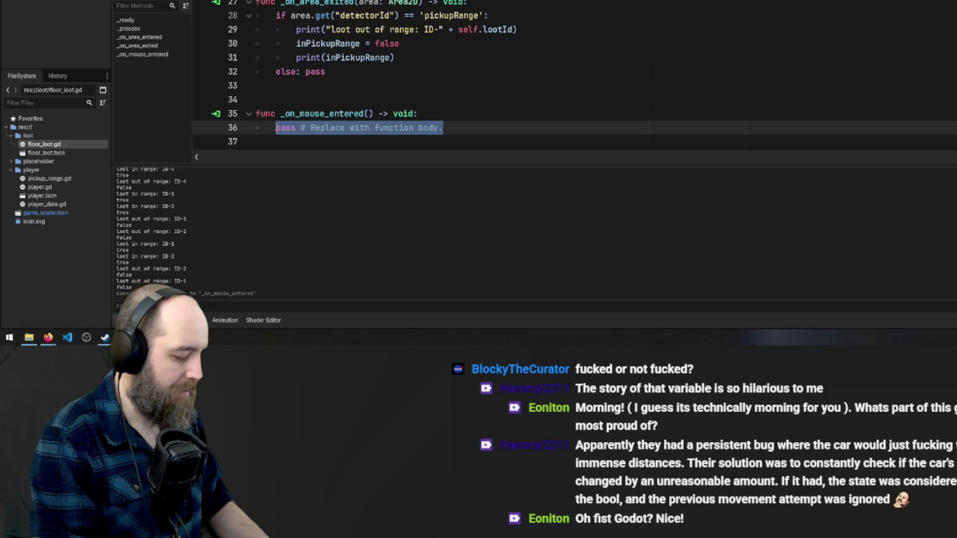
text(pront)
key(BackSpace)
key(BackSpace)
key(BackSpace)
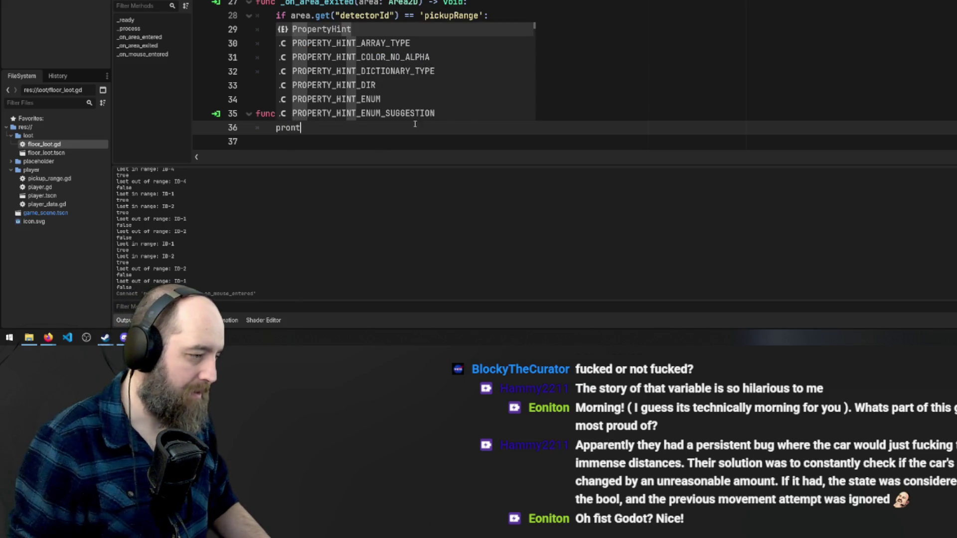
text(int)
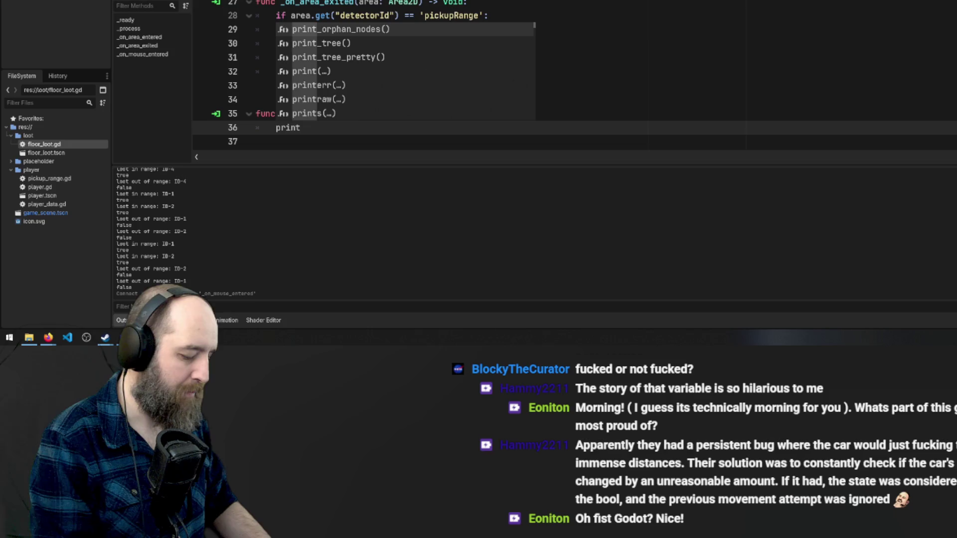
text(()
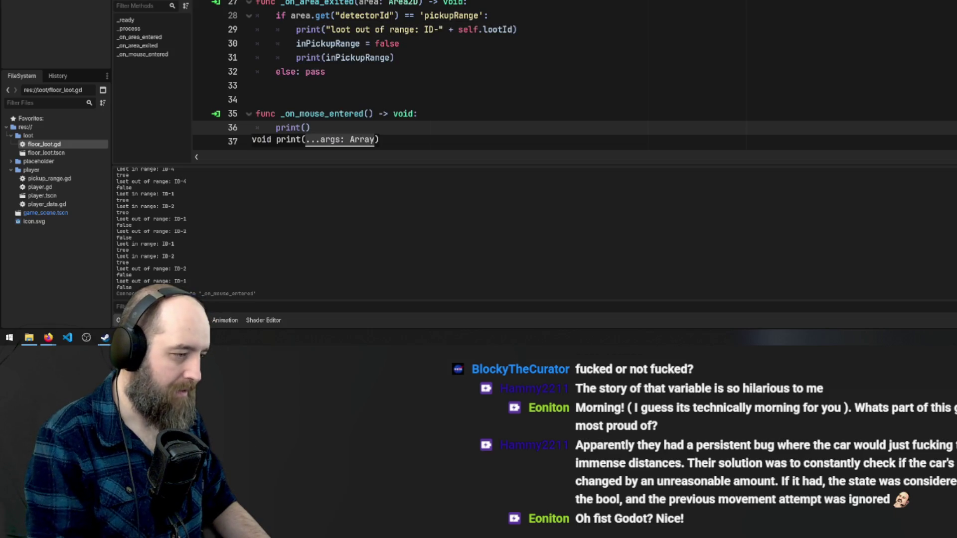
text(')
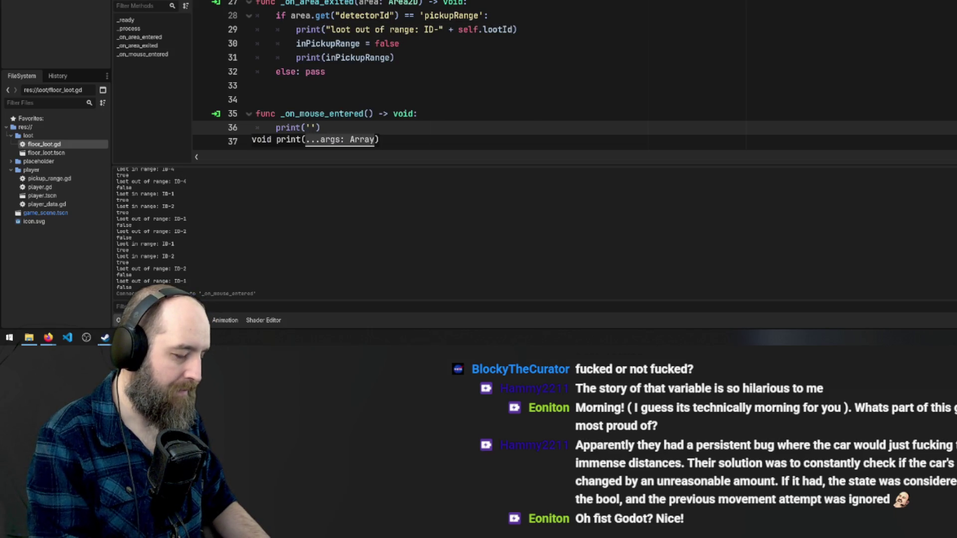
text(A MOUSE EEK!)
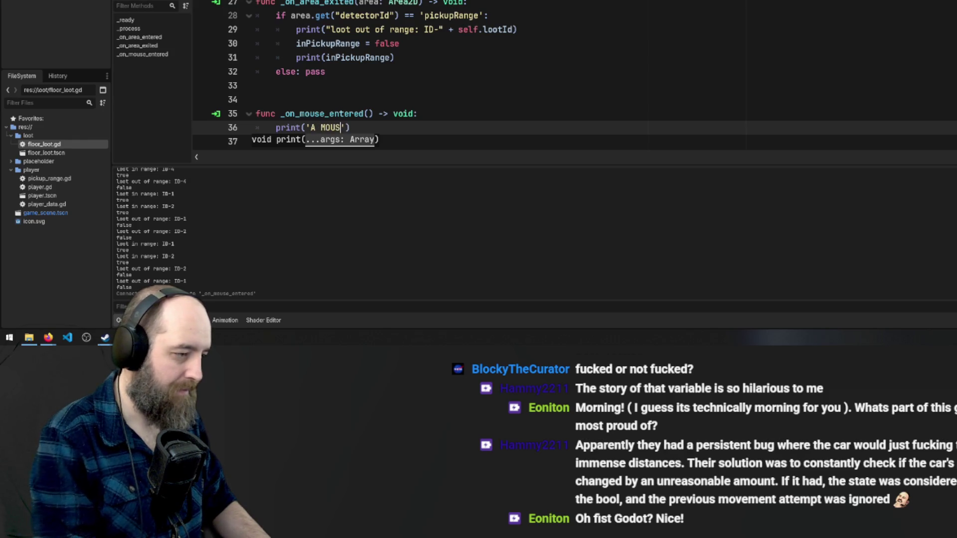
key(F5)
click(695, 29)
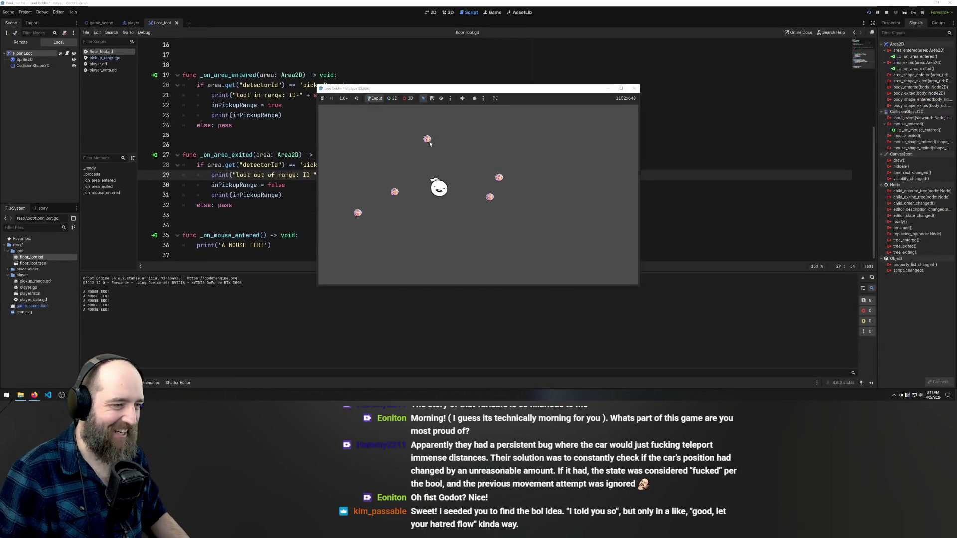
Walk the player around the loot with WASD and hover it, logging range and 'A MOUSE EEK!' messages
mouse_move(431, 144)
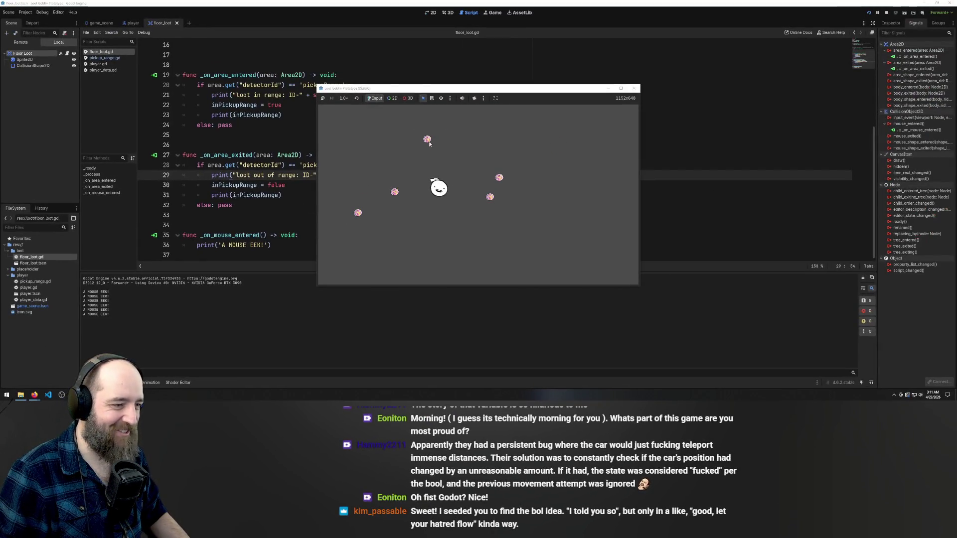
mouse_move(488, 196)
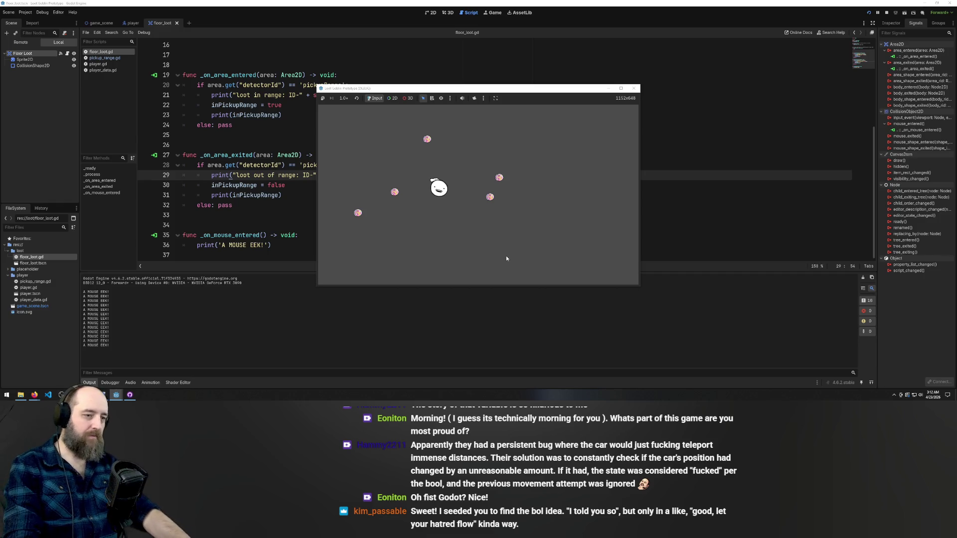
key(d)
key(s)
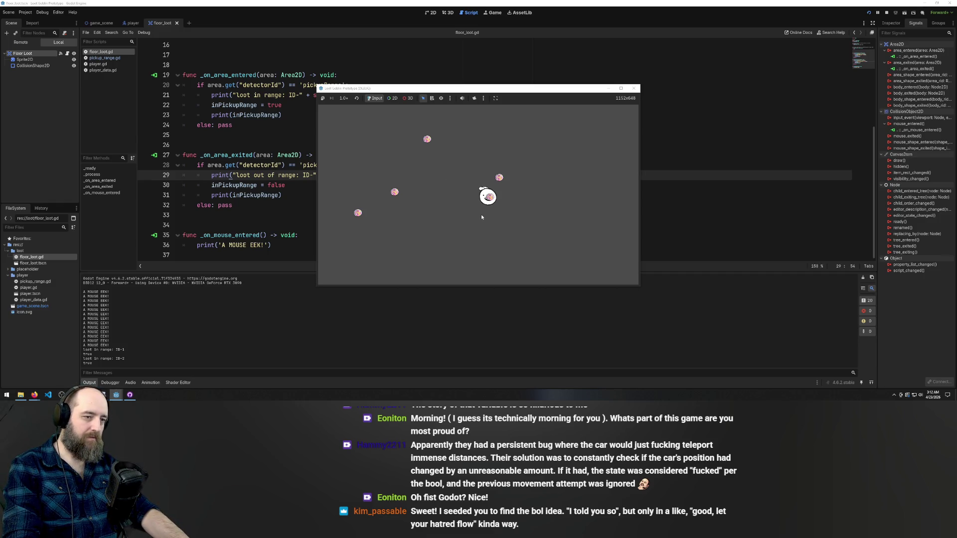
key(a)
key(w)
key(a)
key(w)
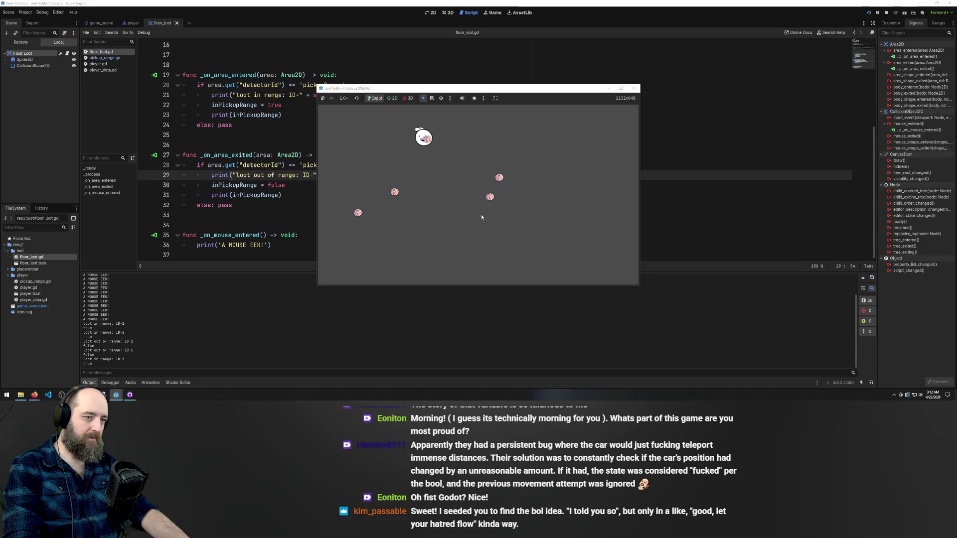
key(s)
key(a)
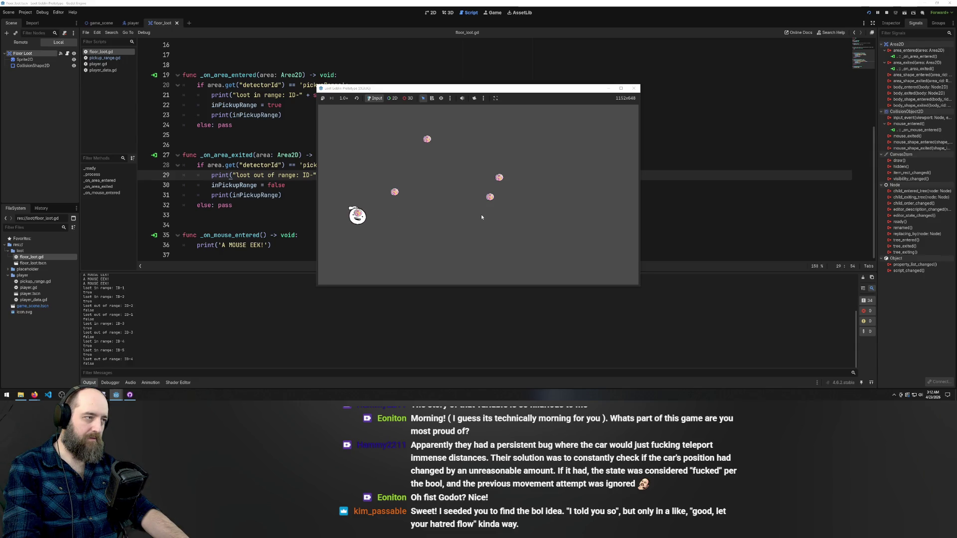
key(w)
key(d)
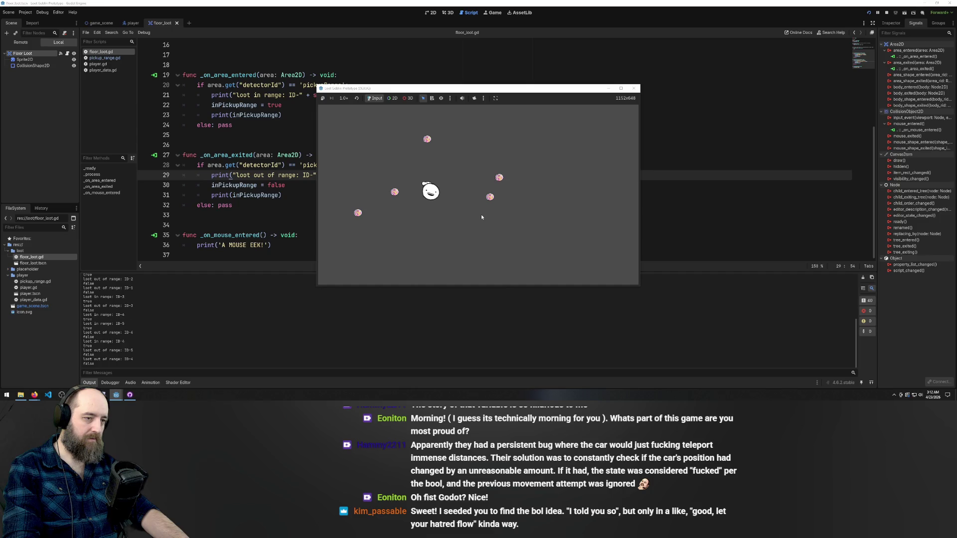
key(d)
key(w)
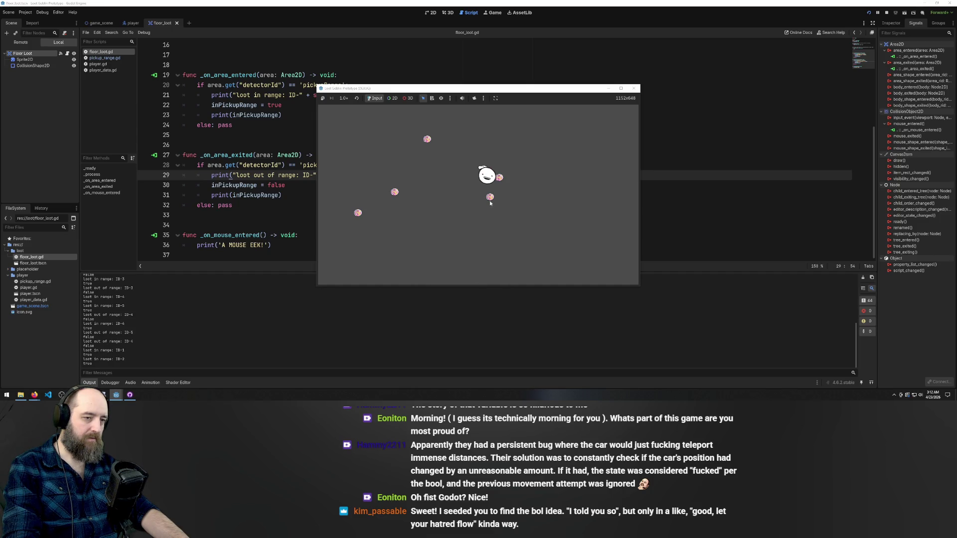
key(a)
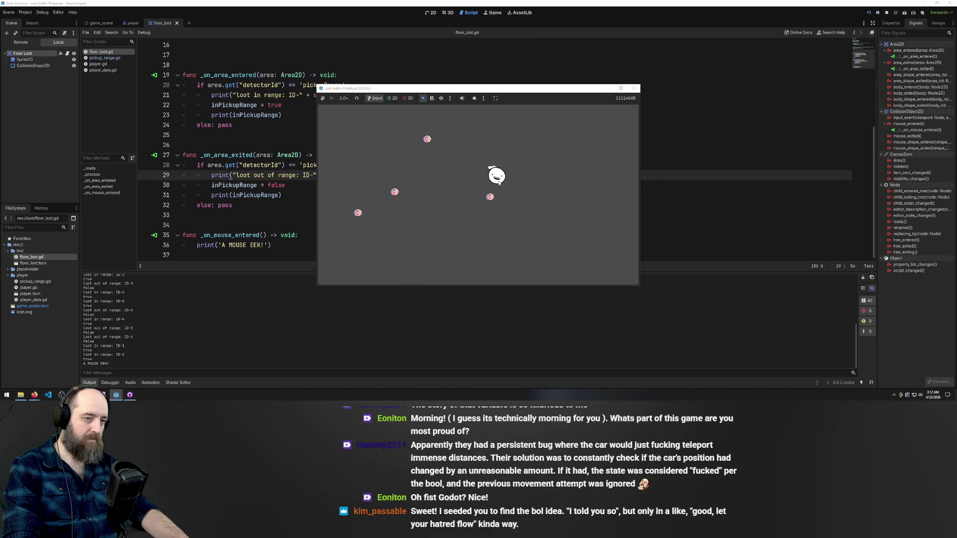
mouse_move(497, 181)
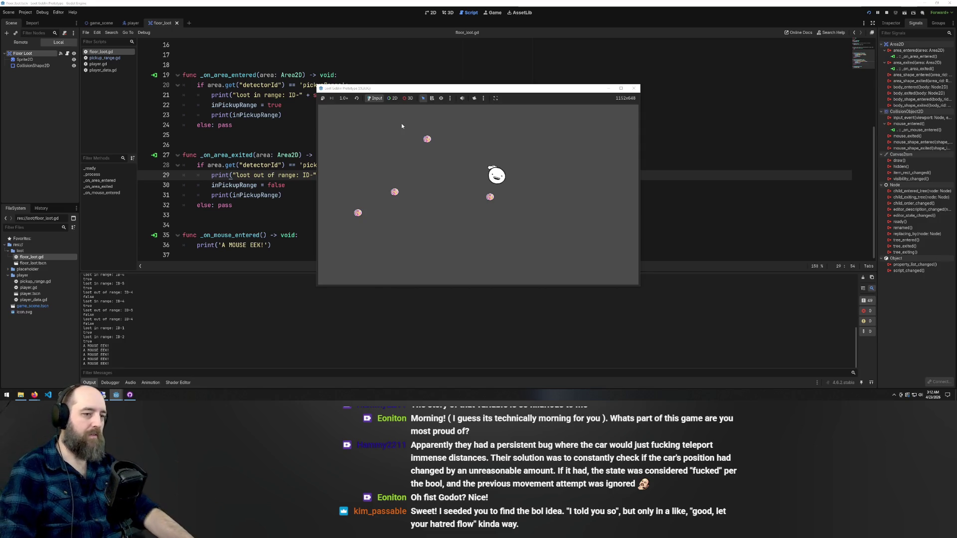
Walk the player right, away from the loot, to log more out-of-range messages
key(Right)
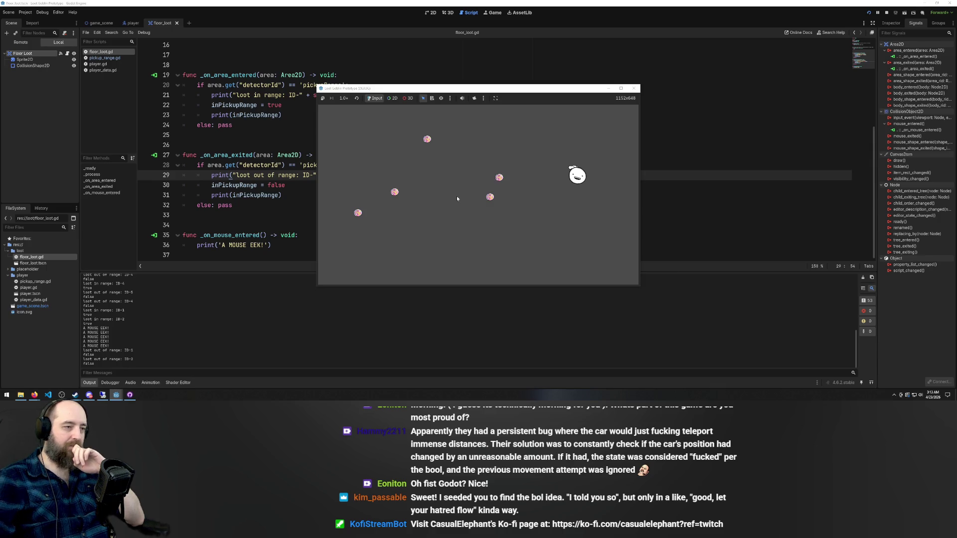
Delete the extra blank lines after _process in floor_loot.gd and save the script
click(695, 226)
scroll(391, 113, up, 5)
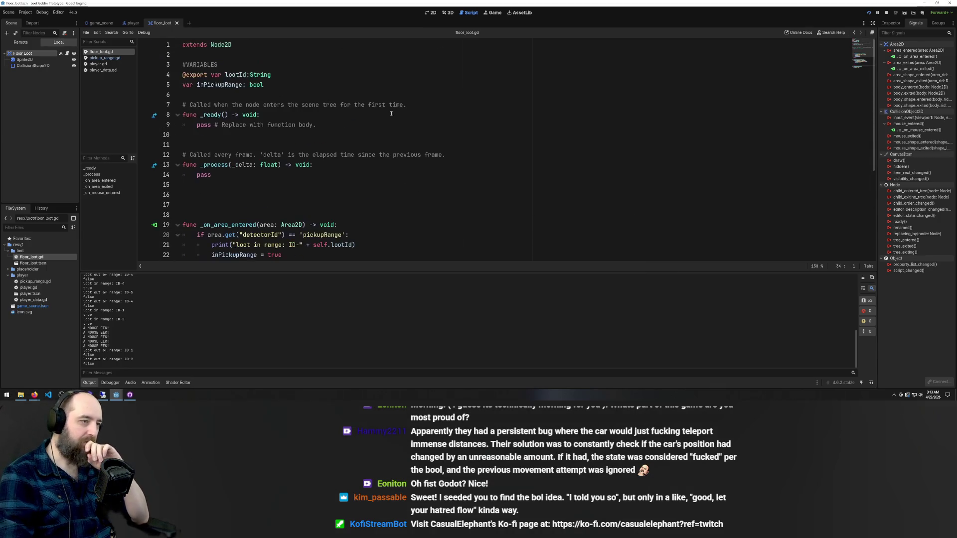
scroll(259, 150, down, 3)
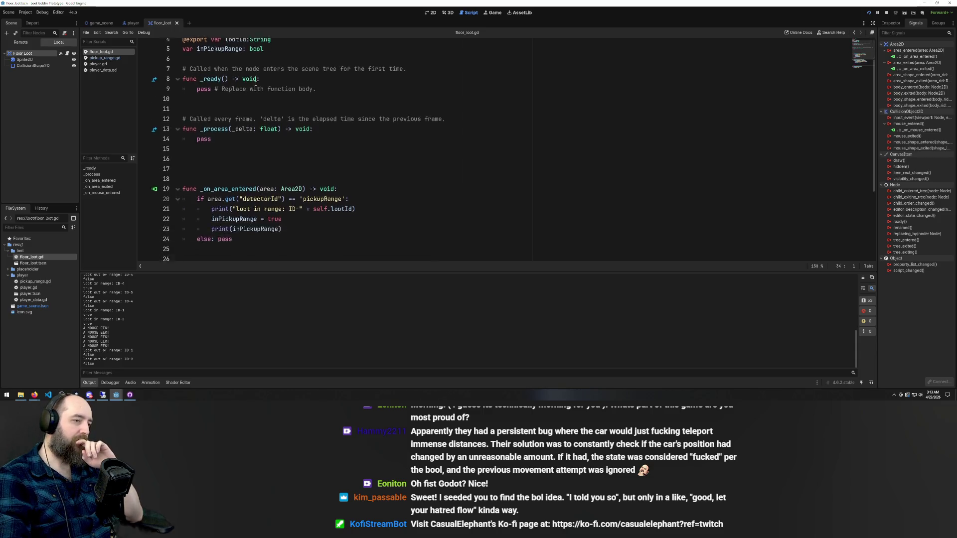
scroll(254, 199, up, 3)
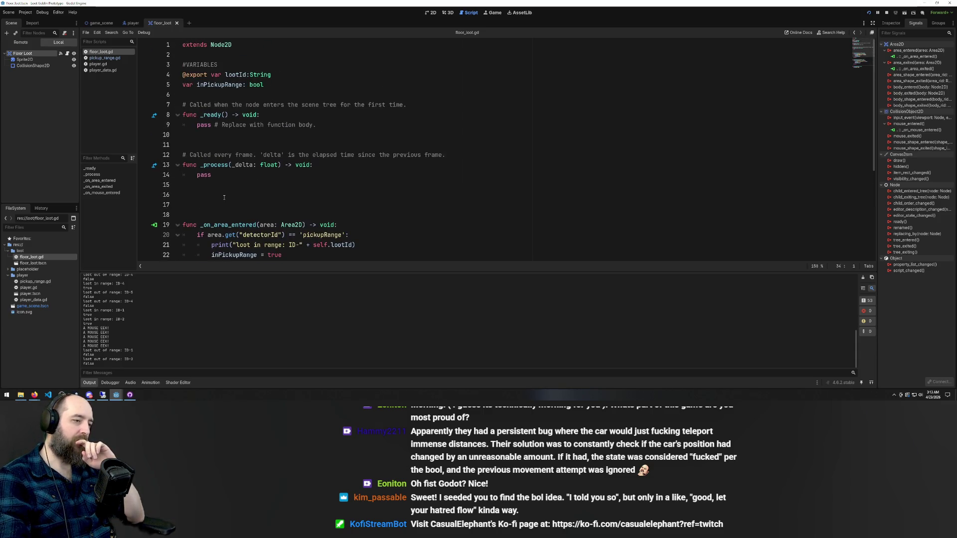
click(242, 198)
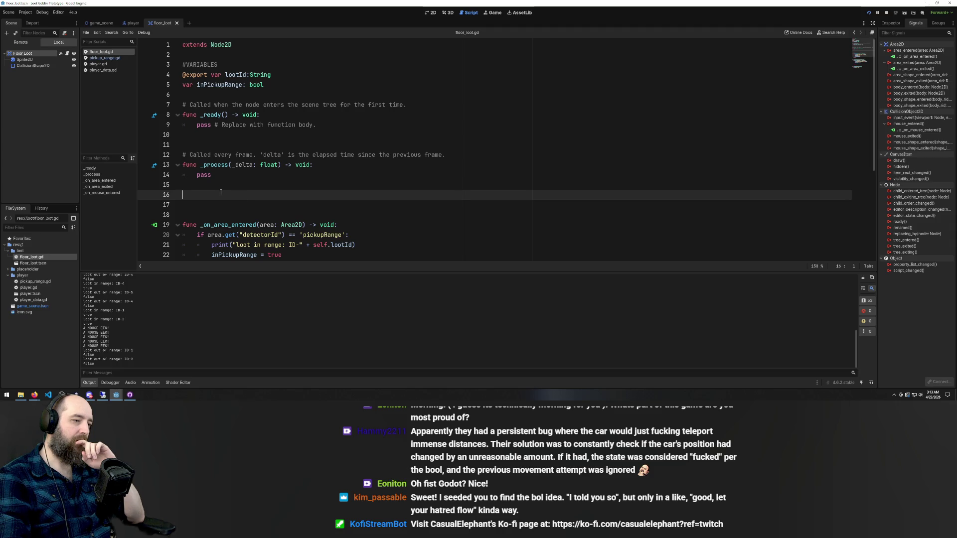
key(BackSpace)
key(BackSpace)
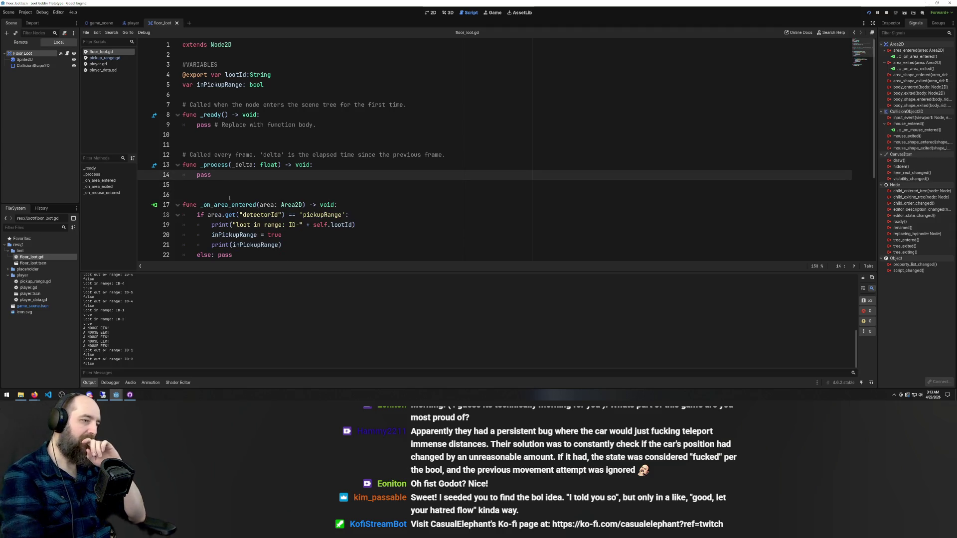
scroll(372, 180, down, 4)
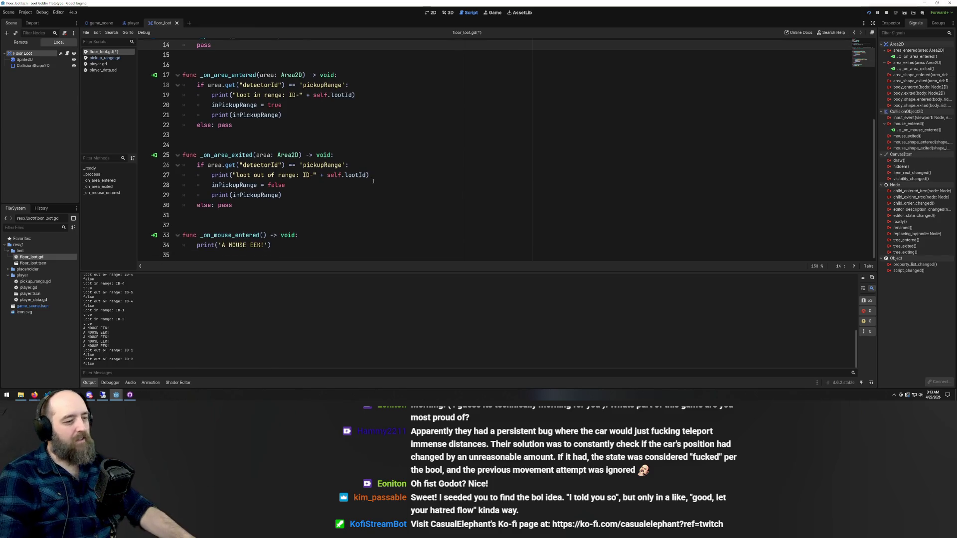
click(373, 181)
key(ctrl+s)
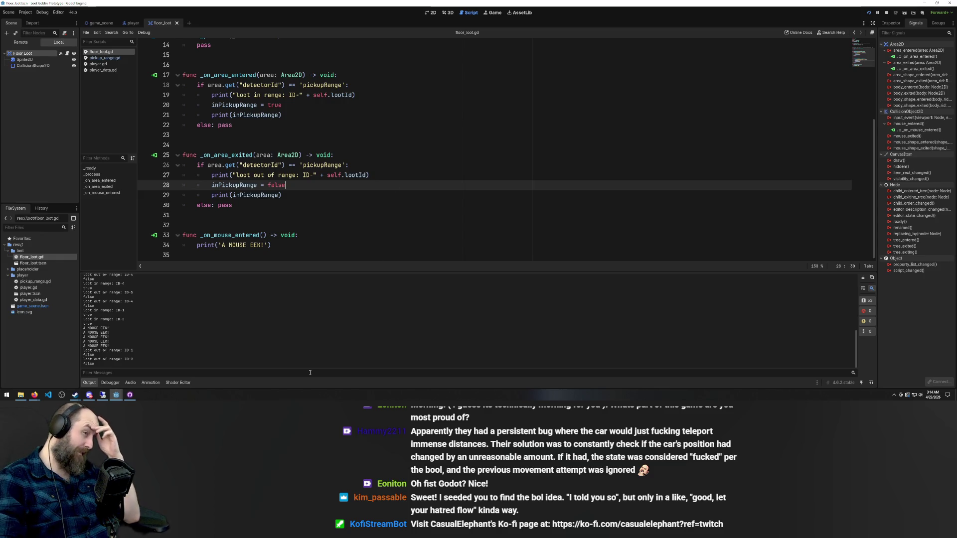
scroll(346, 117, up, 5)
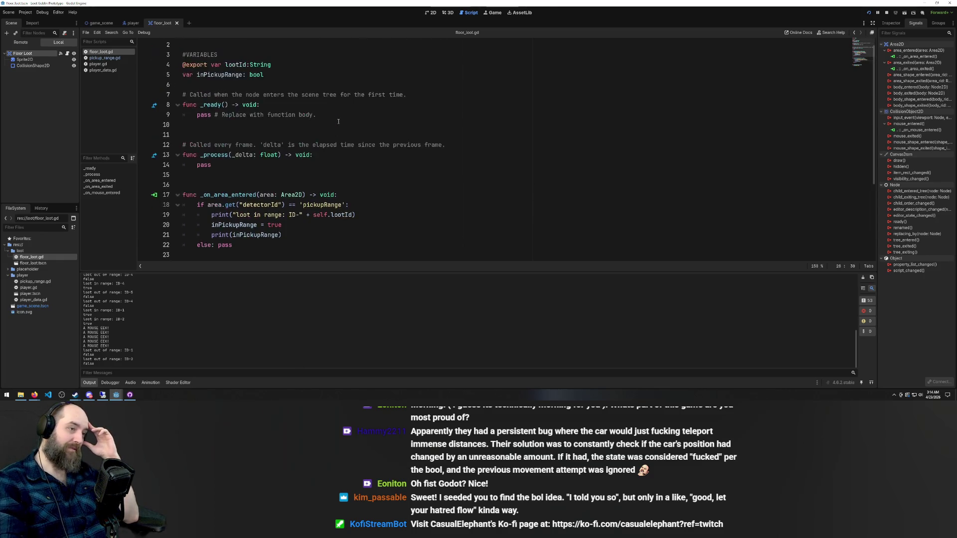
scroll(356, 124, down, 5)
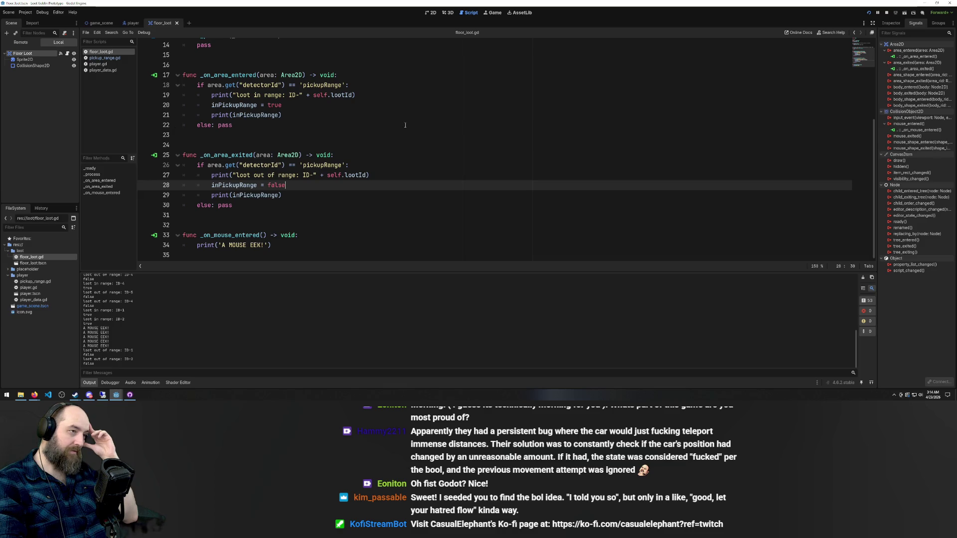
scroll(394, 136, up, 1)
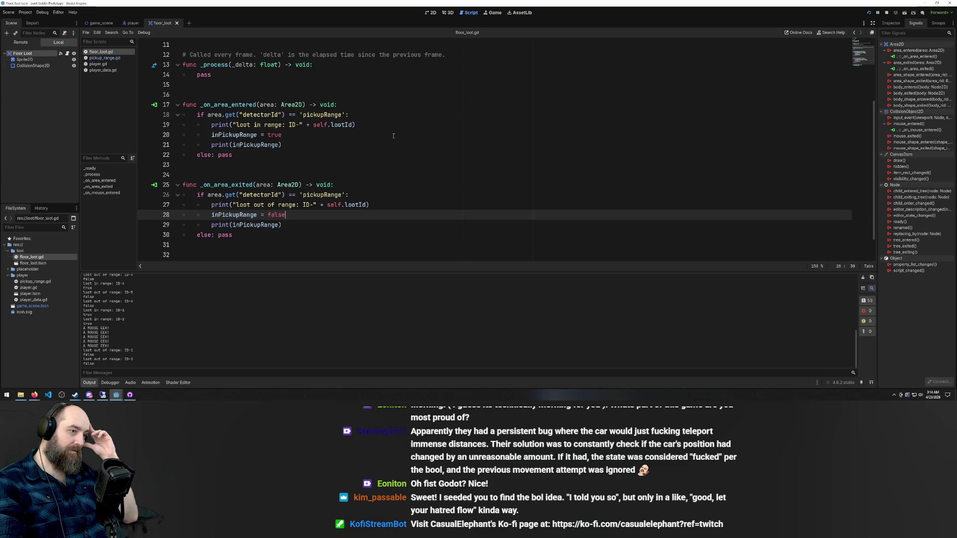
scroll(393, 136, down, 1)
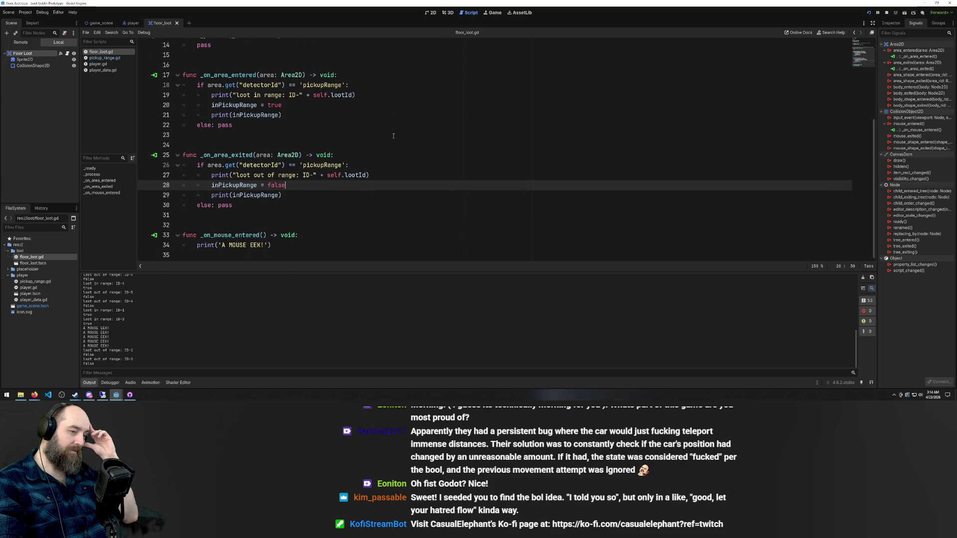
scroll(393, 136, up, 5)
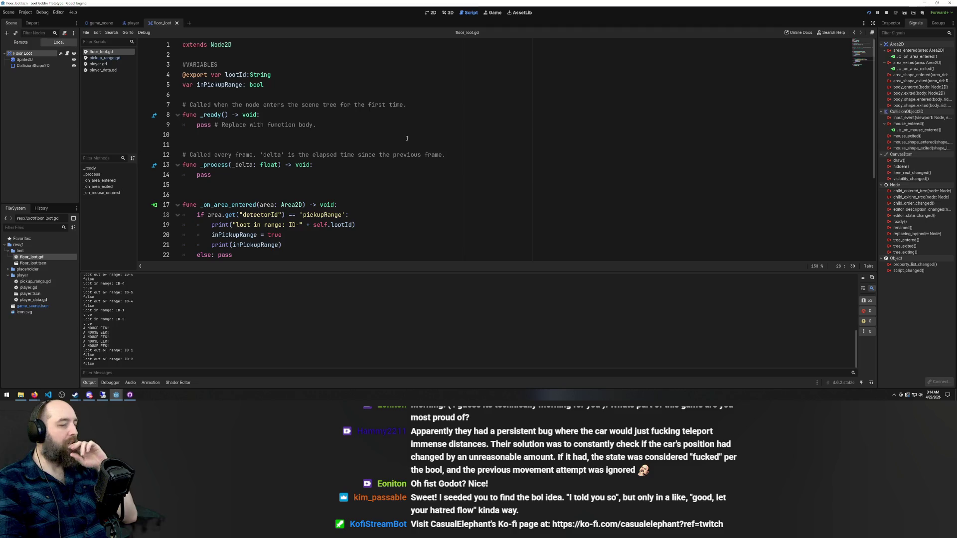
scroll(424, 145, down, 4)
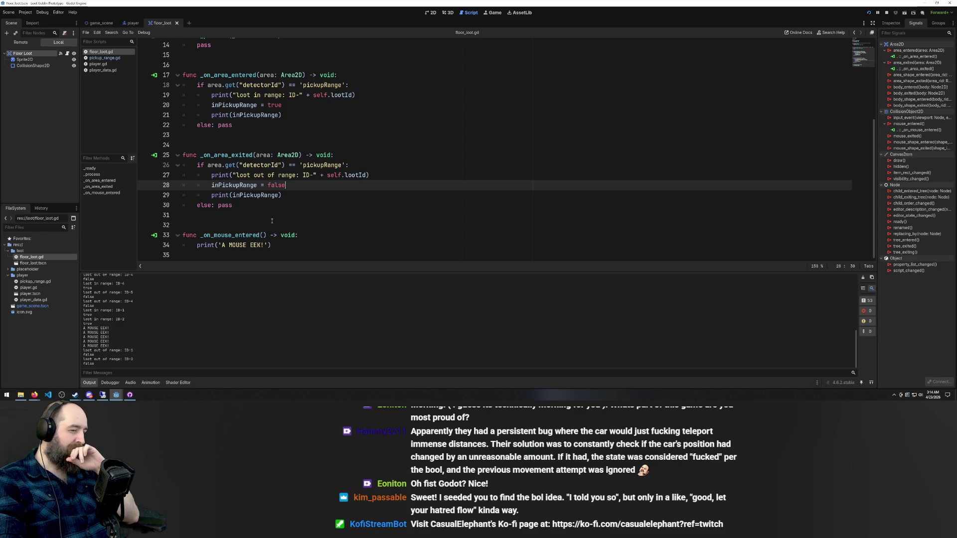
scroll(345, 173, up, 4)
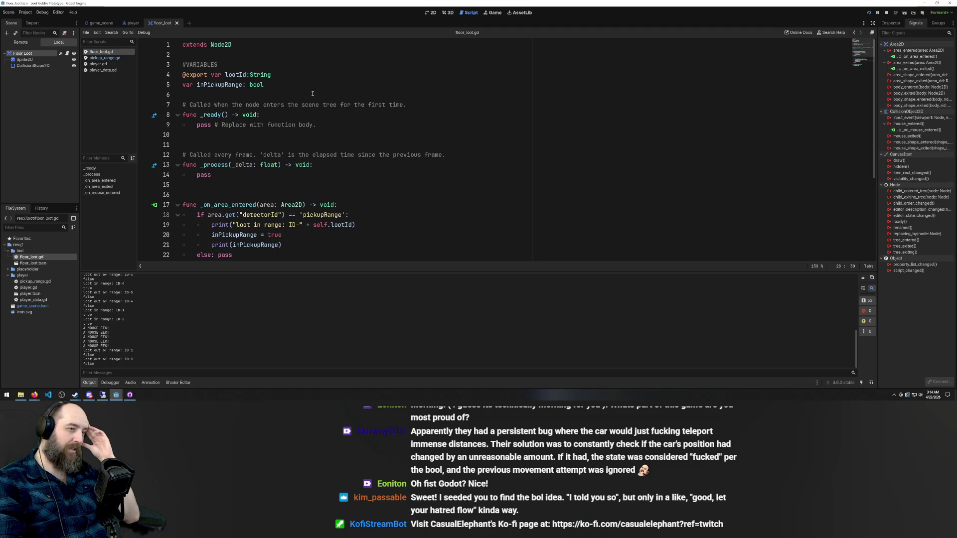
scroll(338, 88, down, 4)
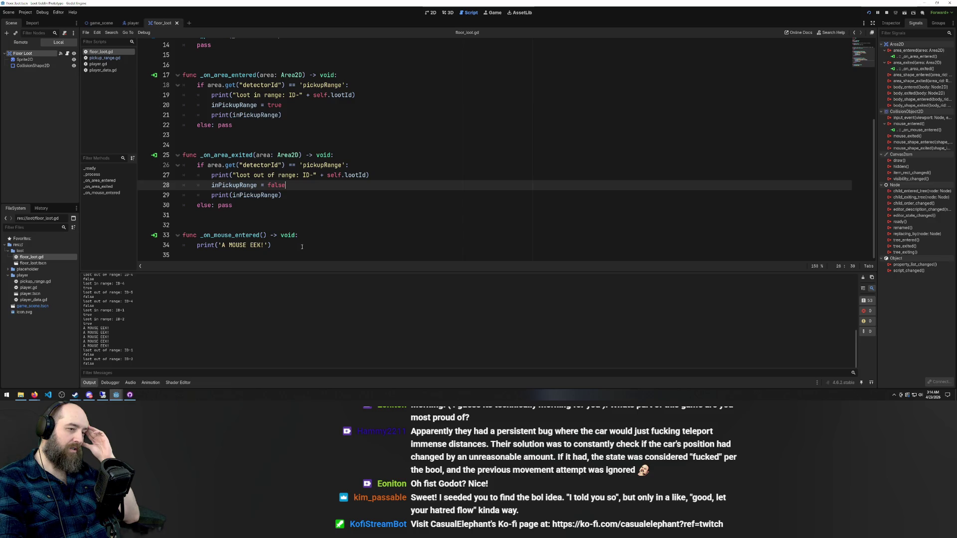
scroll(314, 221, up, 4)
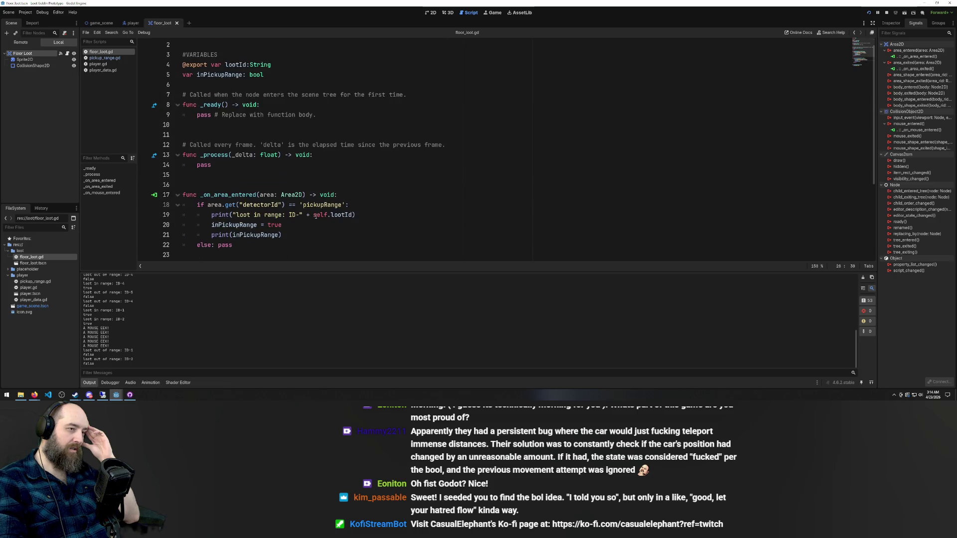
Declare var mousedOver: bool below the inPickupRange variable and save
click(290, 85)
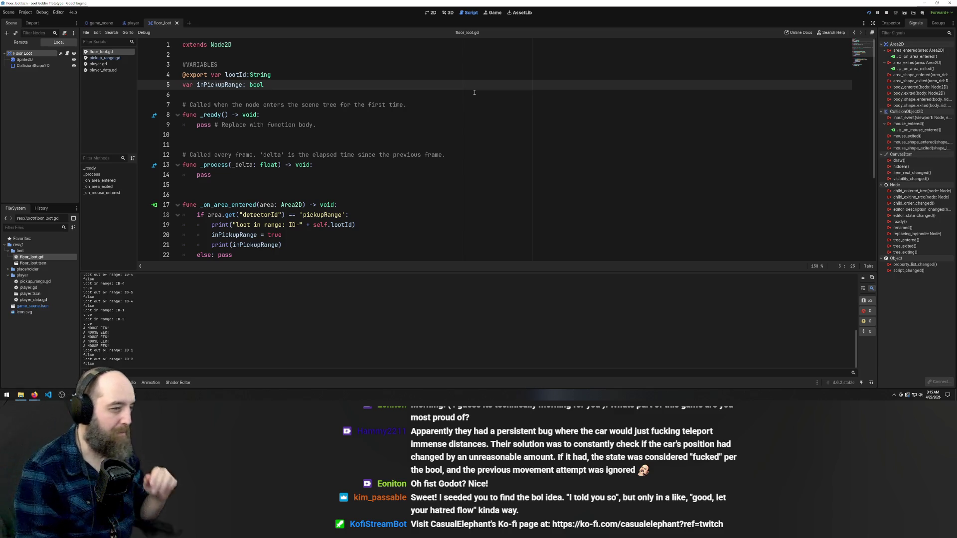
key(BackSpace)
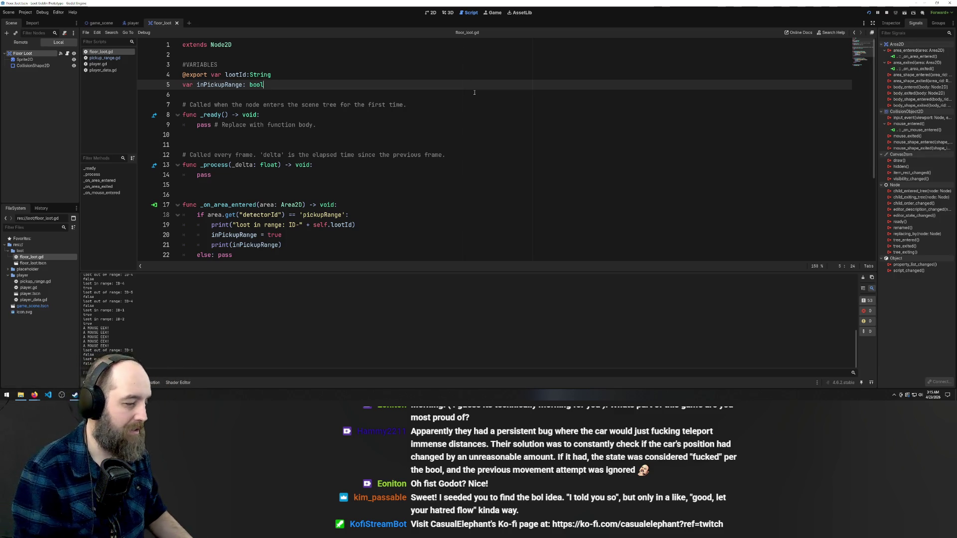
key(Return)
text(var)
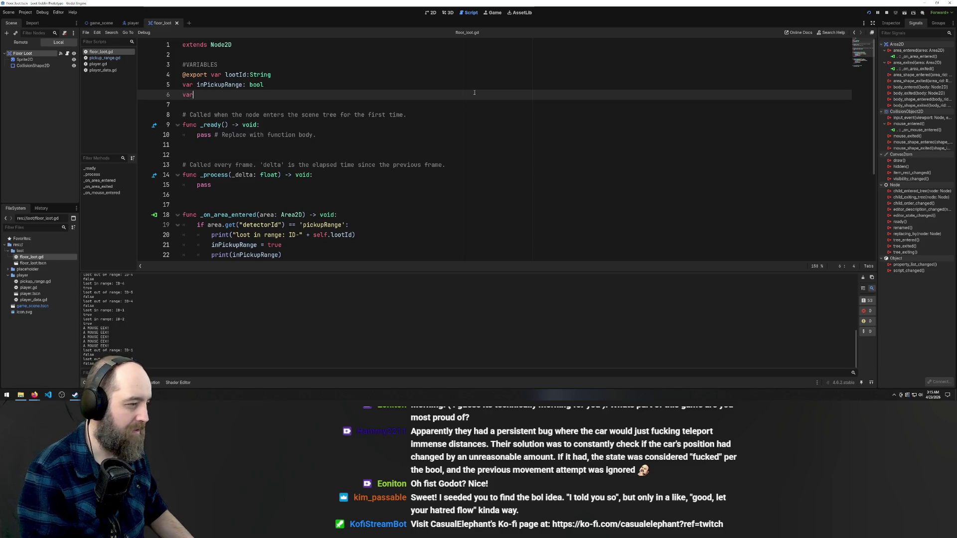
text( mousedOver: bool)
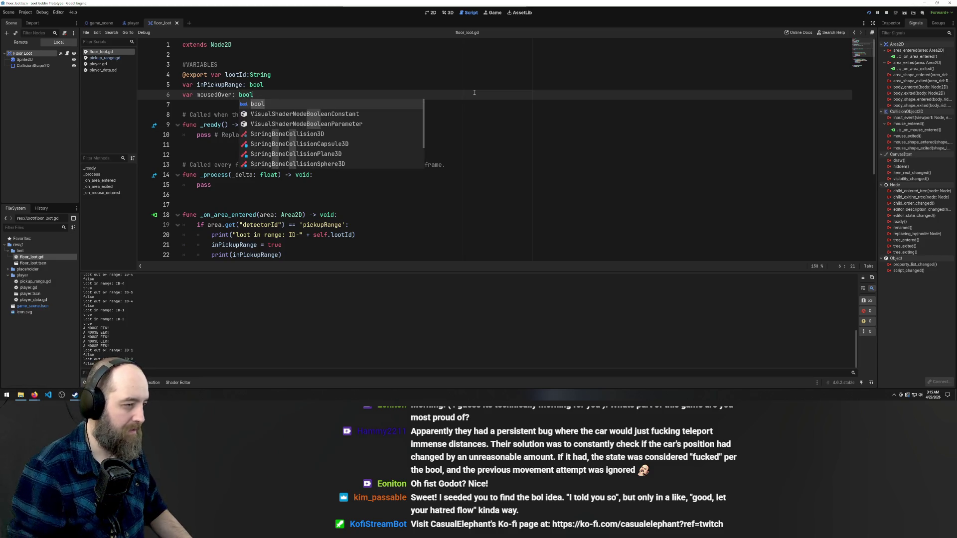
click(457, 72)
key(ctrl+s)
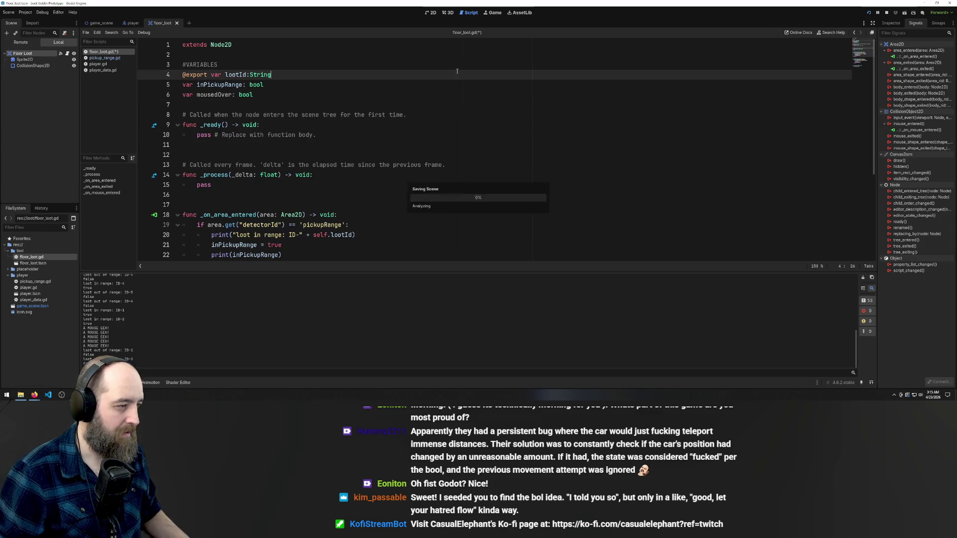
scroll(371, 170, down, 5)
Replace the print in _on_mouse_entered with mousedOver = true and save the script
click(273, 245)
key(shift+Home)
text(mousedO)
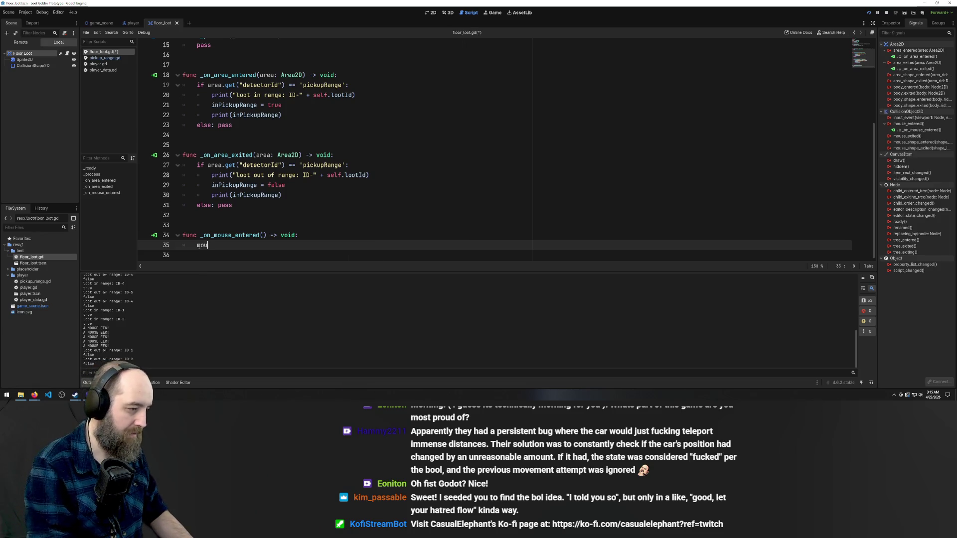
key(Return)
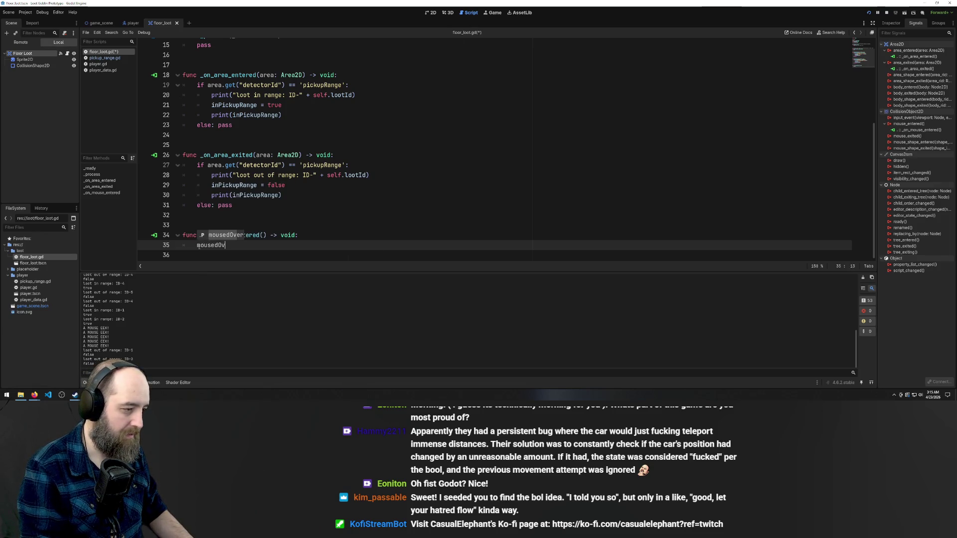
scroll(199, 246, up, 1)
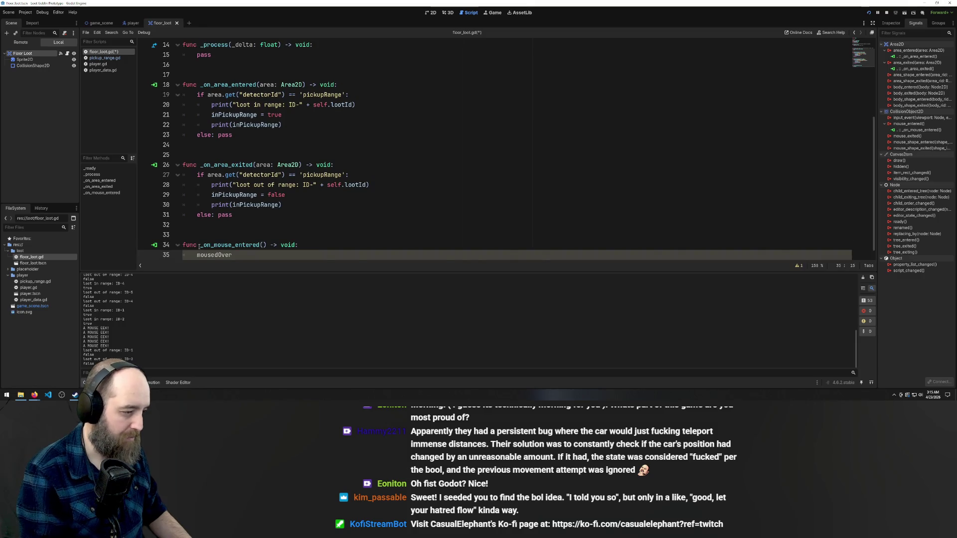
text( =)
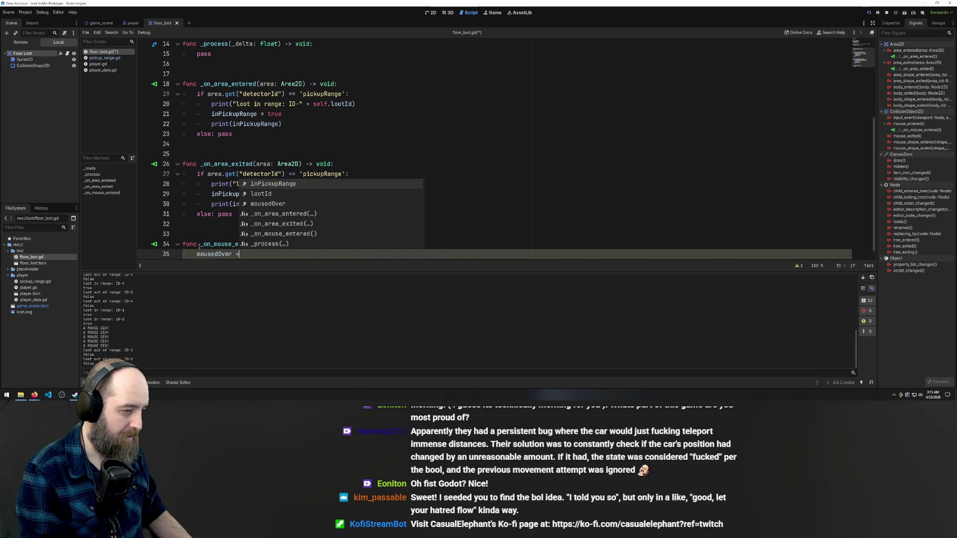
text( true)
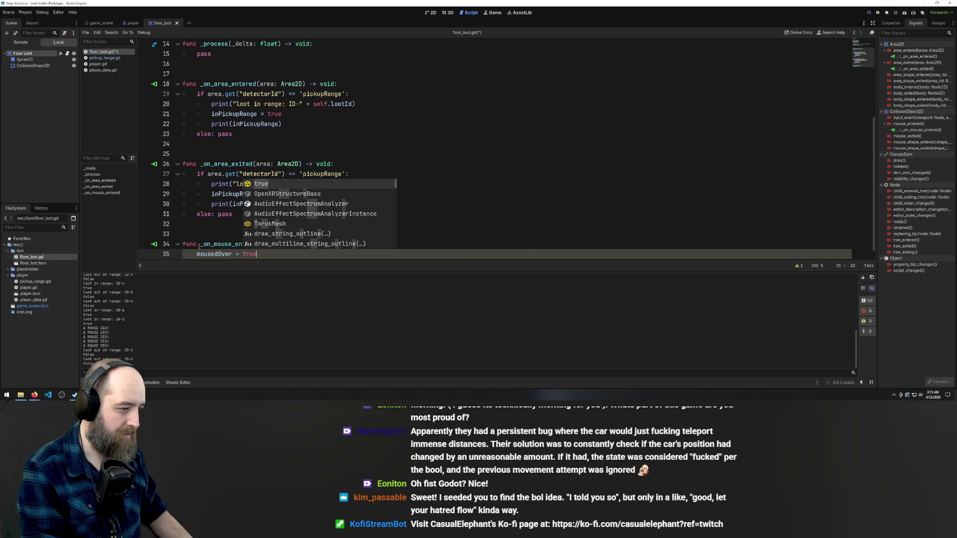
scroll(309, 222, down, 1)
key(ctrl+s)
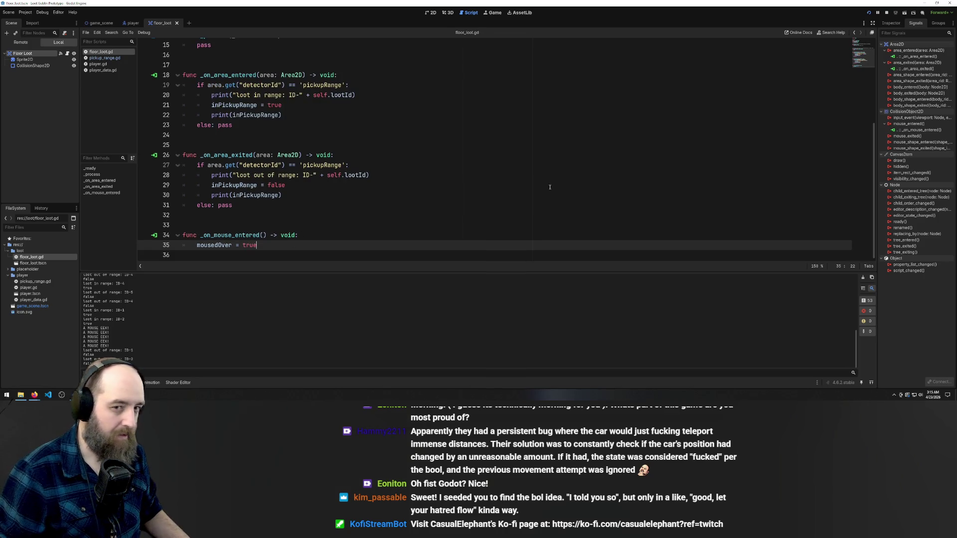
click(895, 136)
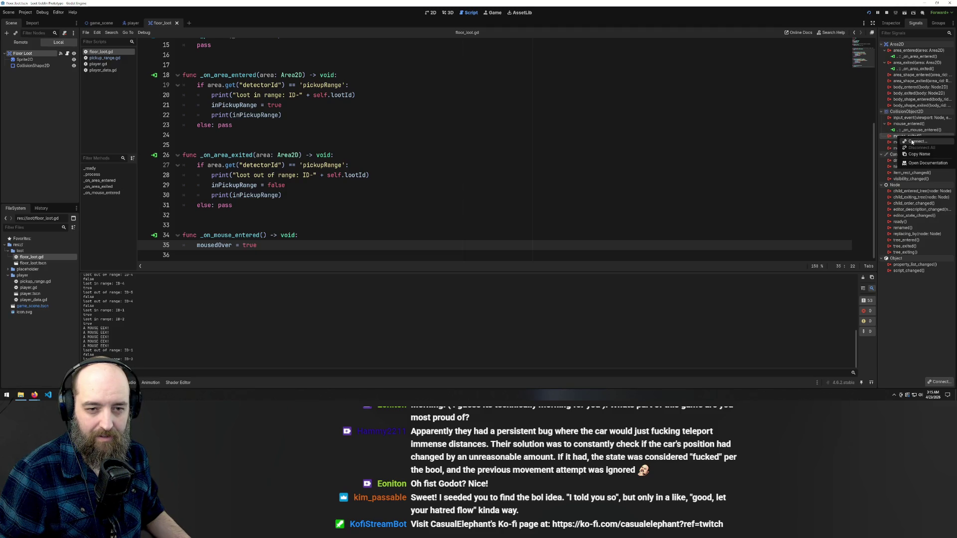
Connect mouse_exited to a new _on_mouse_exited handler that sets mousedOver = false, and save
double_click(895, 137)
click(454, 262)
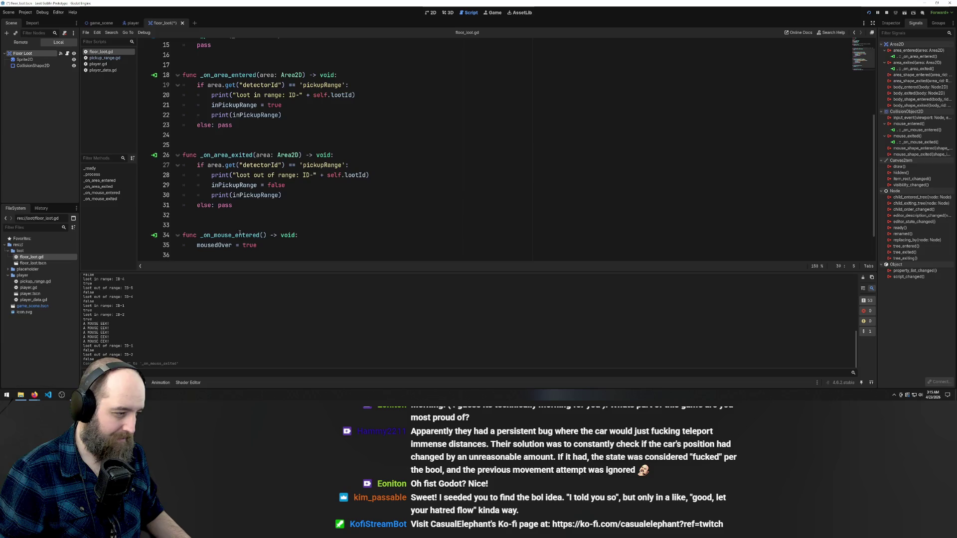
drag(257, 204, 197, 205)
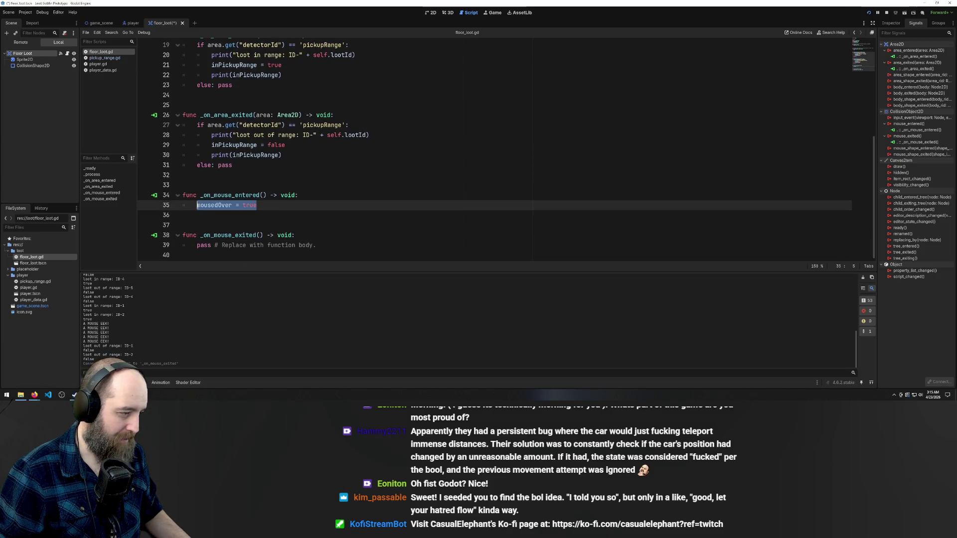
key(ctrl+c)
drag(339, 245, 196, 244)
key(ctrl+v)
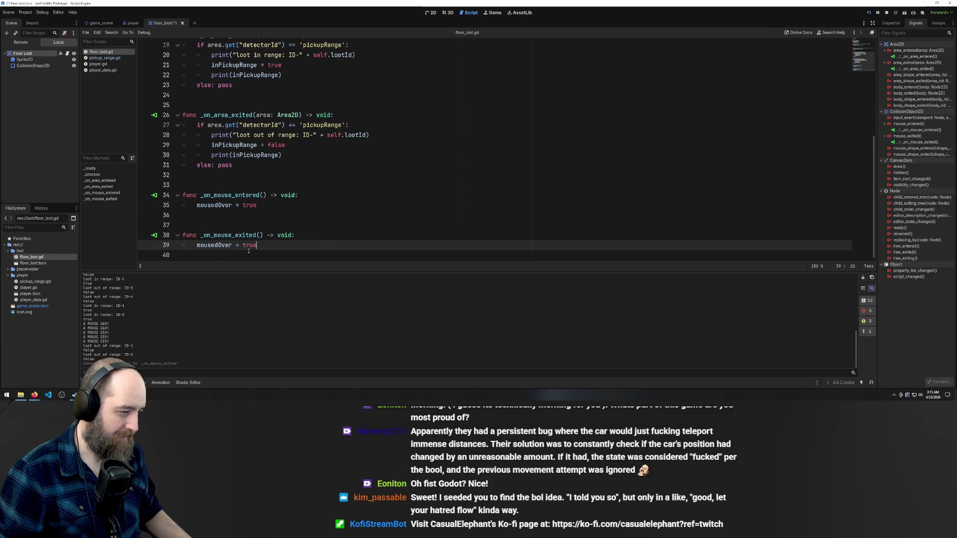
key(BackSpace)
key(BackSpace)
key(BackSpace)
text(f)
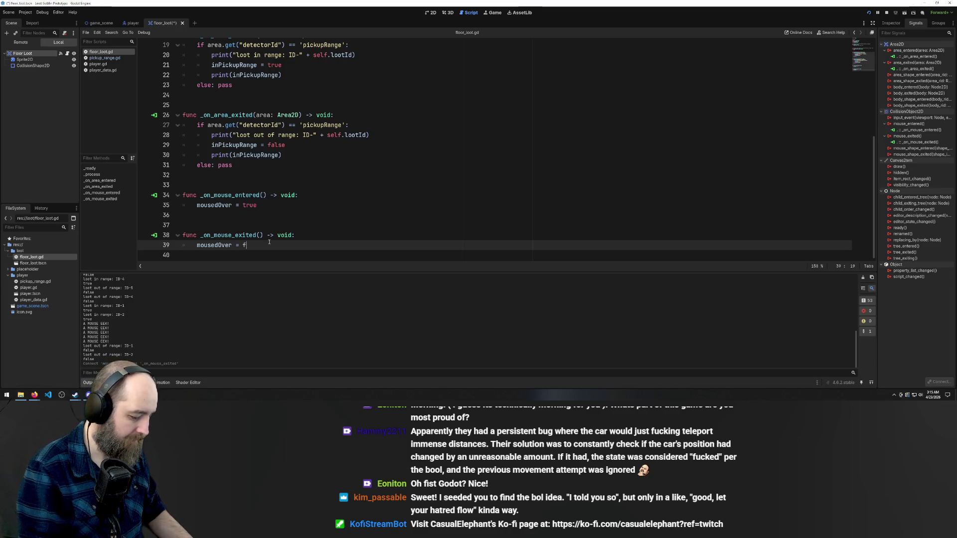
text(alse)
key(ctrl+s)
Delete the extra blank lines between the area and mouse handler functions
key(Up)
key(Up)
key(Up)
scroll(324, 168, up, 2)
scroll(325, 168, up, 3)
click(270, 184)
key(BackSpace)
scroll(270, 209, down, 3)
click(279, 175)
key(BackSpace)
click(296, 204)
key(BackSpace)
scroll(222, 111, up, 3)
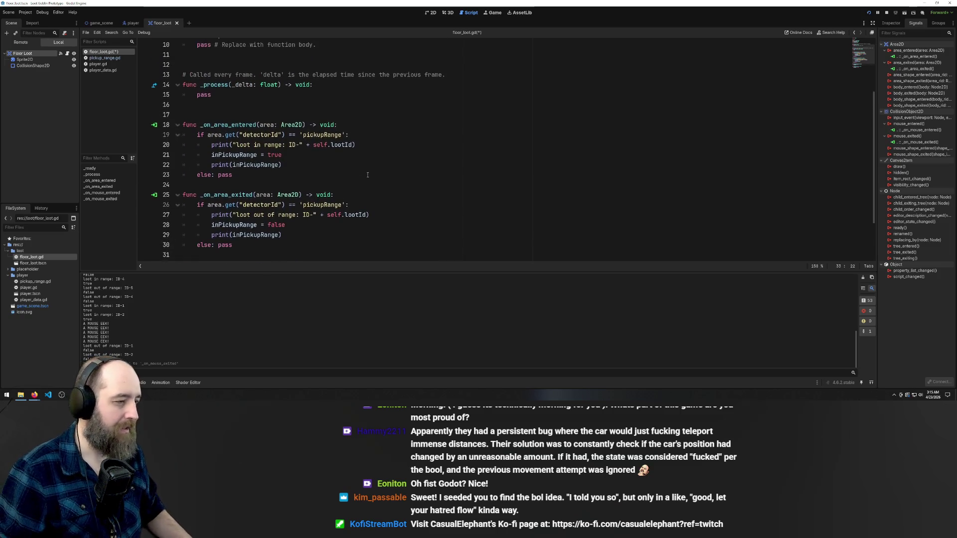
click(284, 110)
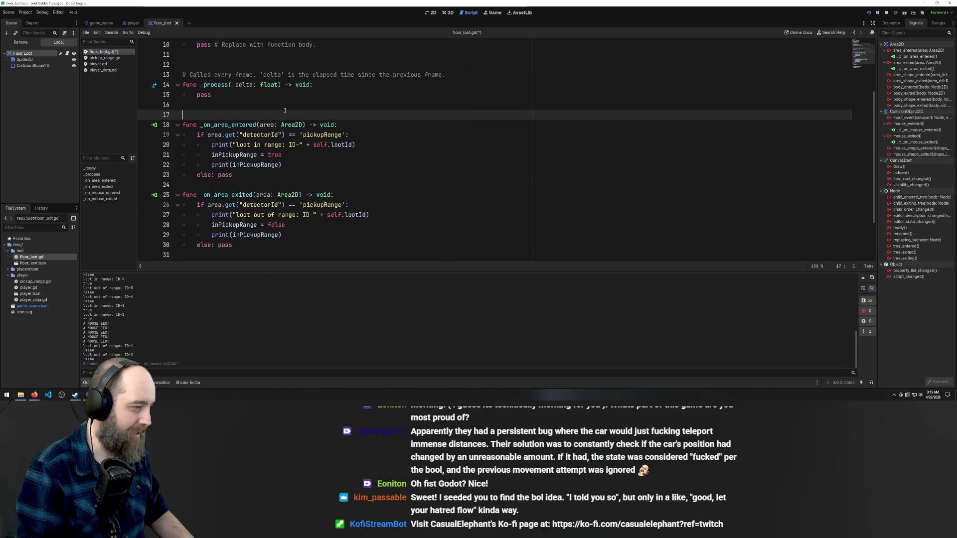
Insert a #PICKUP MECHANICS comment line above _on_area_entered and save floor_loot.gd
key(Return)
key(BackSpace)
text(#PICKUP MECHANICS)
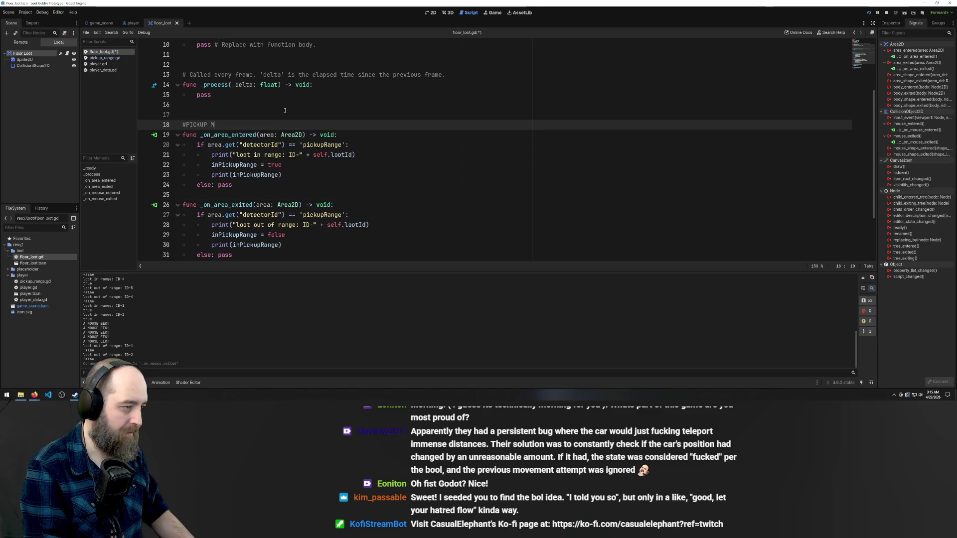
key(ctrl+s)
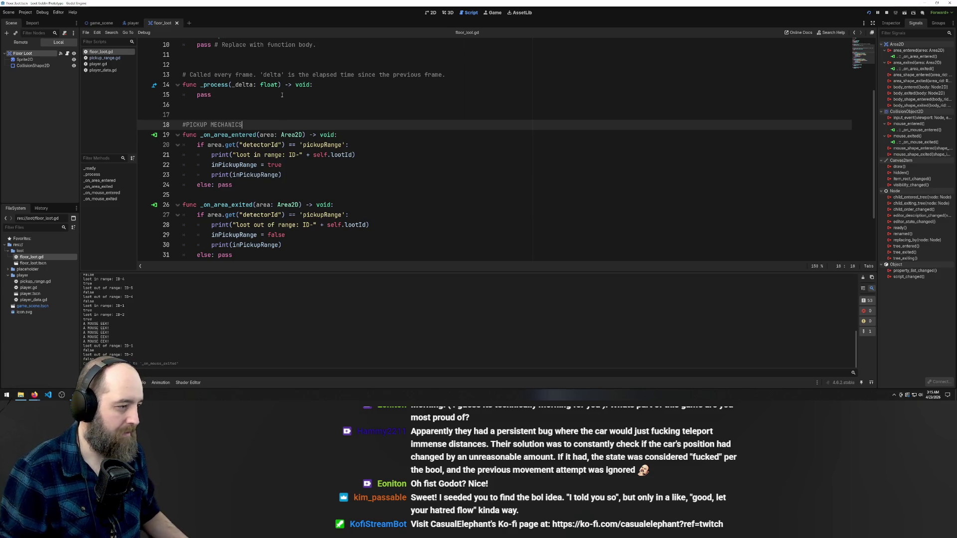
key(Up)
key(Up)
key(Up)
scroll(296, 128, down, 3)
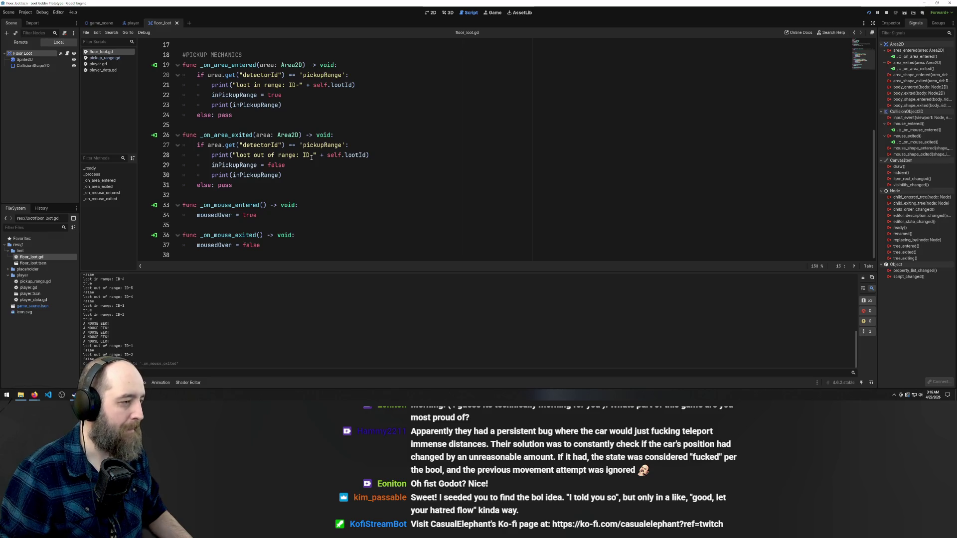
scroll(269, 201, up, 1)
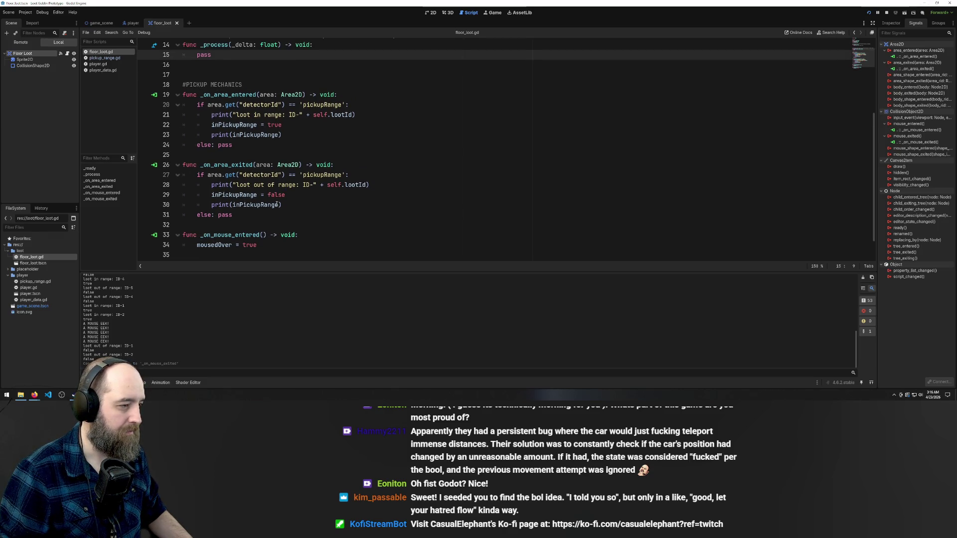
scroll(290, 196, down, 1)
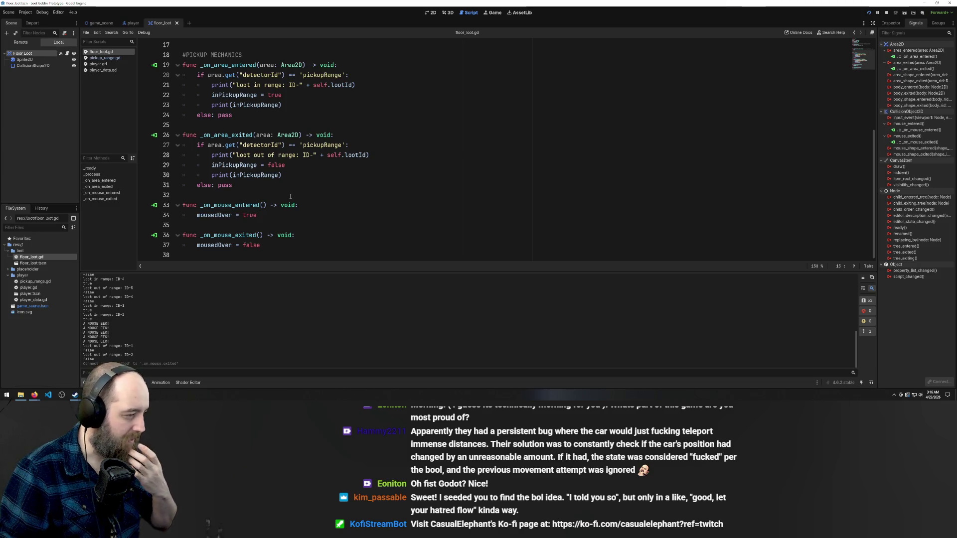
scroll(306, 189, up, 5)
scroll(304, 191, down, 3)
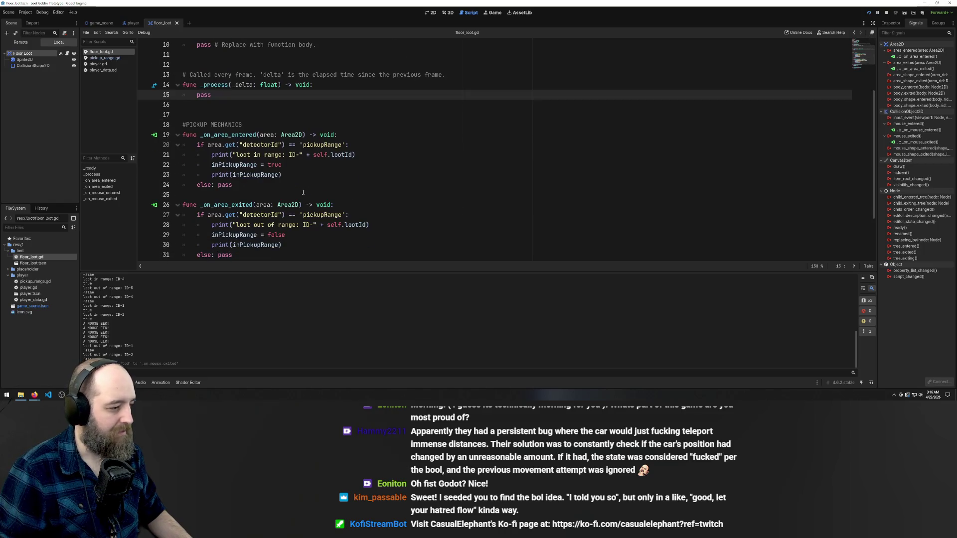
scroll(303, 192, down, 3)
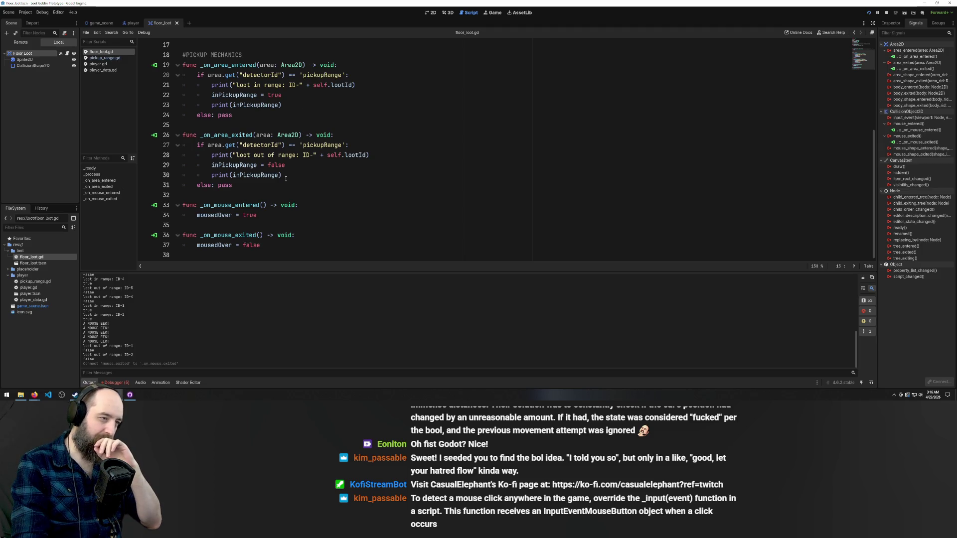
scroll(274, 169, up, 3)
scroll(223, 144, down, 3)
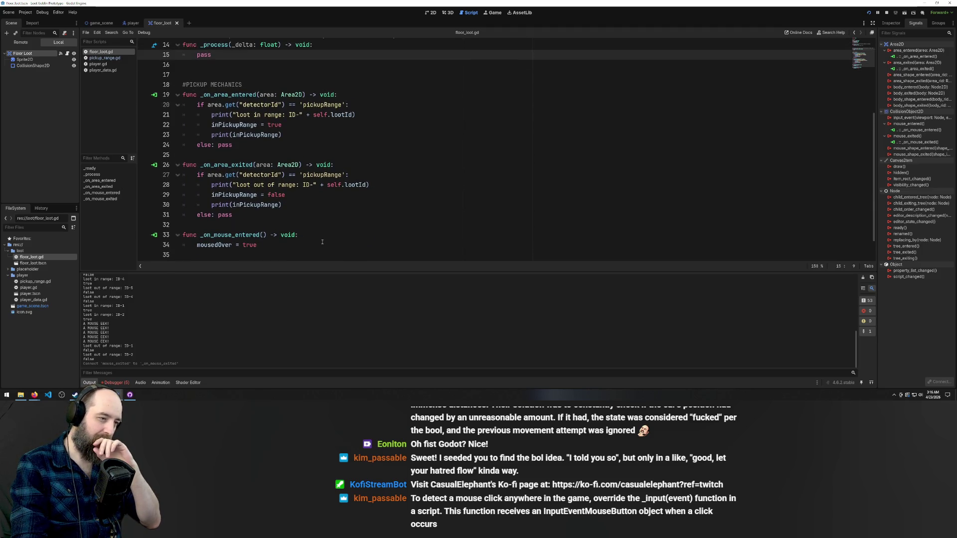
click(301, 255)
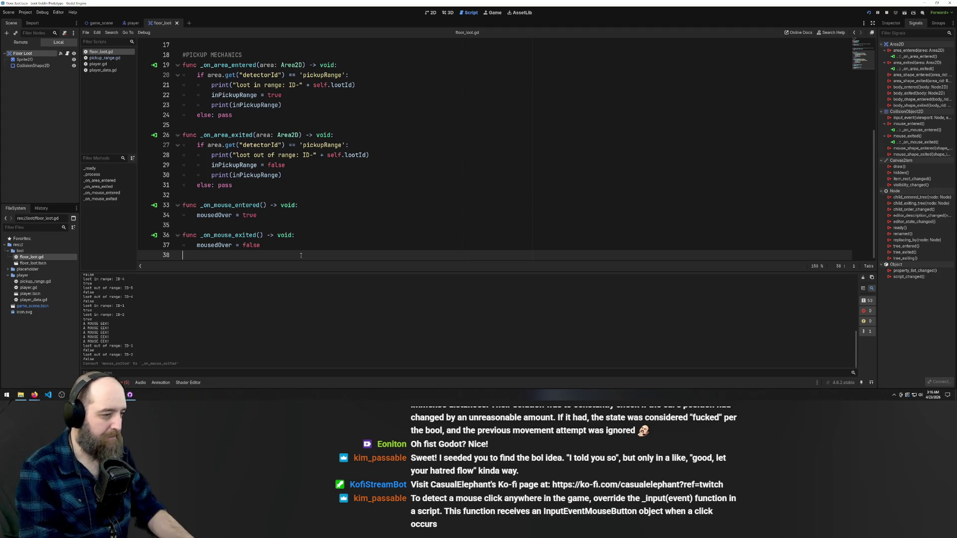
Append func _input(event) -> void: with a pass body at the script's end and save
key(Return)
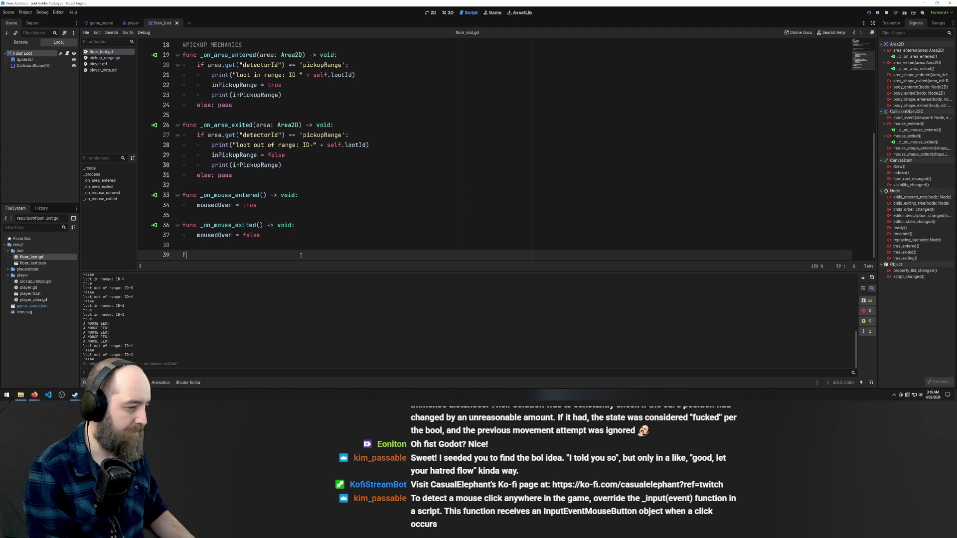
text(unc)
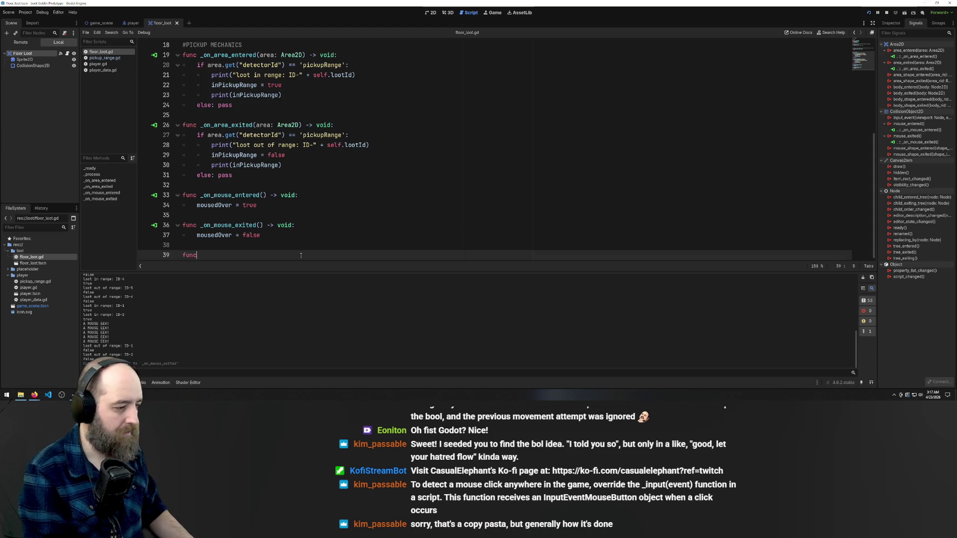
text( _input)
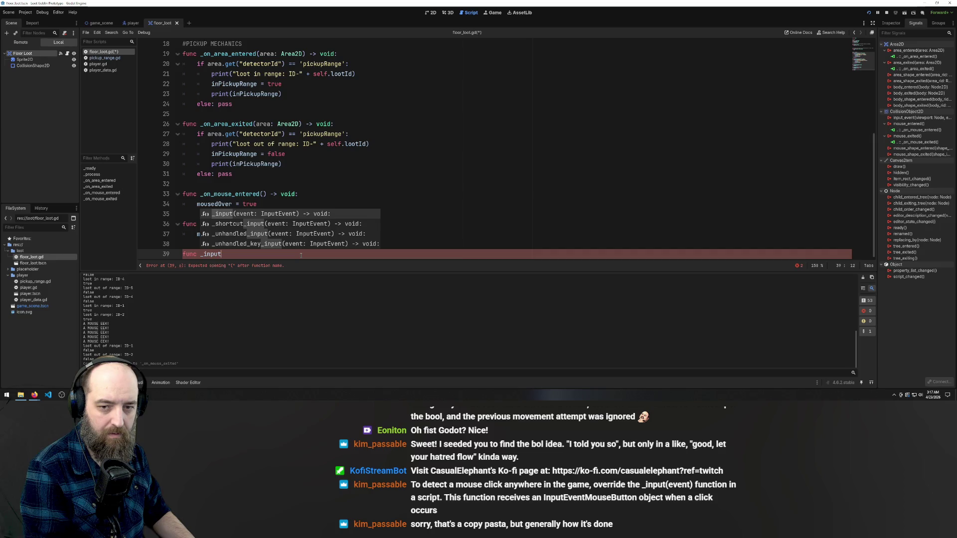
text((event))
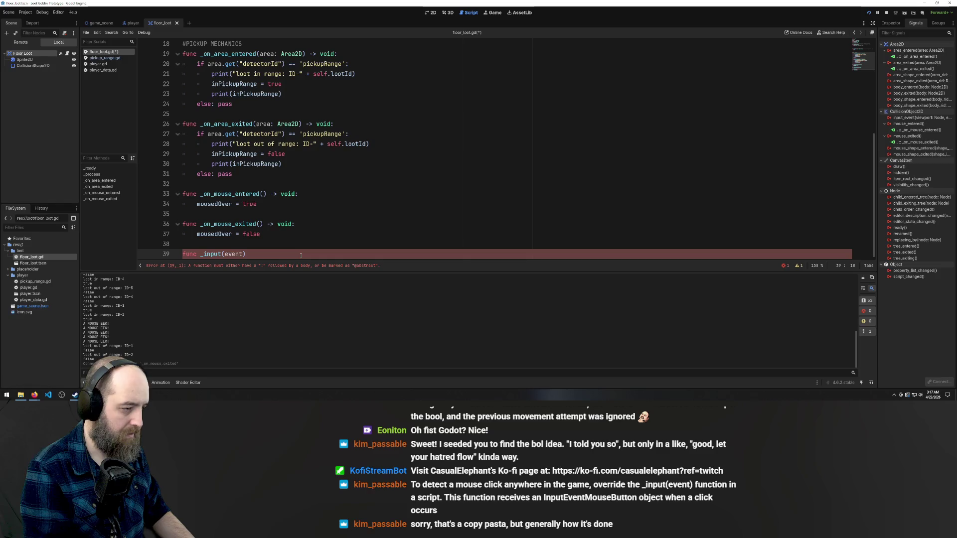
text( -)
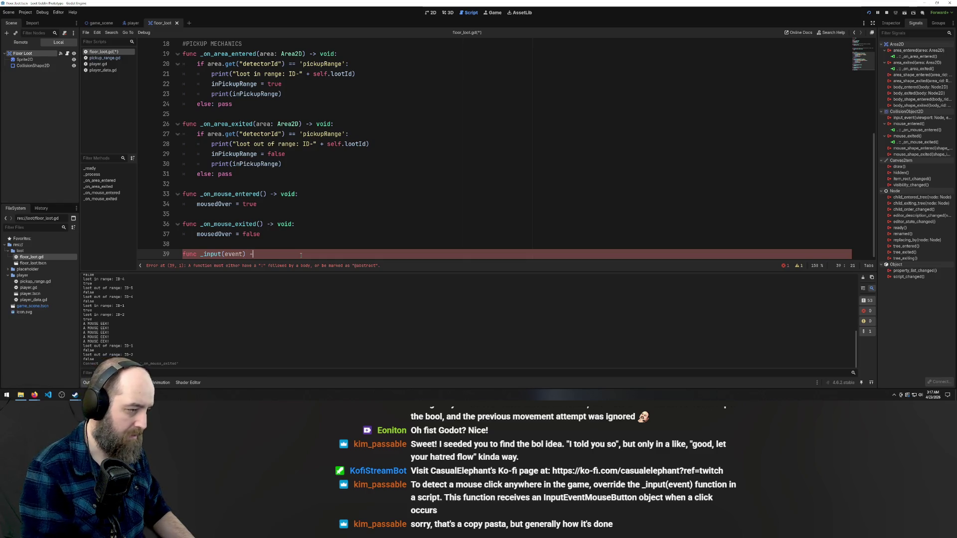
text(>)
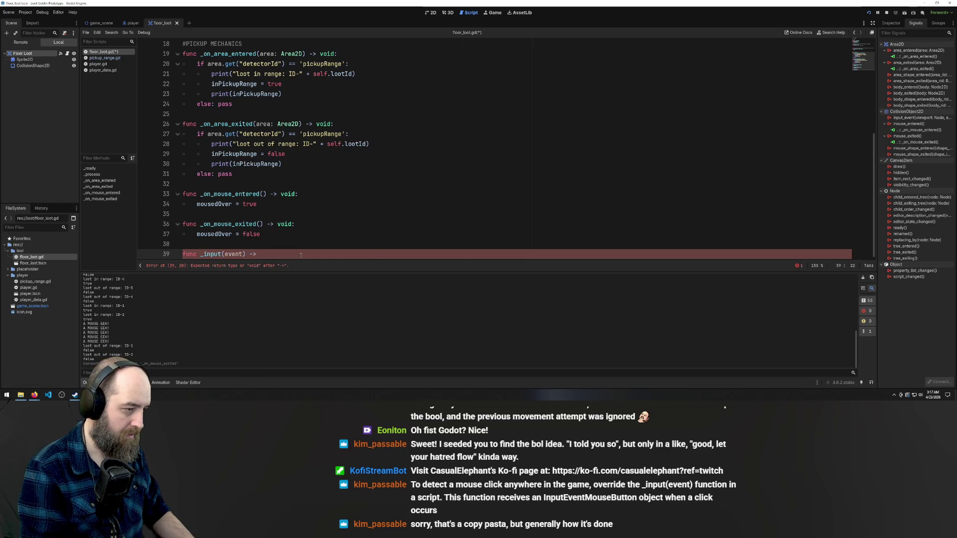
text( void:)
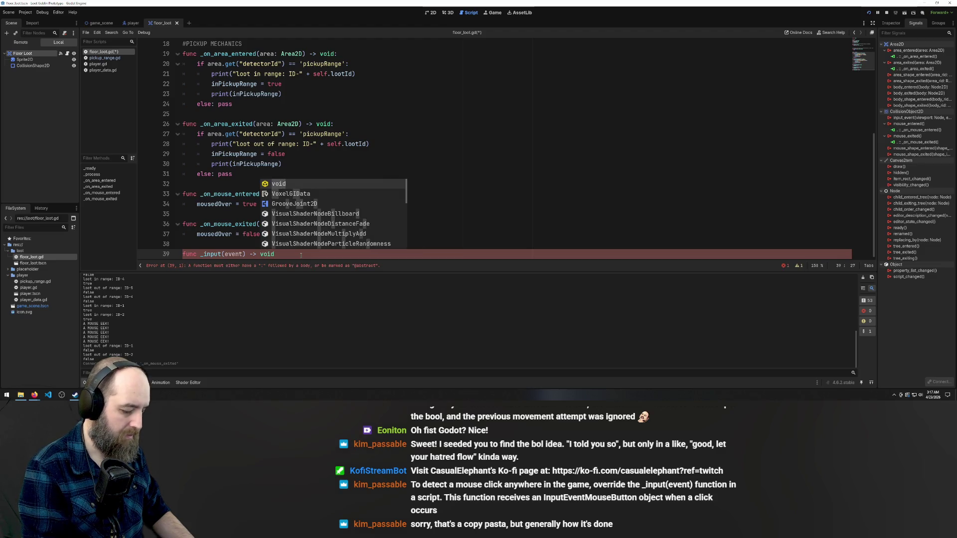
key(Return)
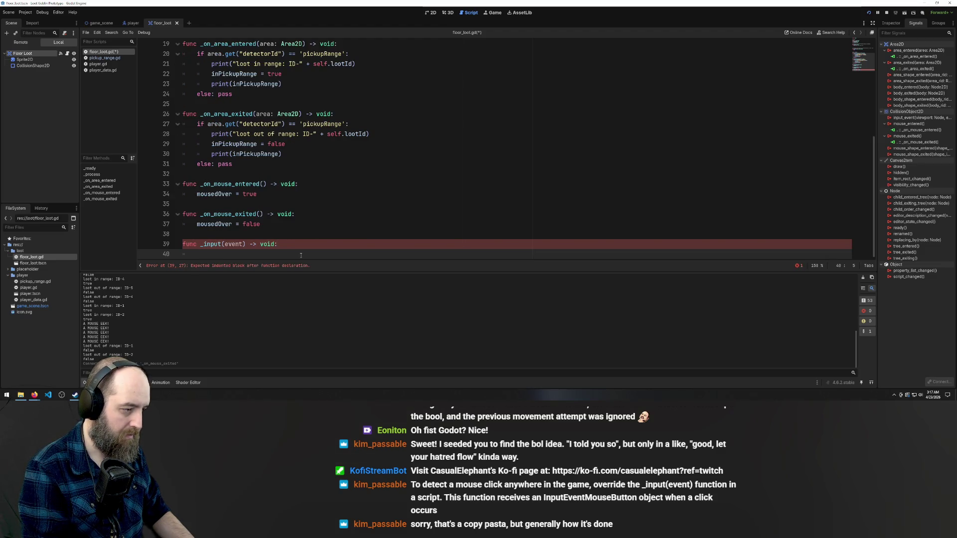
text(pass)
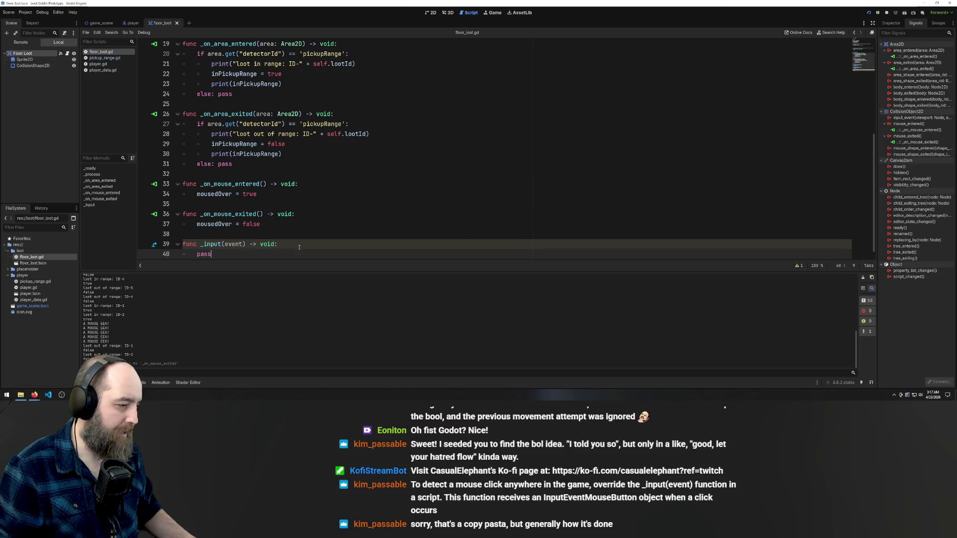
key(ctrl+s)
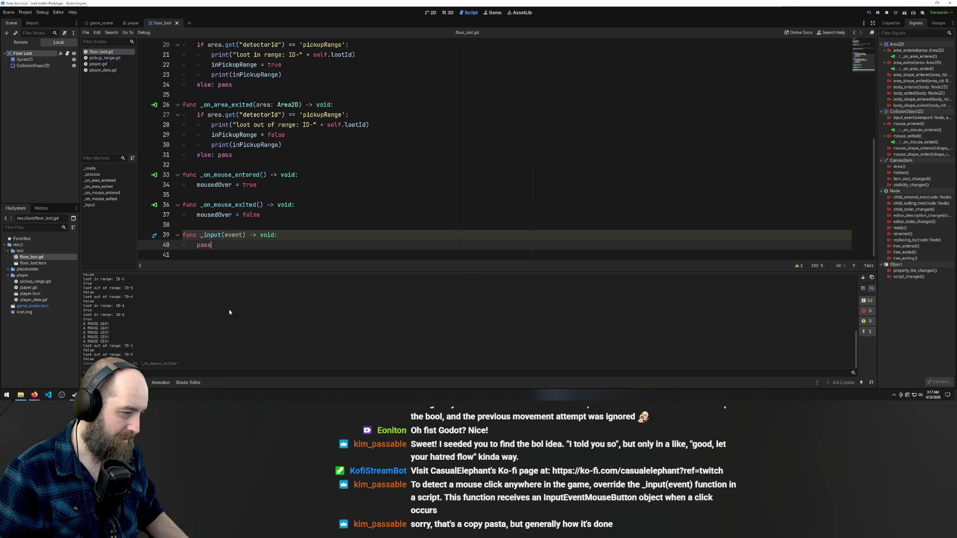
Replace the pass in _input with a print(event) call
scroll(392, 195, up, 5)
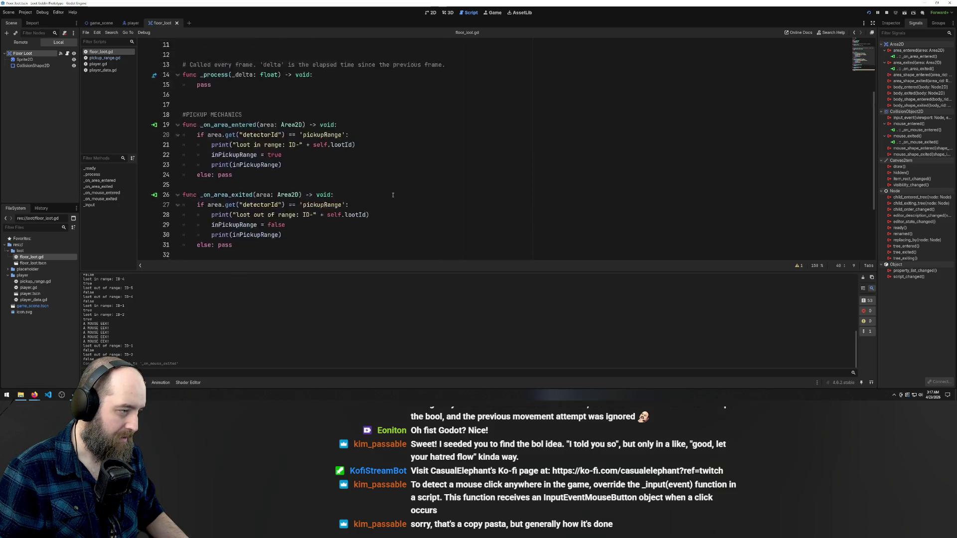
scroll(392, 194, down, 5)
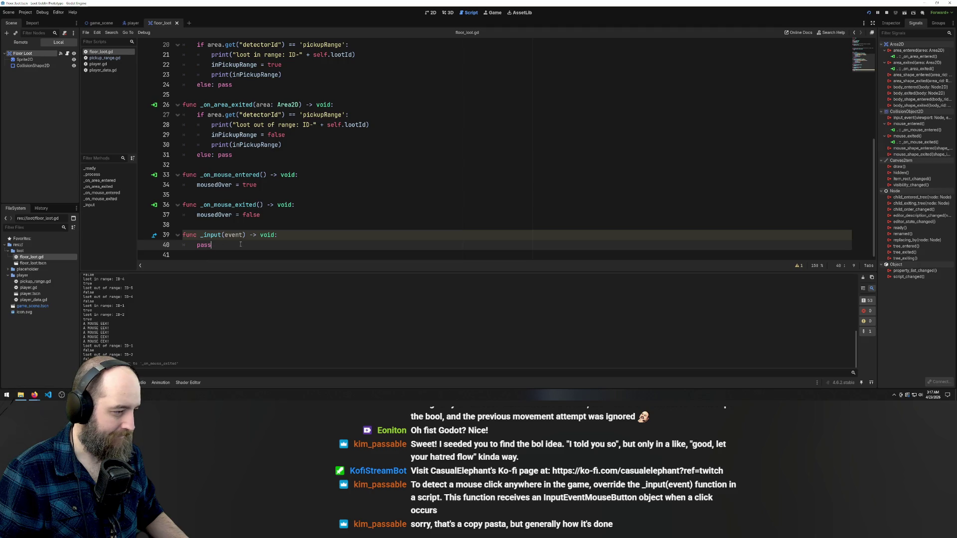
key(ctrl+shift+Left)
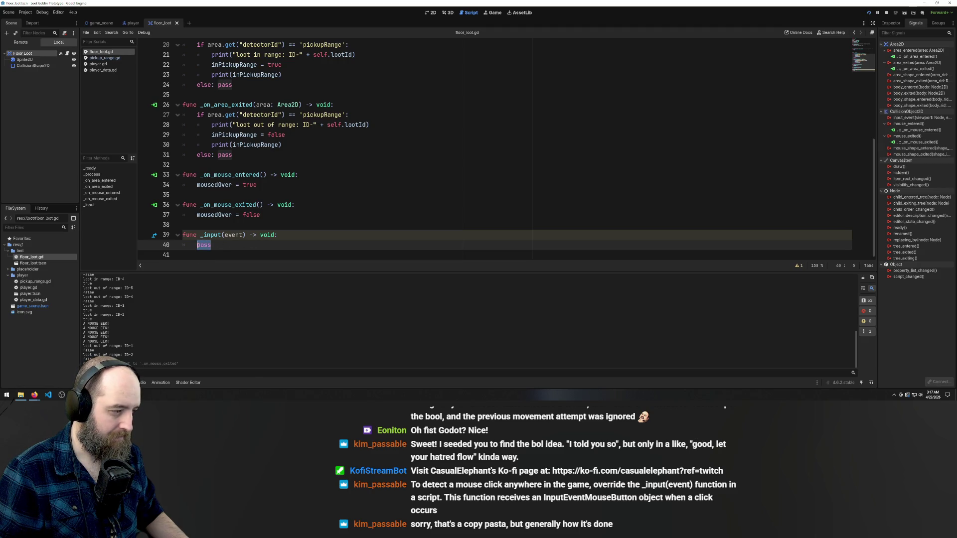
text(pri)
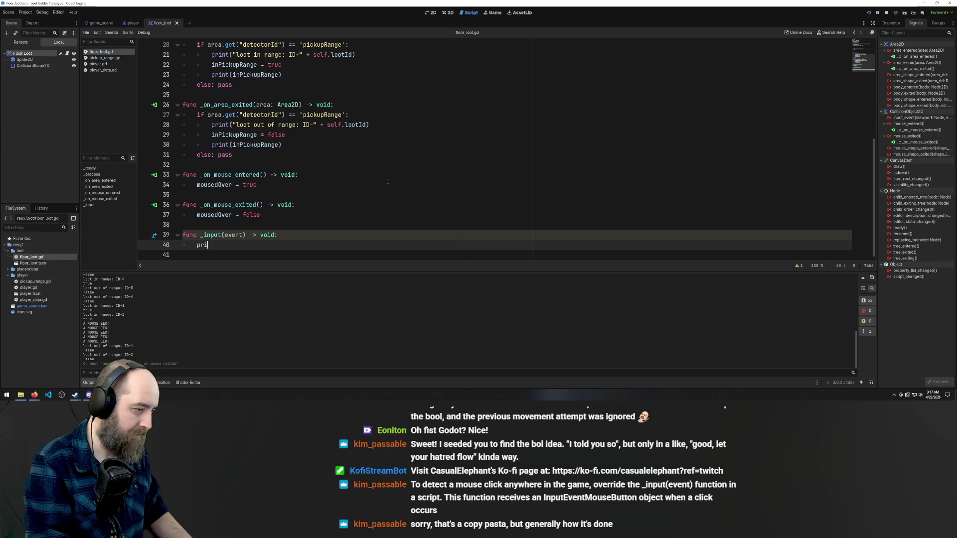
text(nt(event)
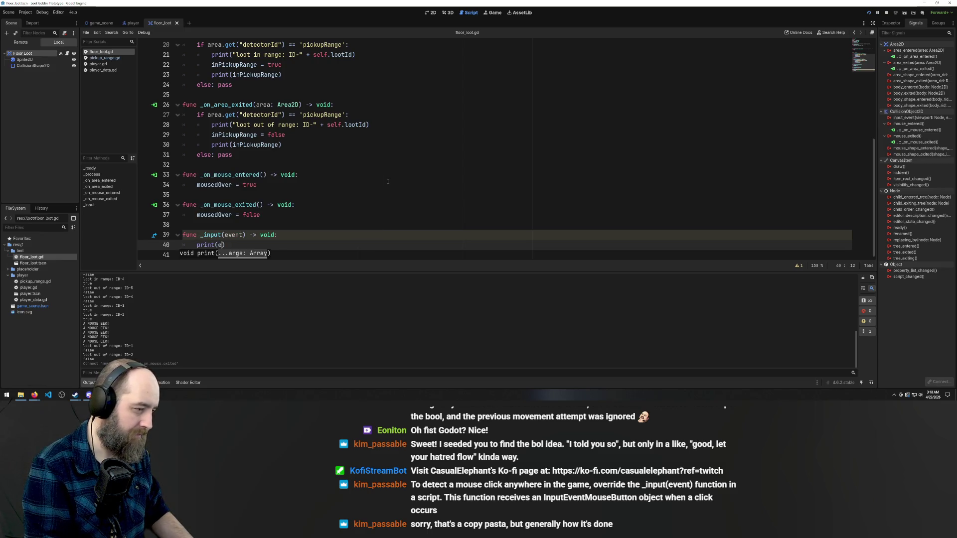
Save, run the game, and click, double-click and right-click inside it to log mouse events
key(ctrl+s)
click(388, 134)
key(F5)
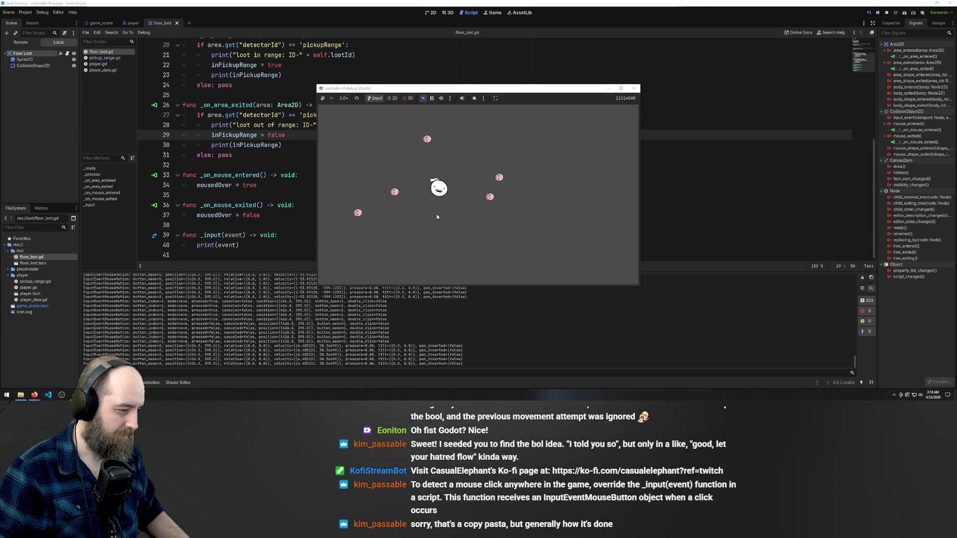
click(437, 216)
click(437, 216)
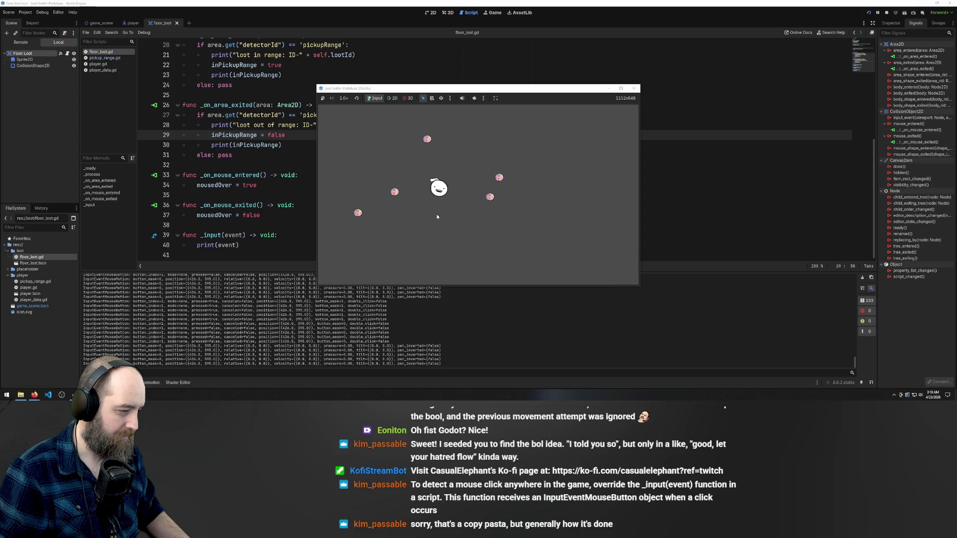
double_click(437, 217)
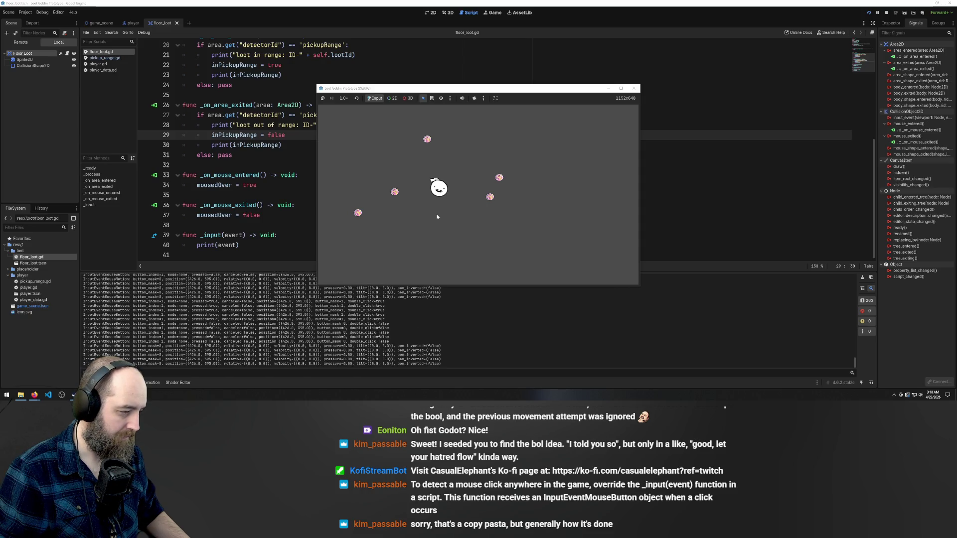
click(437, 216)
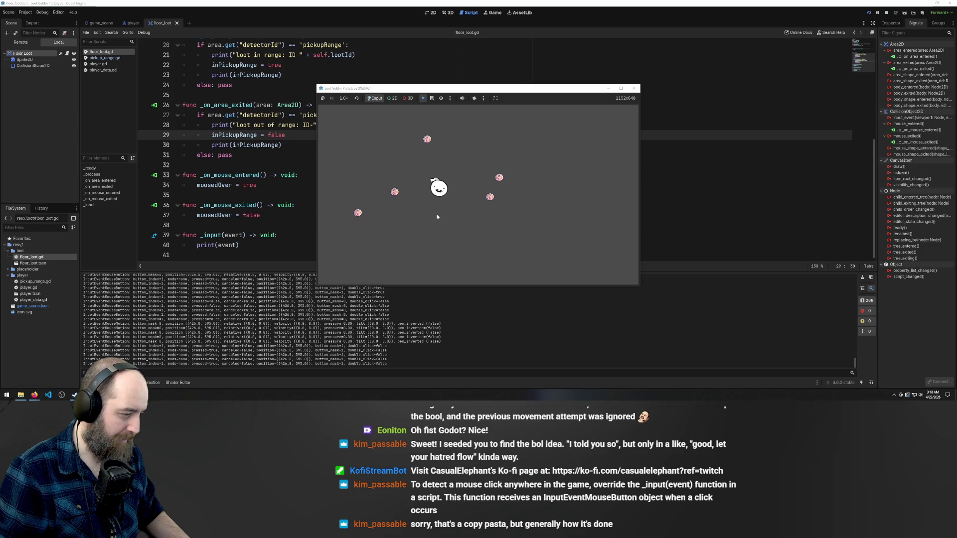
right_click(437, 216)
click(437, 217)
click(437, 216)
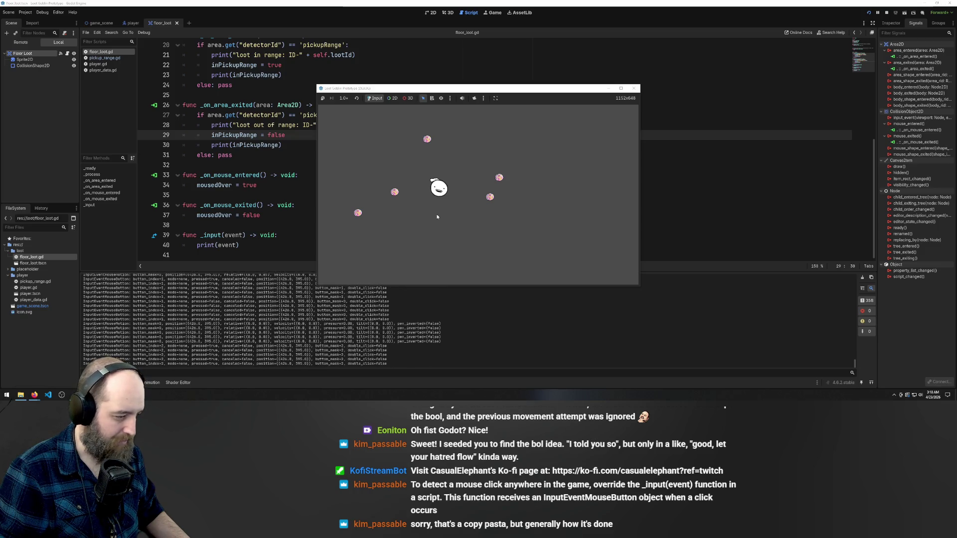
click(437, 217)
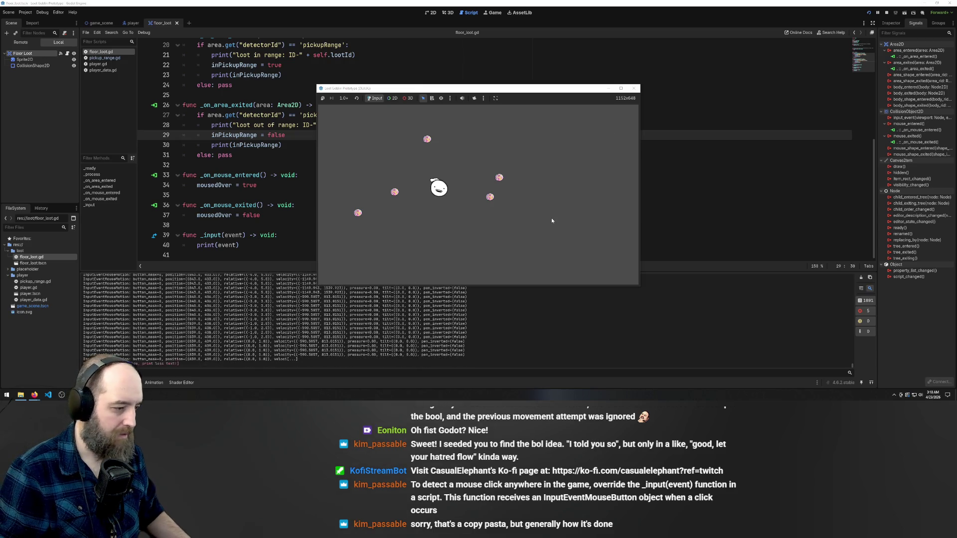
Press d, a, c, v, x and Escape in the game to log key events, then close it
key(d)
key(a)
key(c)
key(v)
key(x)
key(c)
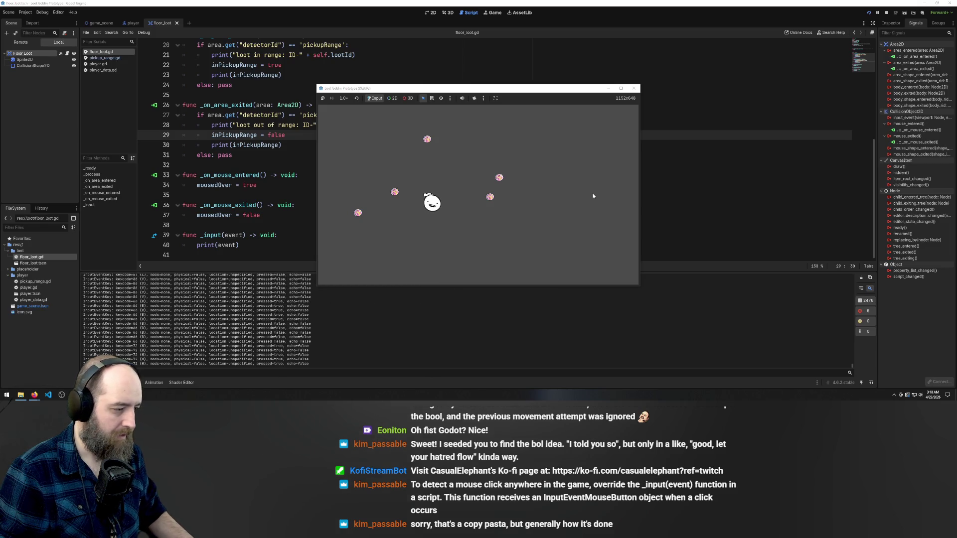
key(Escape)
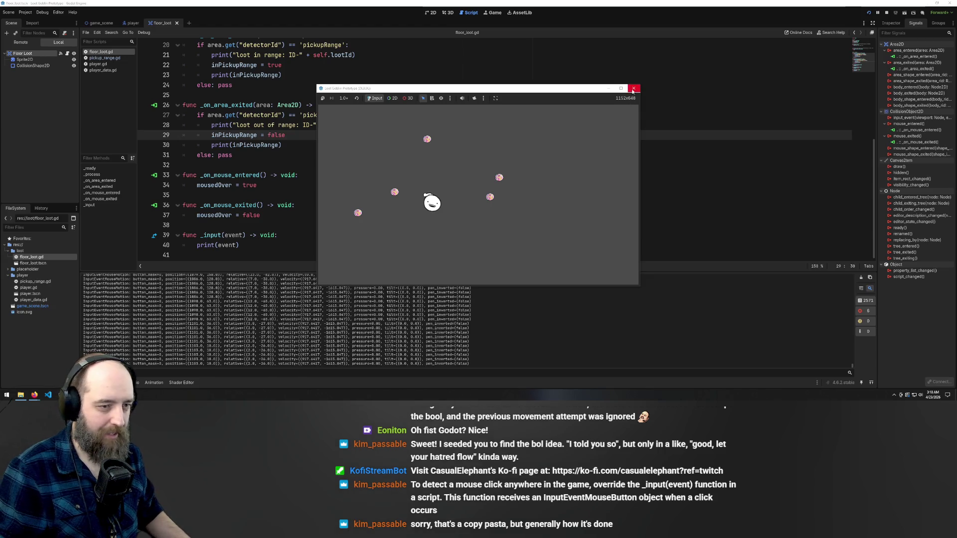
click(633, 88)
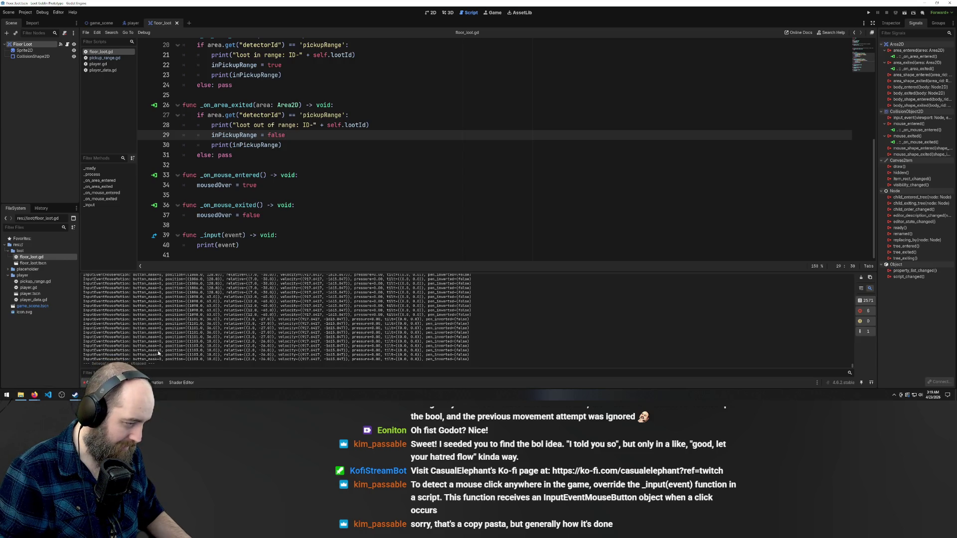
Run the game again with F5, click inside it to log a mouse event, then close it
scroll(150, 350, up, 5)
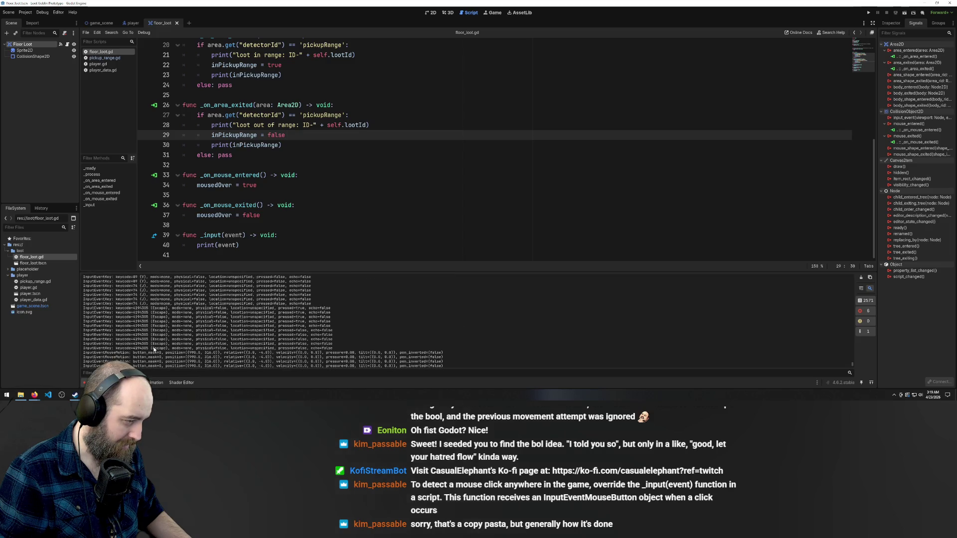
scroll(153, 349, up, 1)
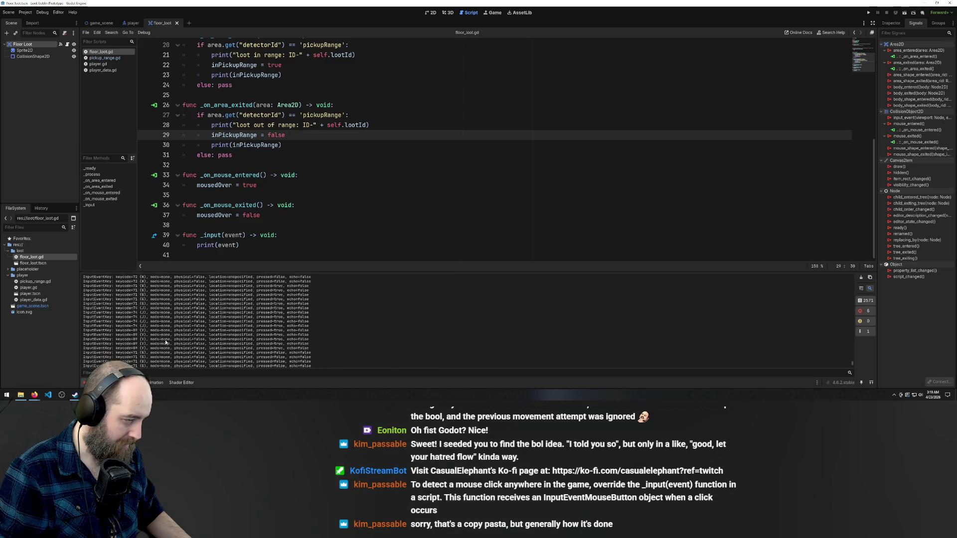
click(544, 194)
key(F5)
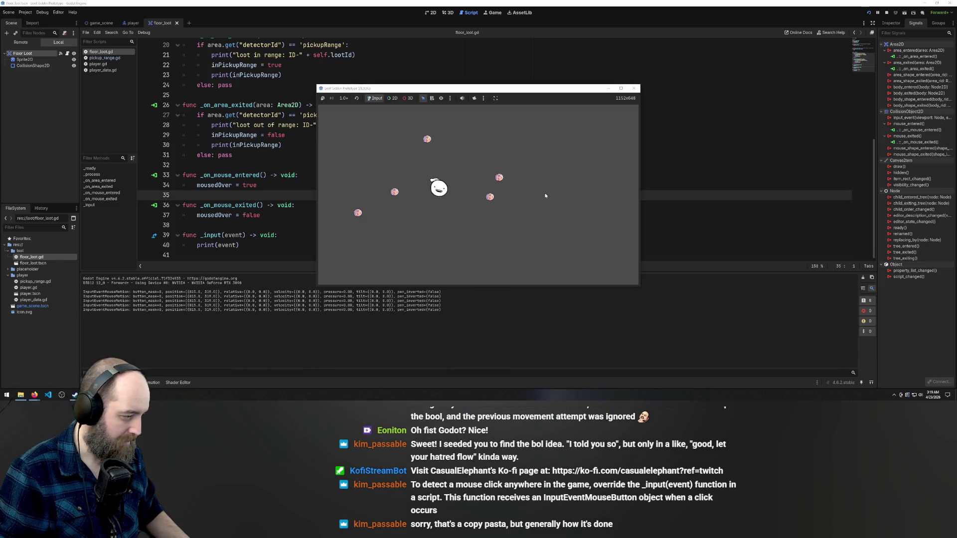
click(545, 196)
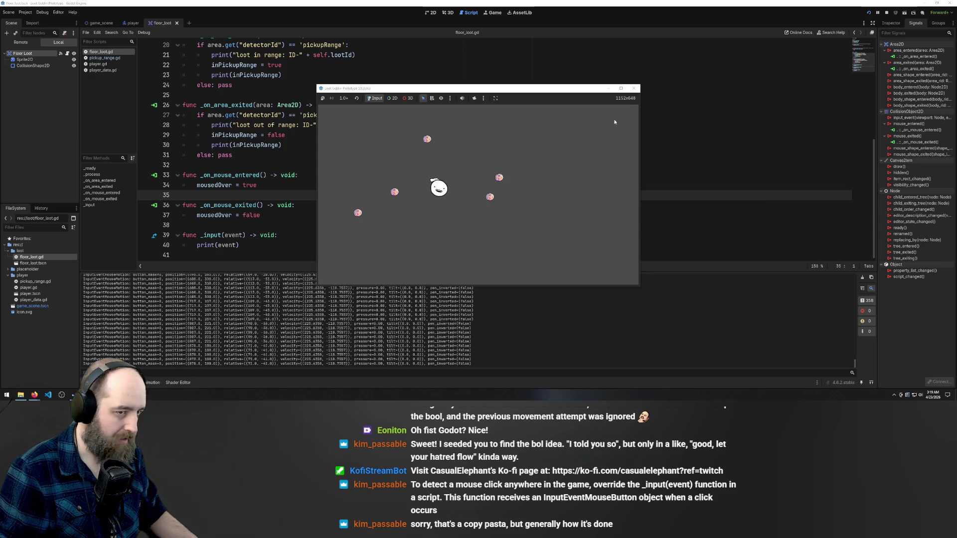
click(633, 88)
Try adding a 'but' member after event on line 40, then remove the partial name
click(280, 236)
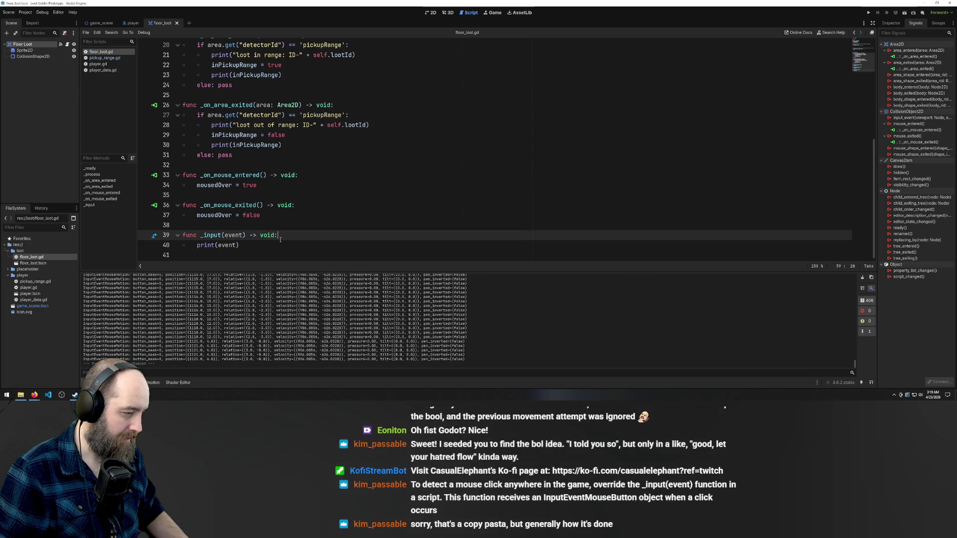
click(233, 245)
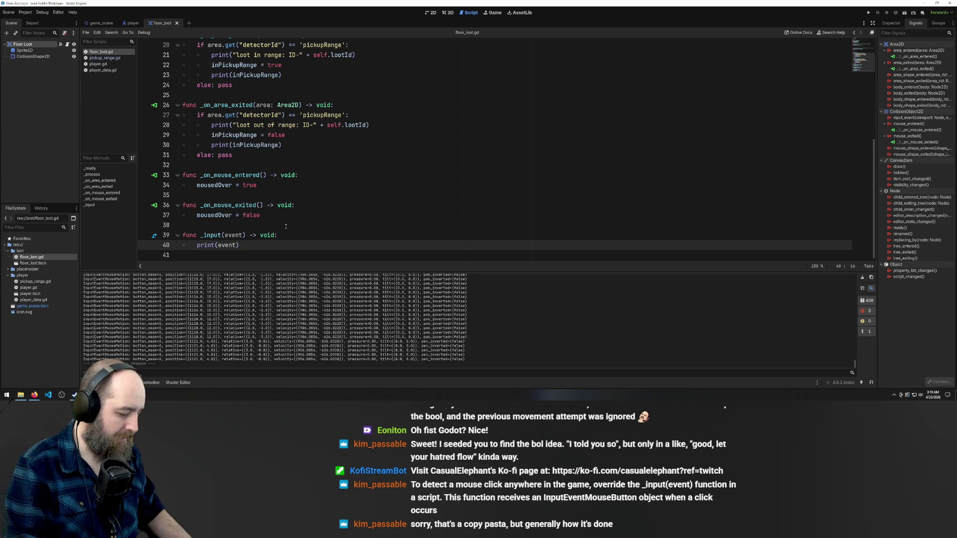
text(.)
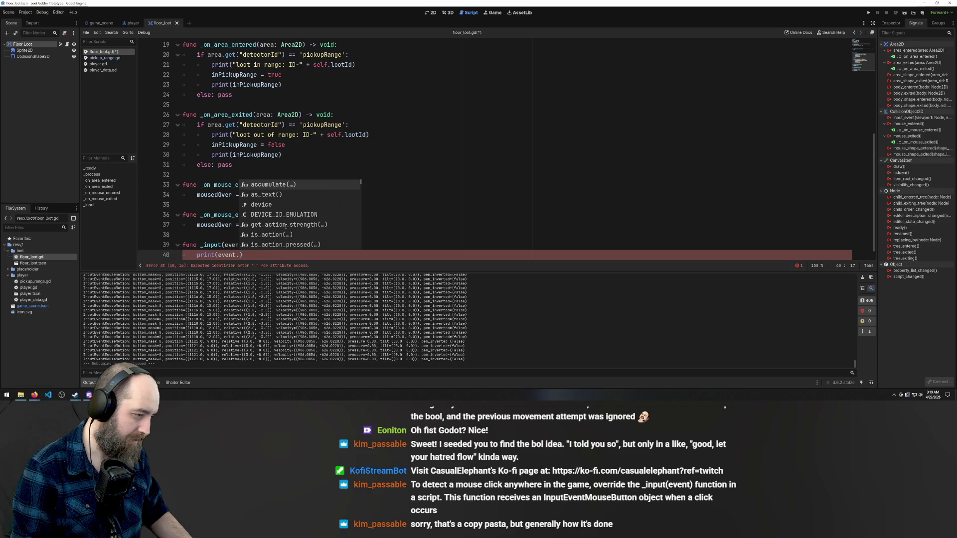
text(but)
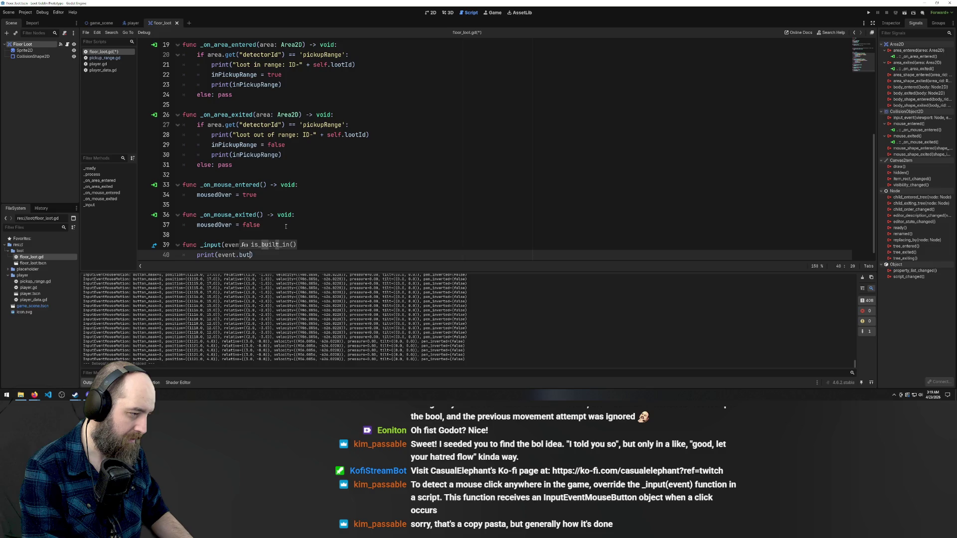
key(BackSpace)
key(BackSpace)
key(BackSpace)
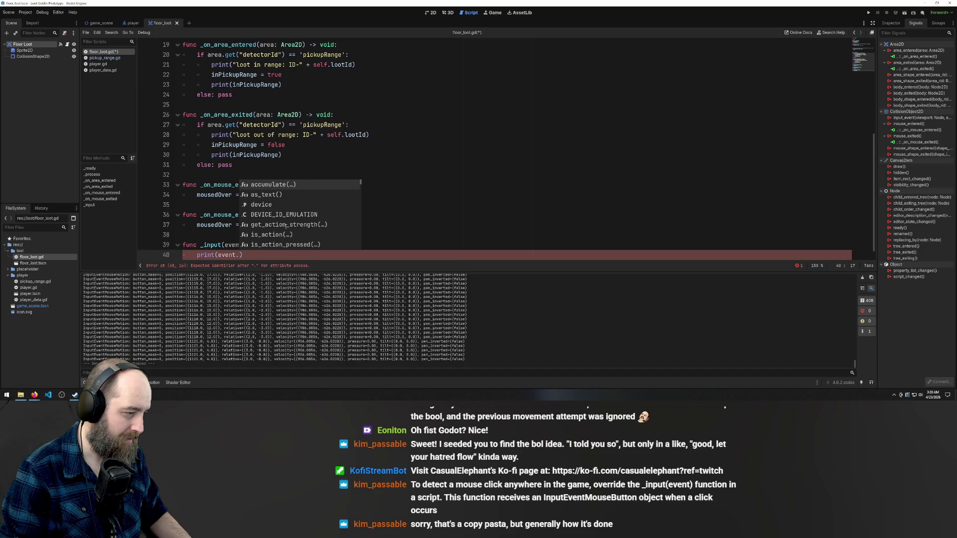
Replace line 40's print statement with an unfinished 'if event.' and return to the browser answer
key(Escape)
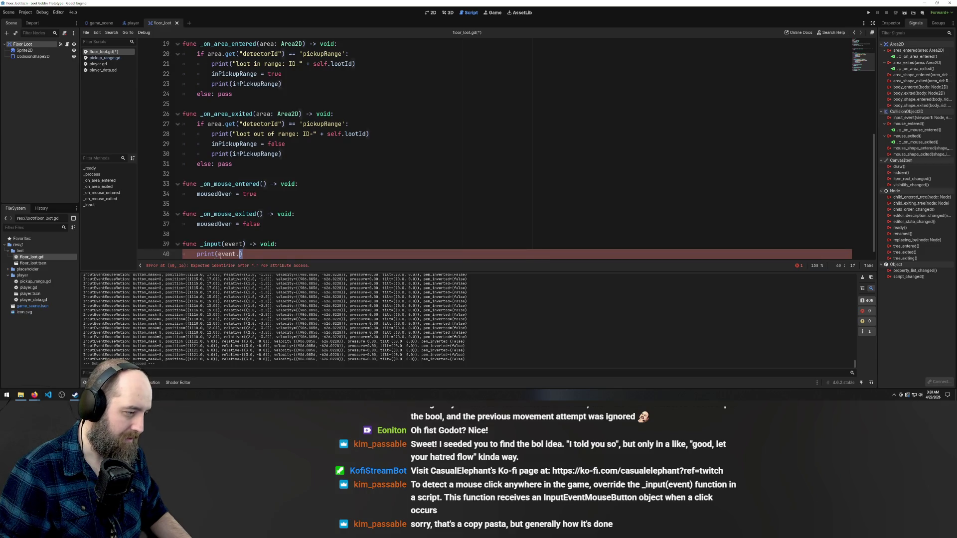
drag(243, 247, 197, 248)
key(BackSpace)
text(e)
key(BackSpace)
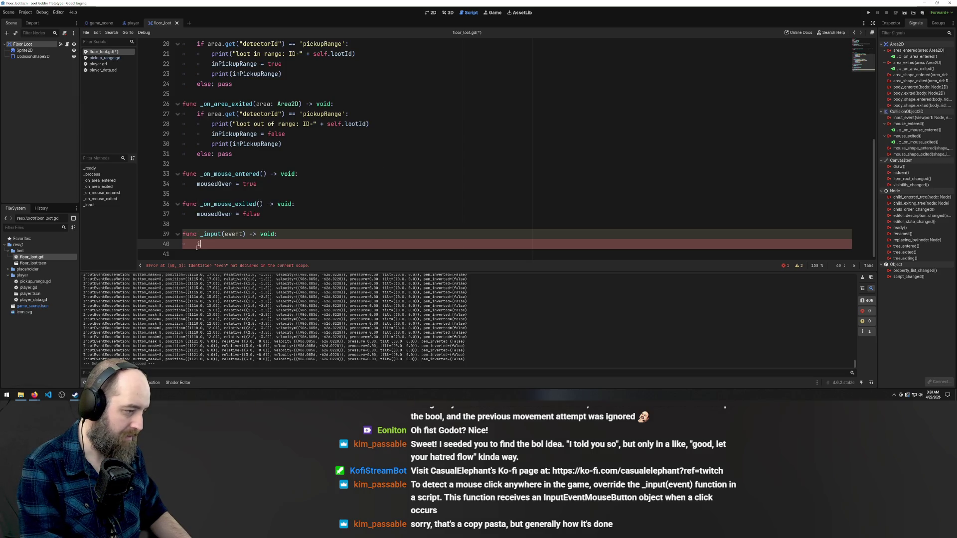
text(if event.)
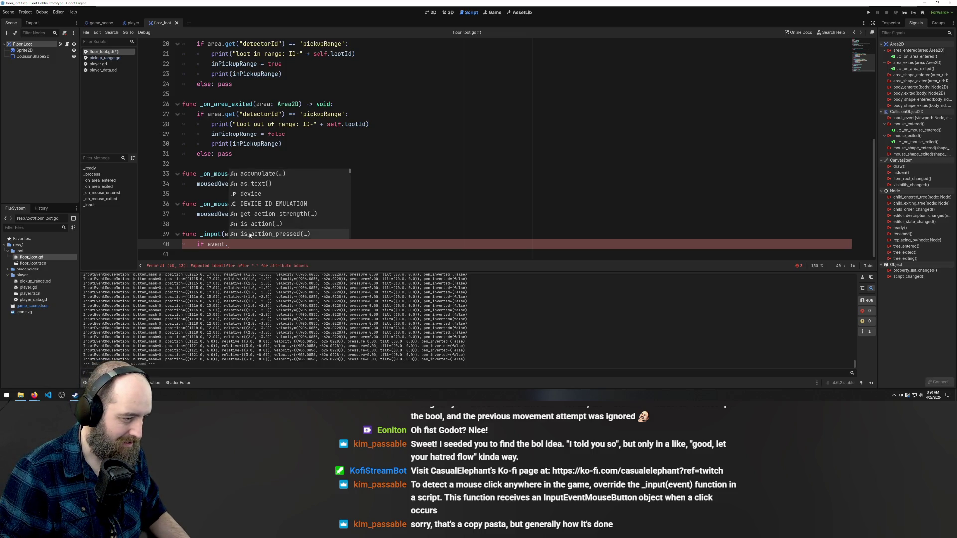
scroll(285, 223, down, 5)
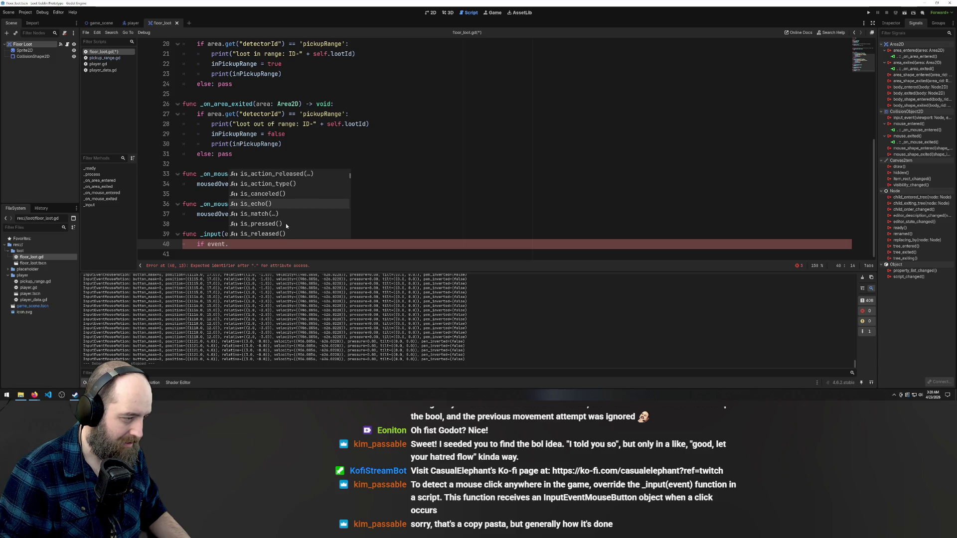
scroll(286, 223, down, 6)
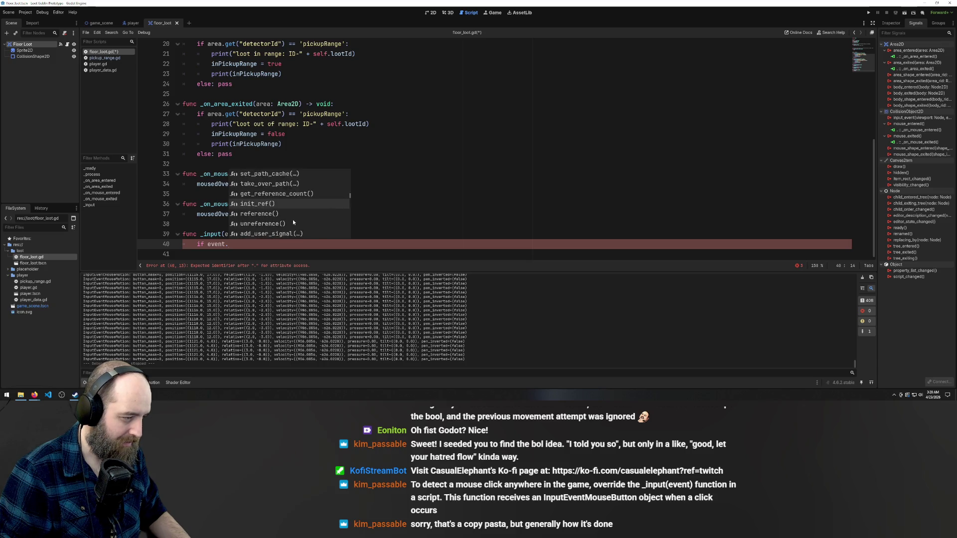
scroll(294, 219, down, 8)
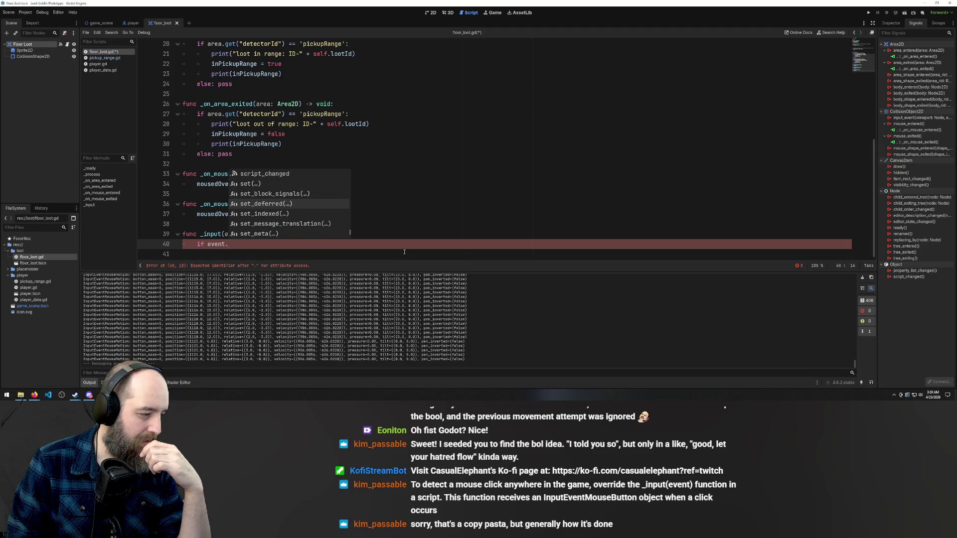
click(35, 394)
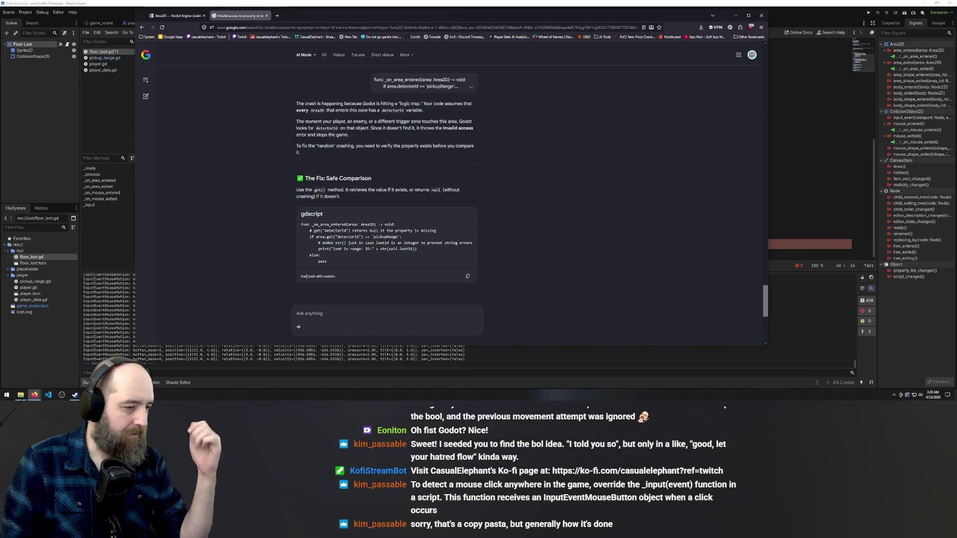
Ask Google AI Mode 'how do I detect a mouse click?' and read the Godot answer
click(331, 323)
text(how )
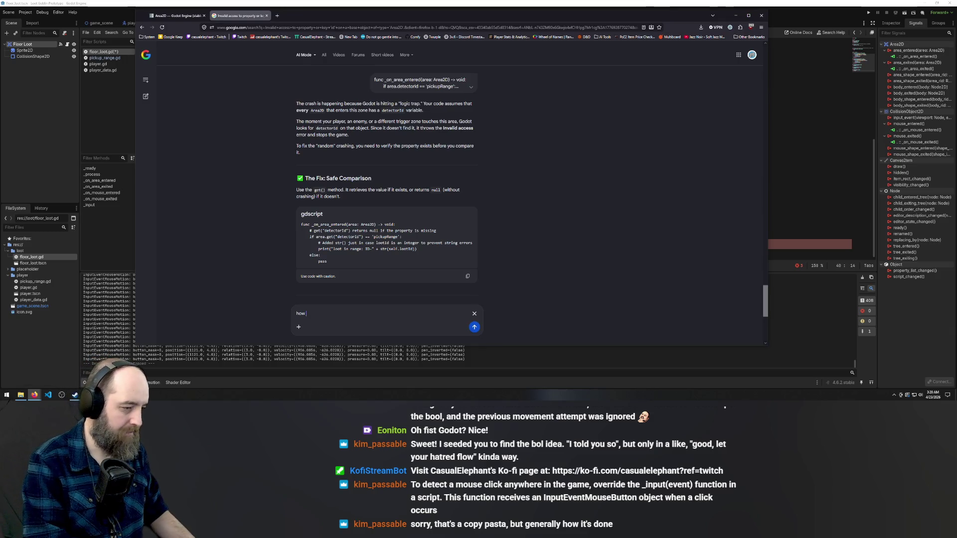
text(do I detect a mouse click)
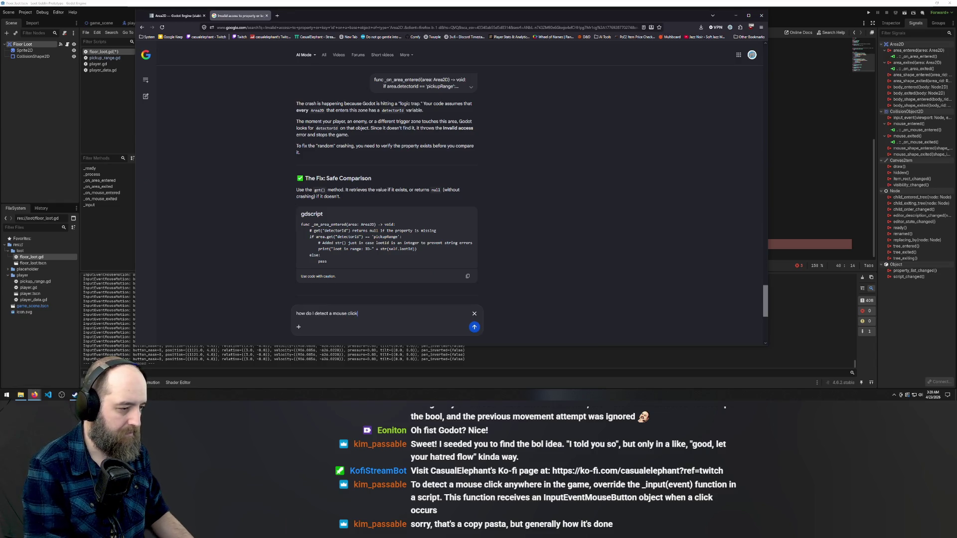
text(?)
key(Return)
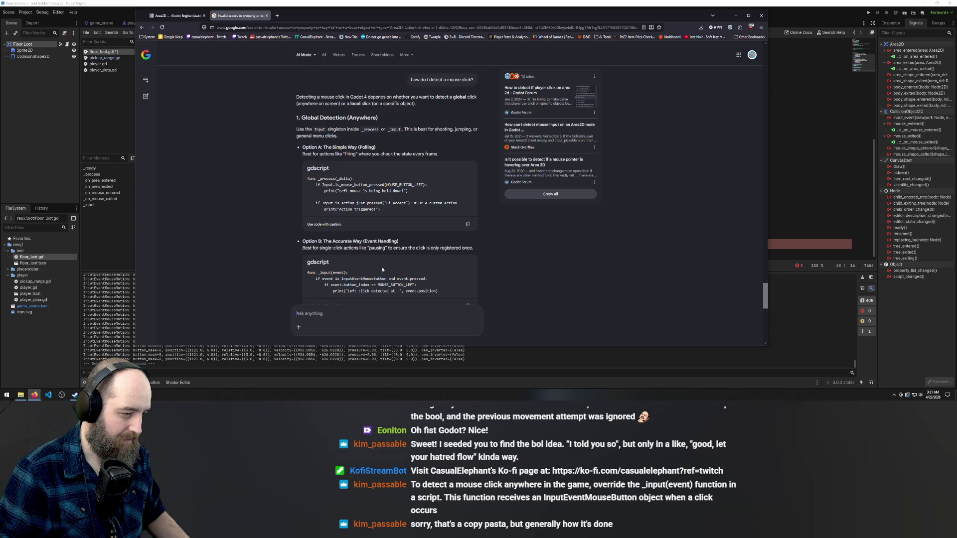
scroll(382, 269, down, 2)
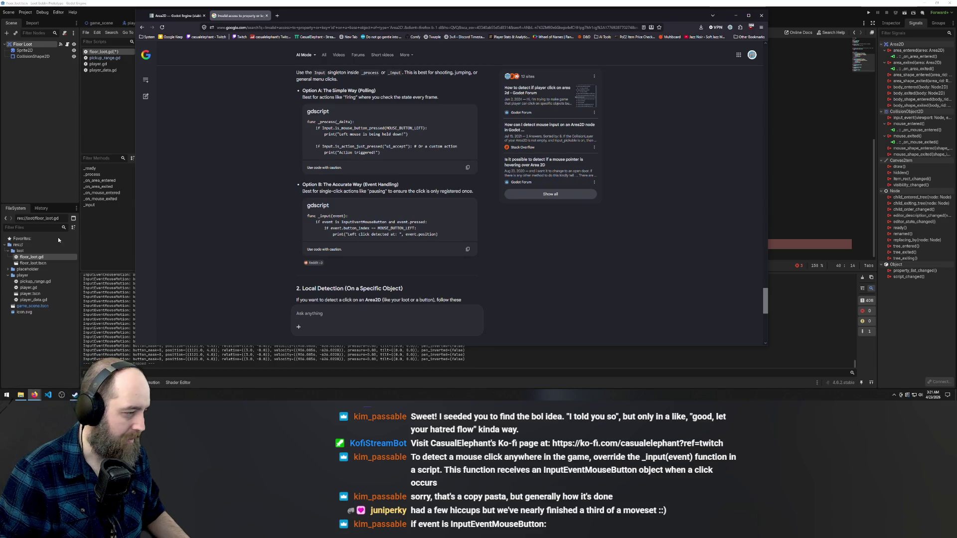
key(alt+Tab)
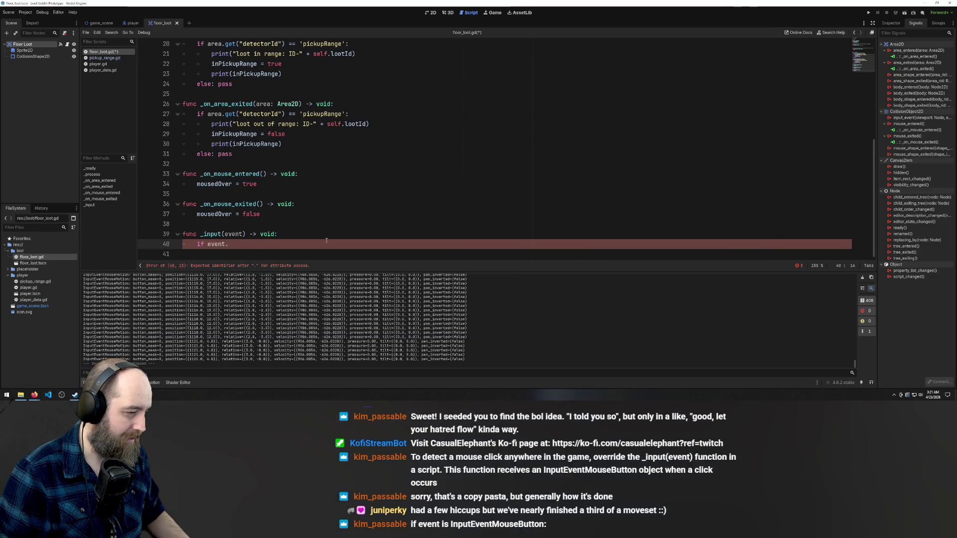
Turn line 40 into 'if event is InputEventMouseButton:' with a new indented line below
key(BackSpace)
text(is)
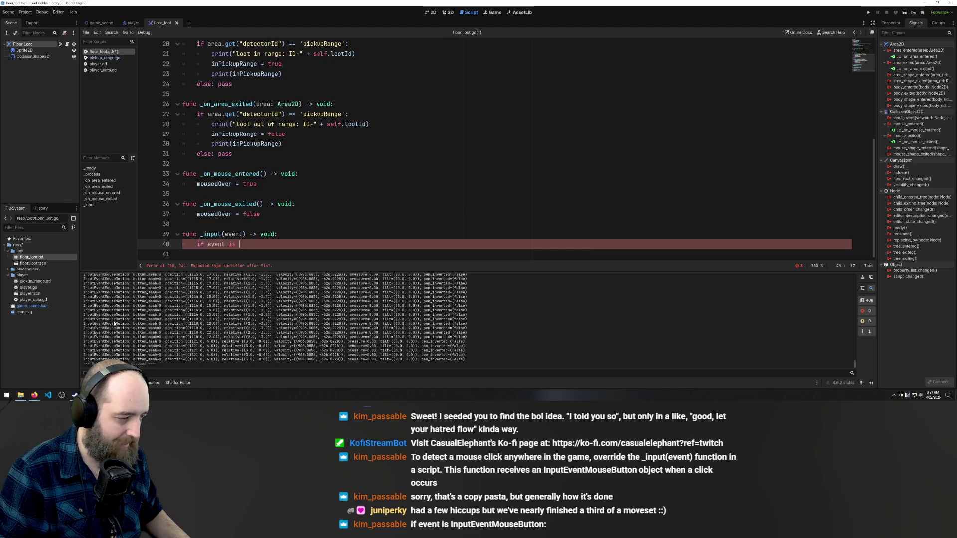
text(InputEventMouseButton)
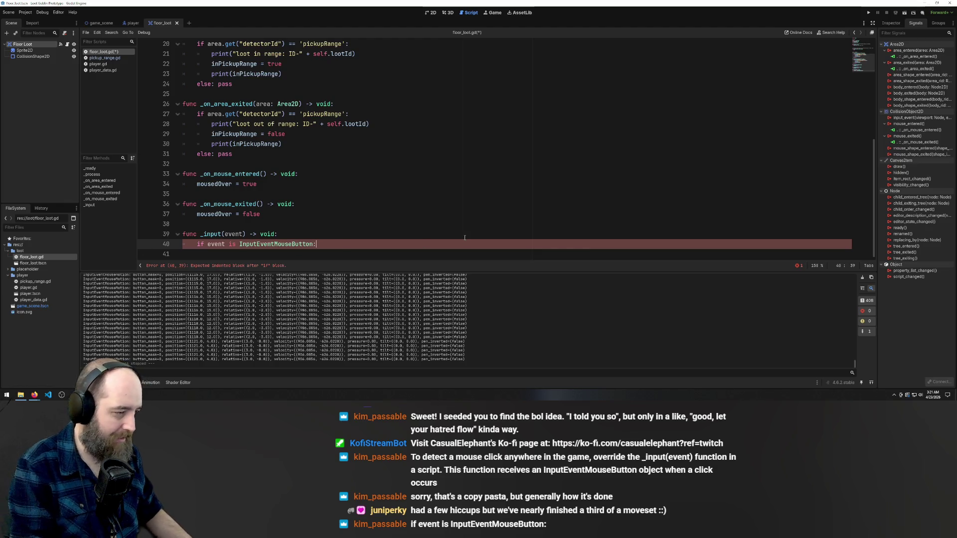
text(:)
key(Return)
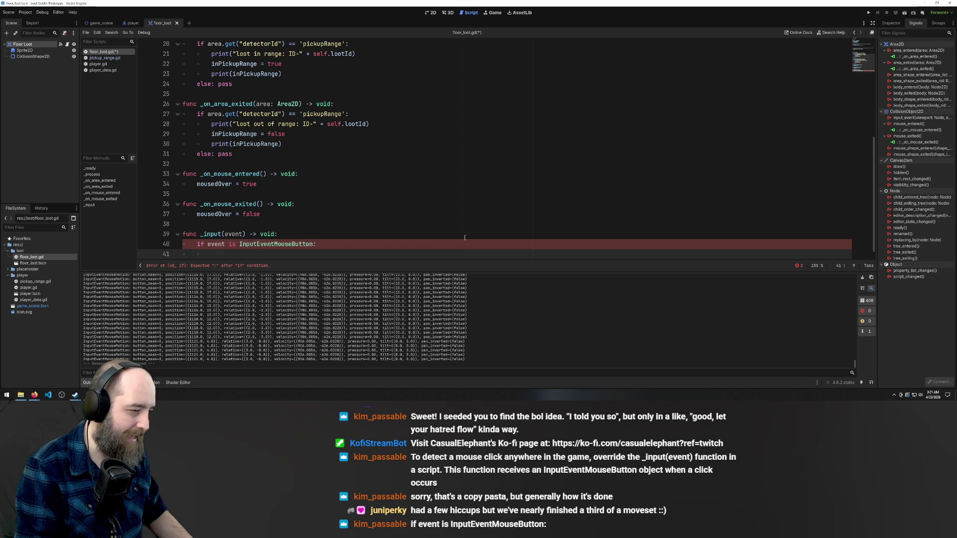
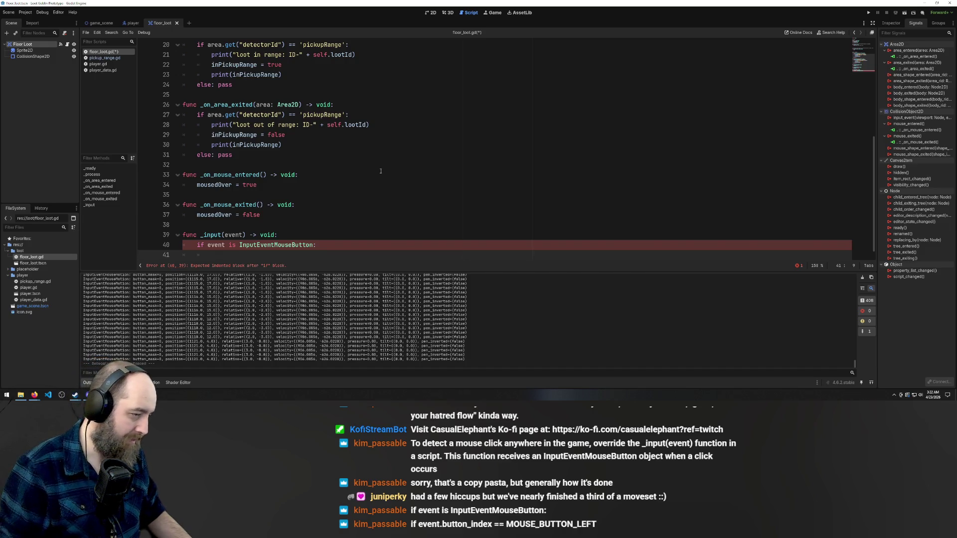
Append '&& event.mous:' to the if condition on line 40 of _input
scroll(340, 181, down, 1)
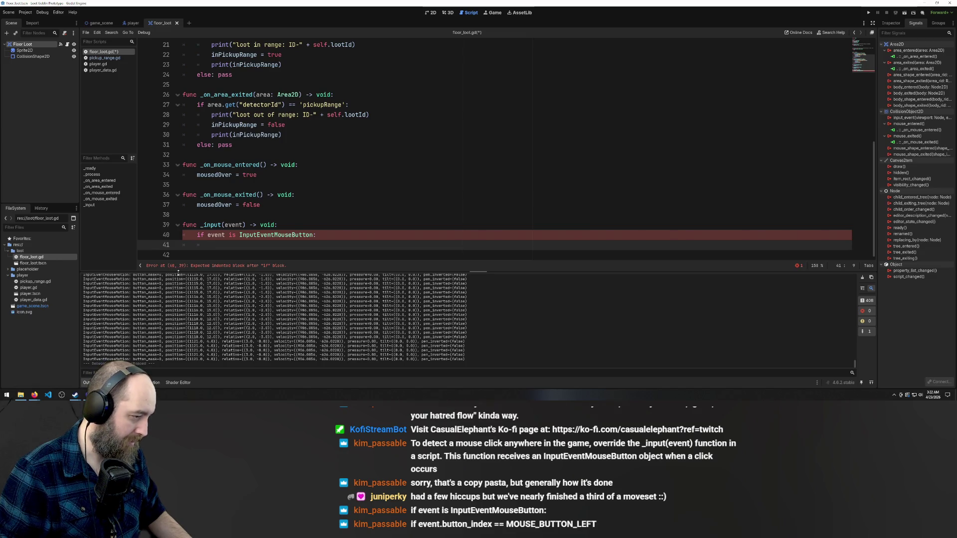
click(333, 230)
key(Left)
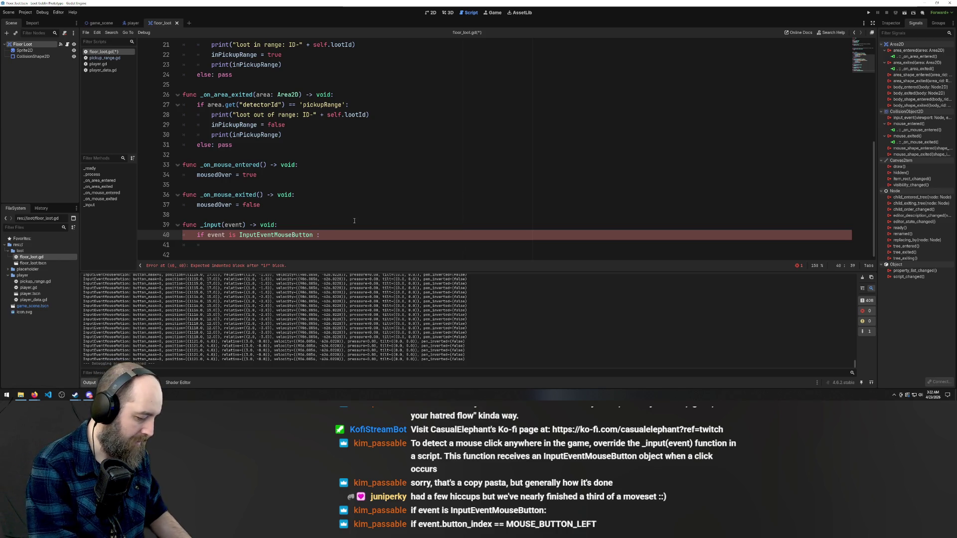
text(&& )
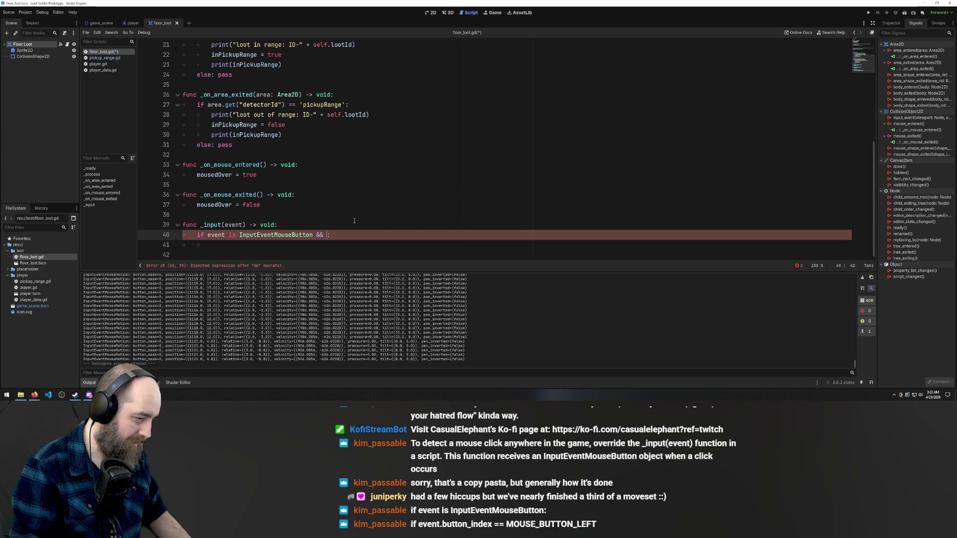
text(event.)
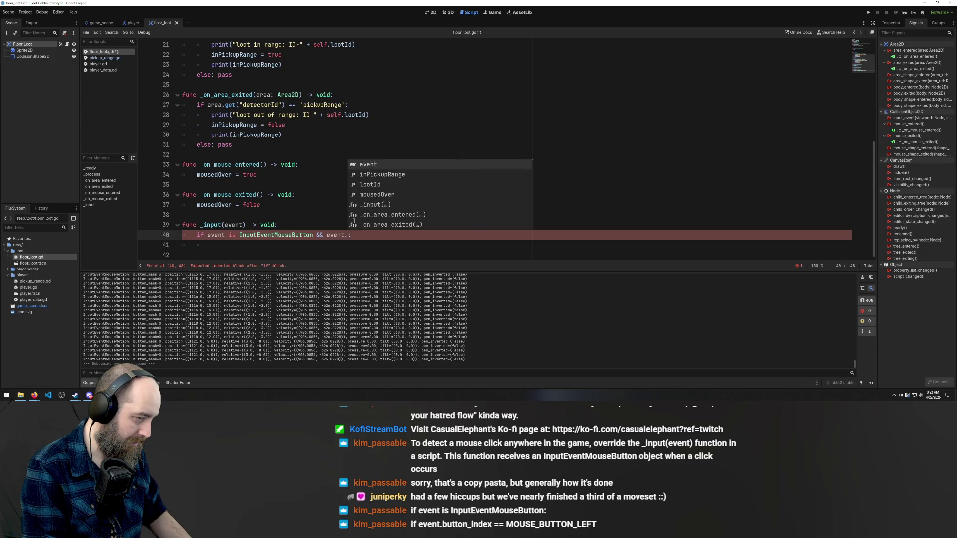
text(mous)
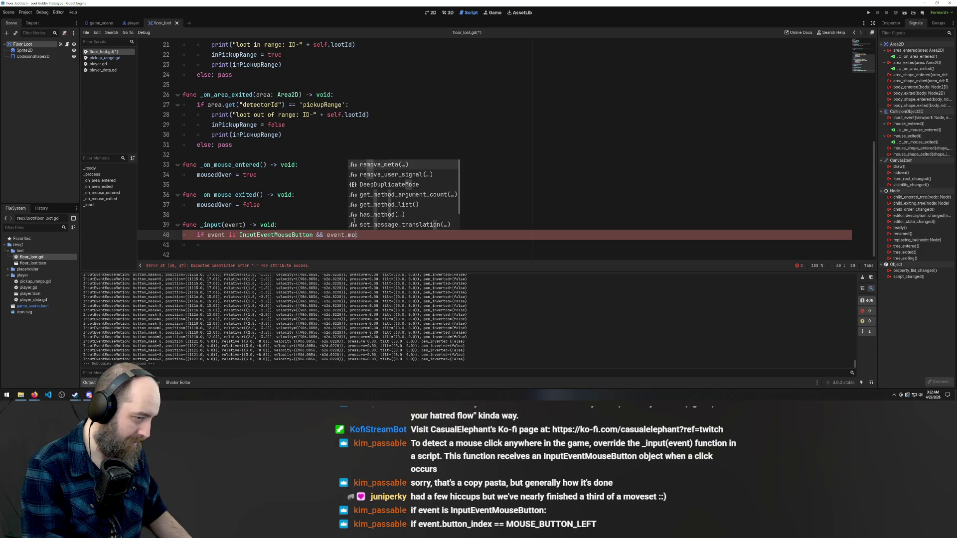
text(:)
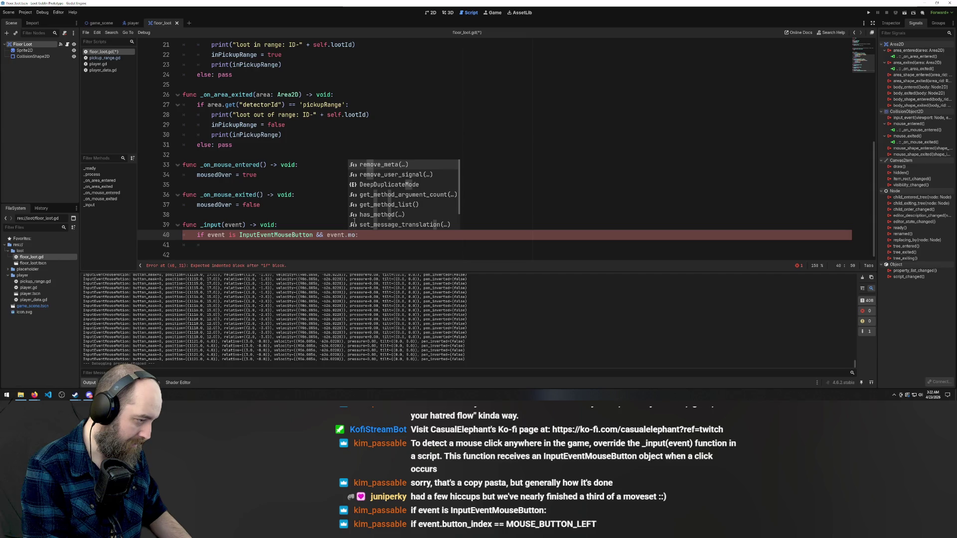
Save and run the game with F5, which stops on the line 40 parse error
scroll(196, 316, up, 2)
scroll(199, 317, down, 2)
scroll(198, 317, up, 5)
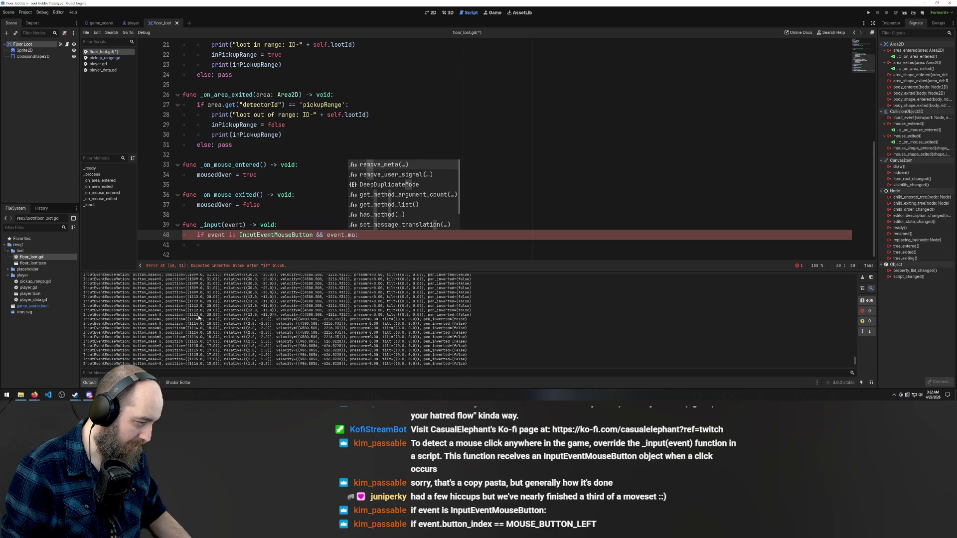
scroll(199, 317, up, 10)
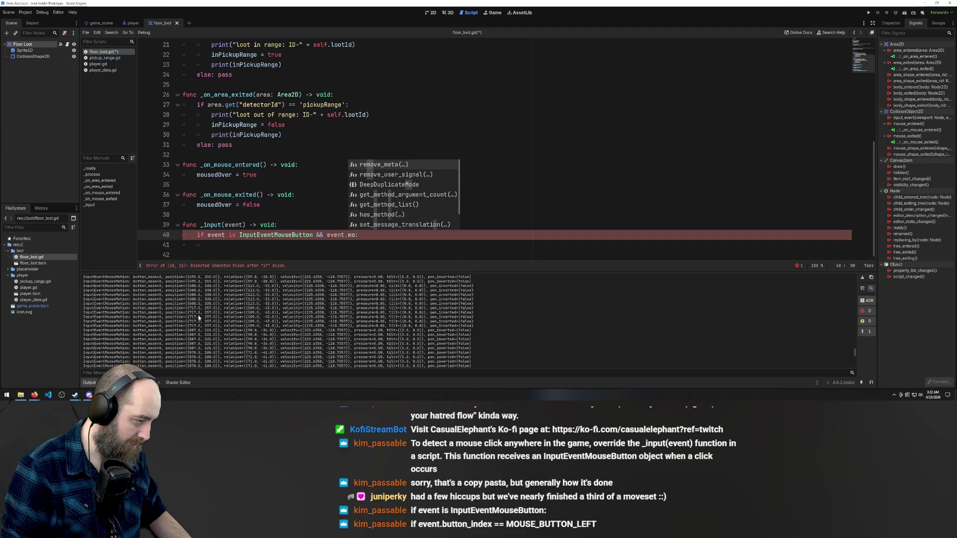
scroll(198, 317, up, 10)
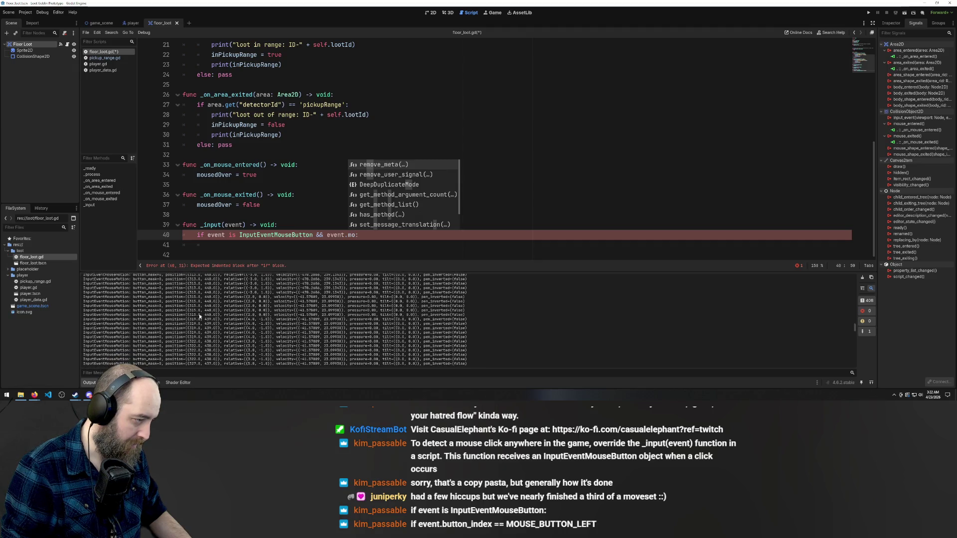
scroll(199, 316, up, 5)
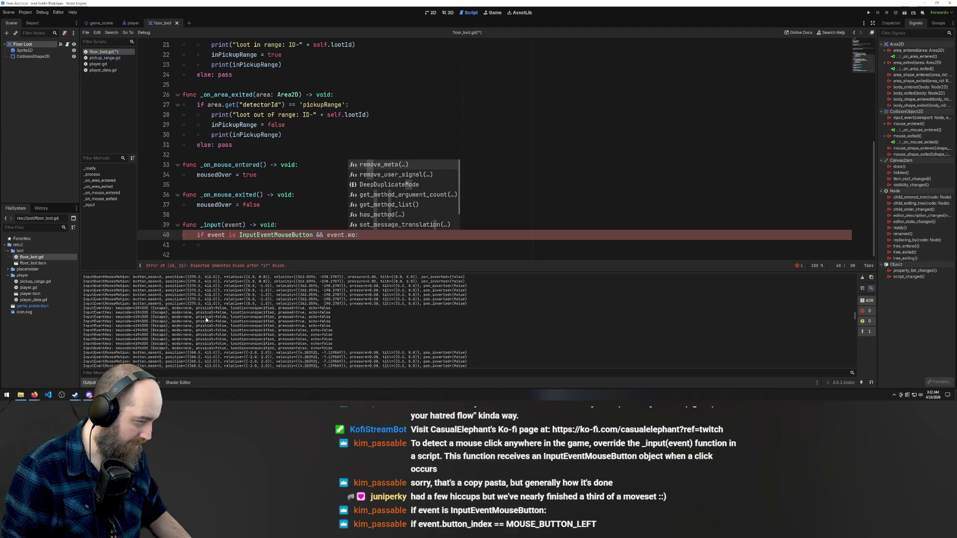
scroll(206, 320, up, 3)
scroll(205, 319, up, 5)
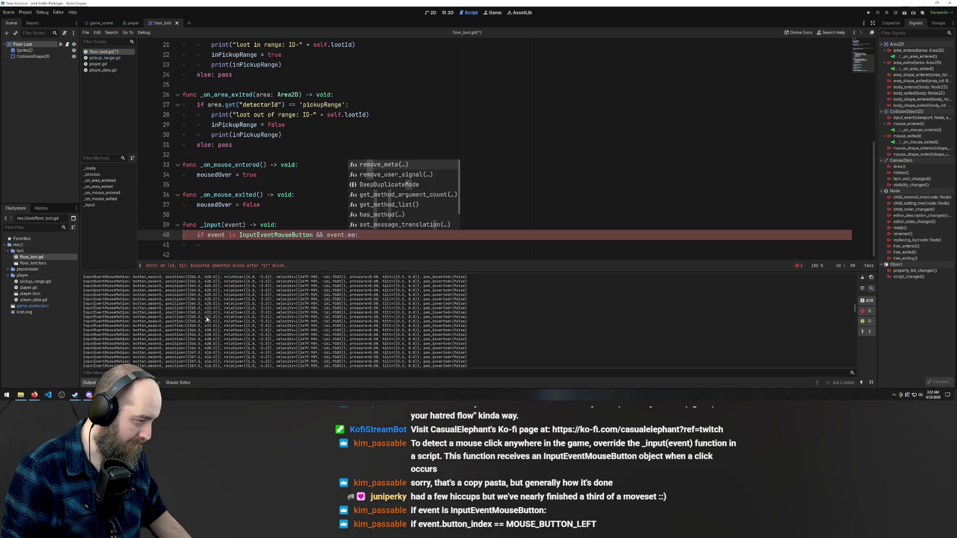
key(F5)
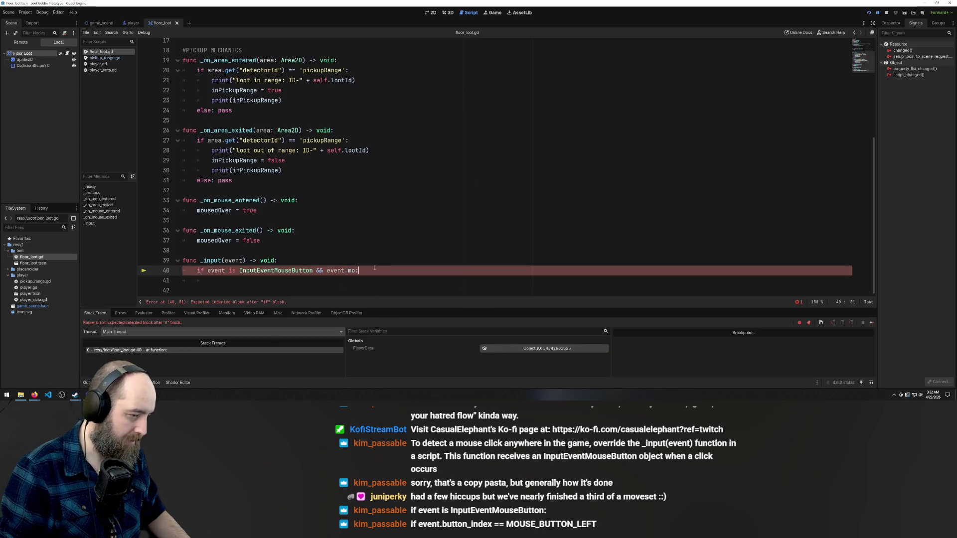
Comment out line 40 with Ctrl+K, dismiss the load errors, and stop debugging
click(374, 270)
key(ctrl+k)
key(F5)
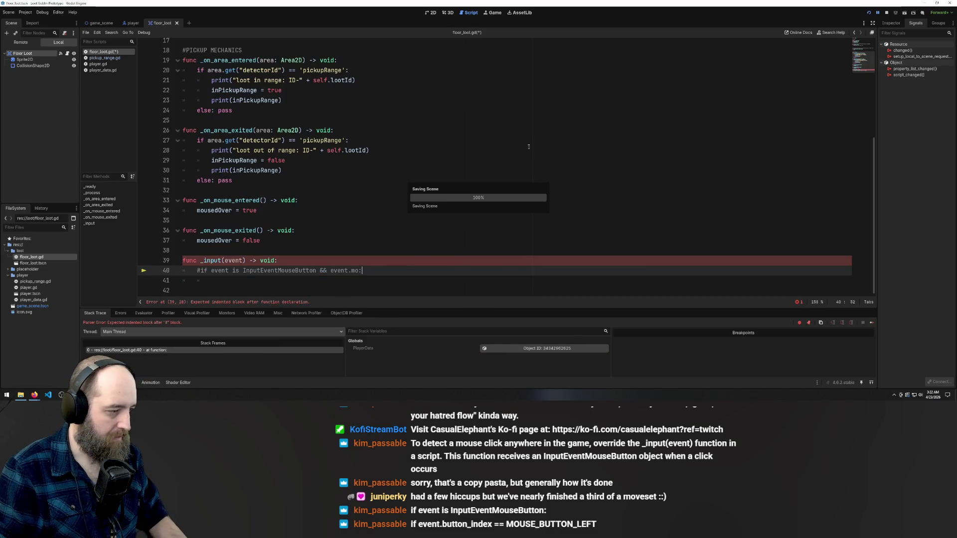
key(Return)
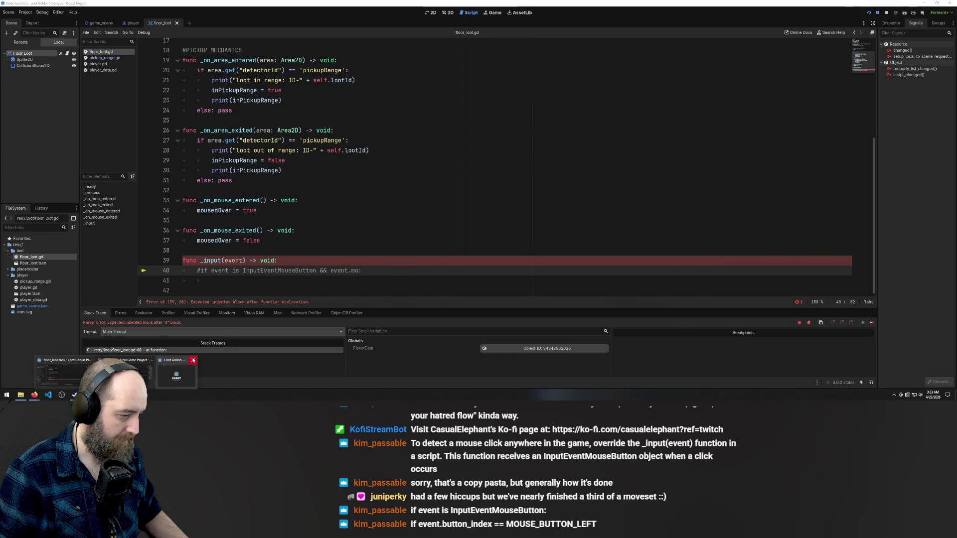
key(F8)
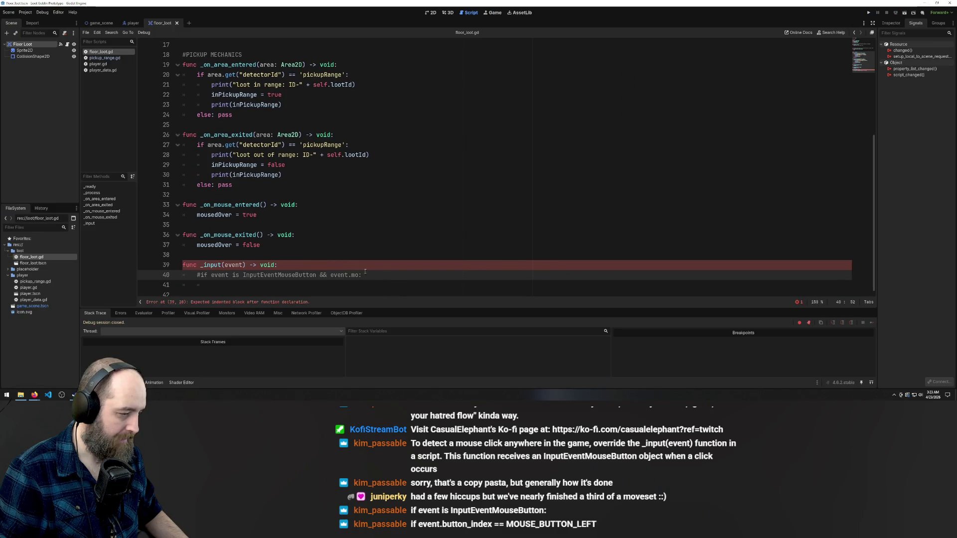
Add a placeholder pass to _input, run the game error-free, then close it
key(Down)
text(pass)
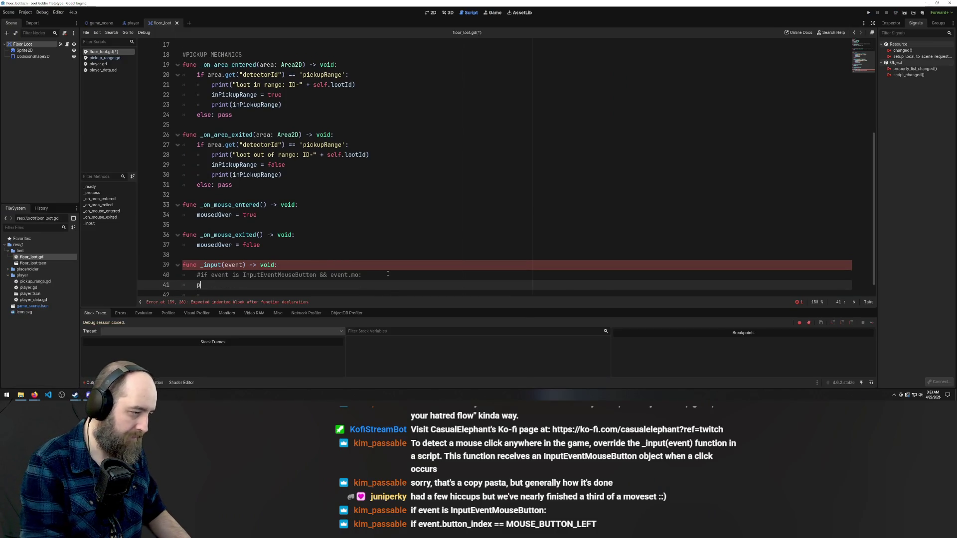
click(431, 204)
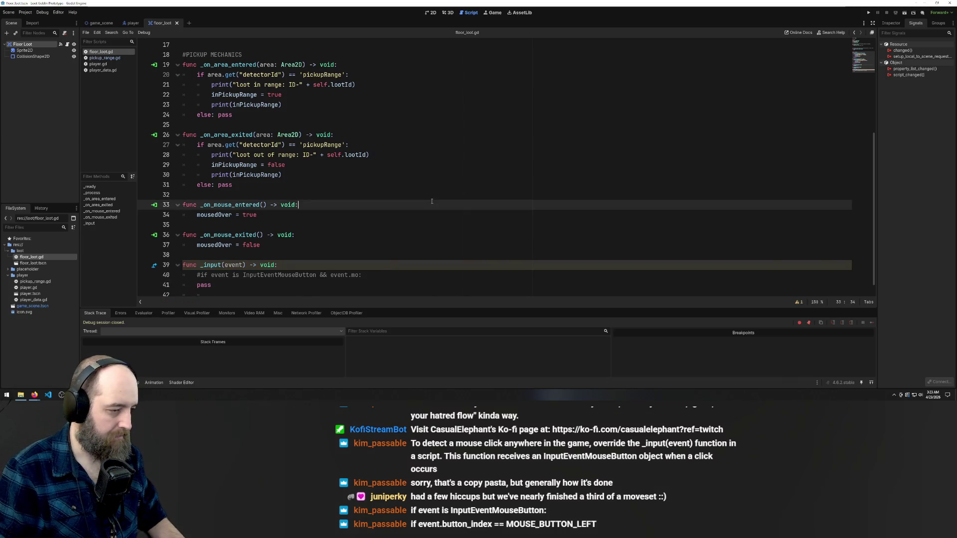
key(F5)
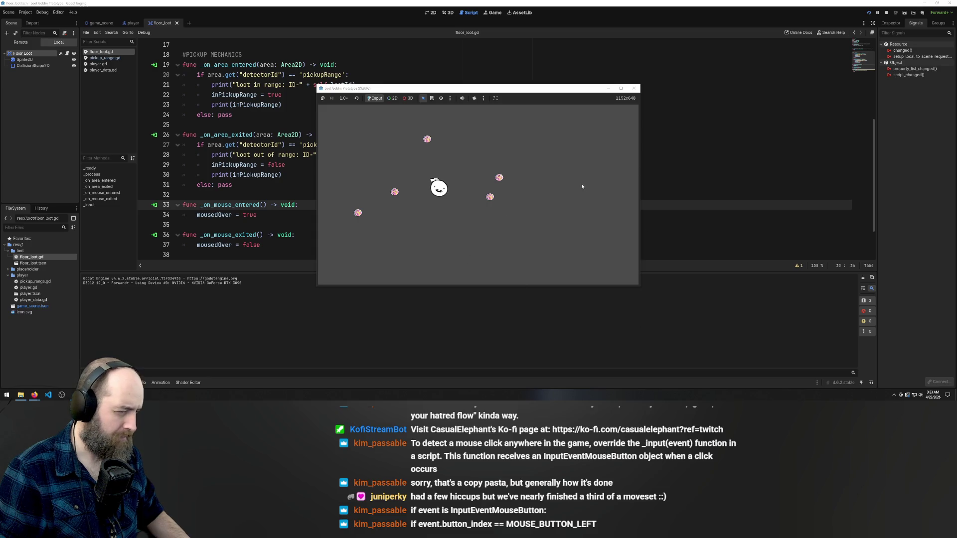
click(633, 88)
Delete the placeholder pass line from _input, leaving line 41 blank
scroll(300, 193, down, 2)
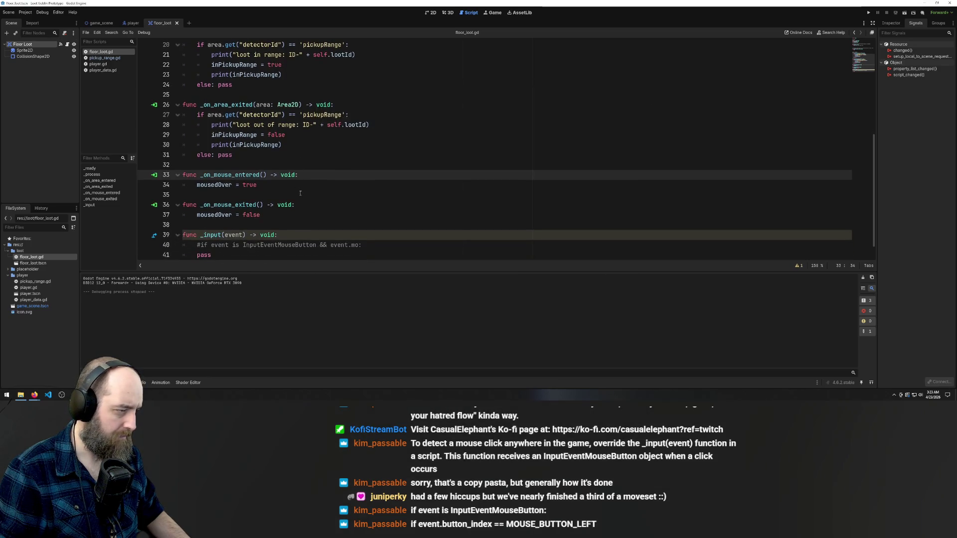
click(356, 194)
key(Down)
key(Down)
key(Down)
key(BackSpace)
key(BackSpace)
key(BackSpace)
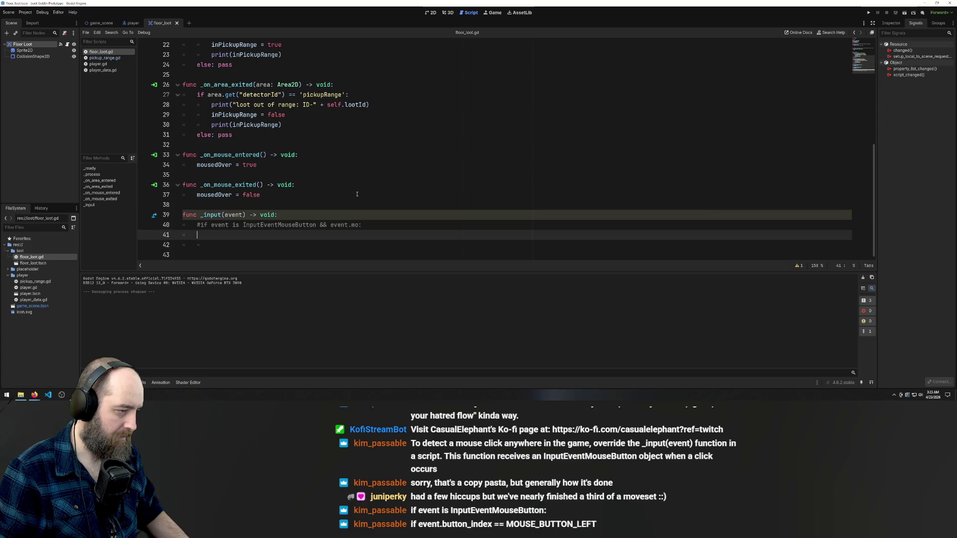
Undo and redo edits to restore the commented condition and pass in _input
scroll(363, 197, up, 7)
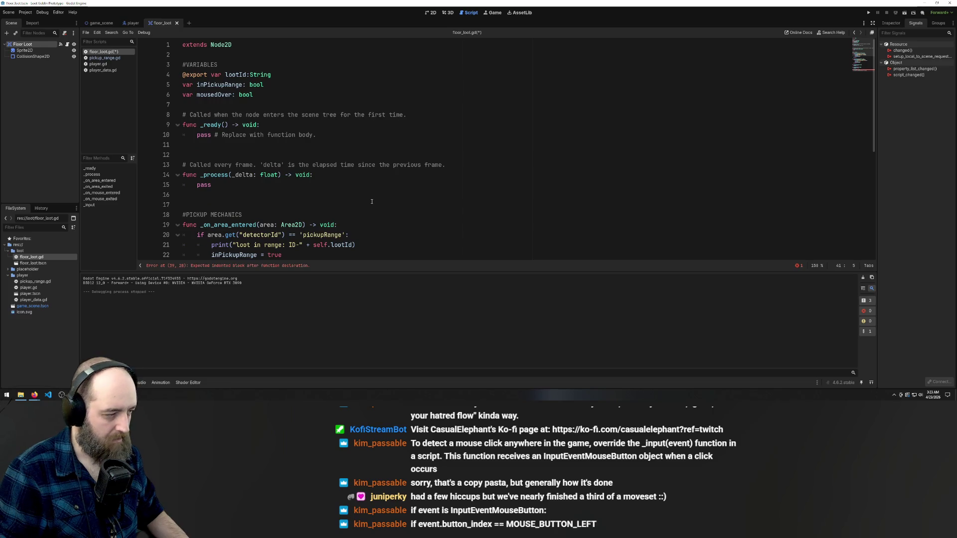
scroll(372, 202, down, 7)
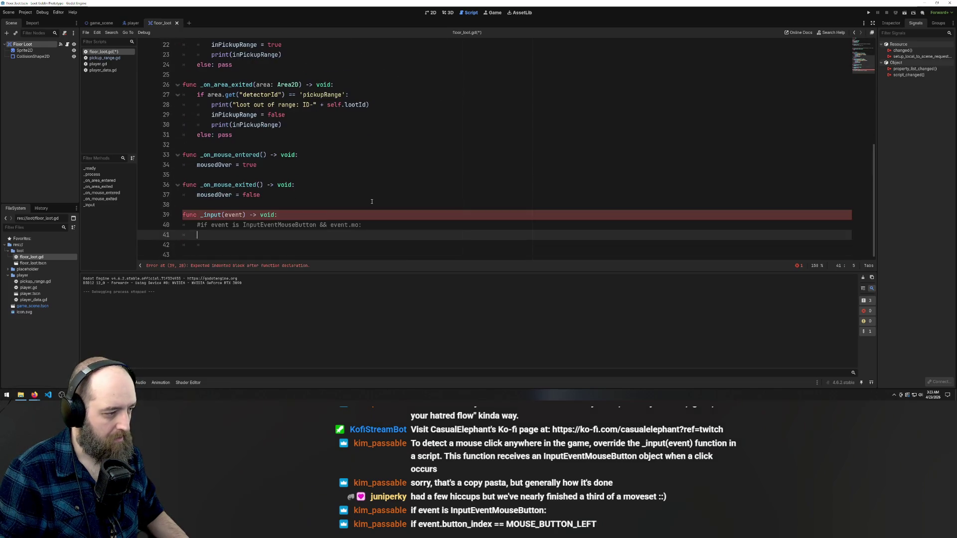
key(BackSpace)
key(BackSpace)
key(ctrl+k)
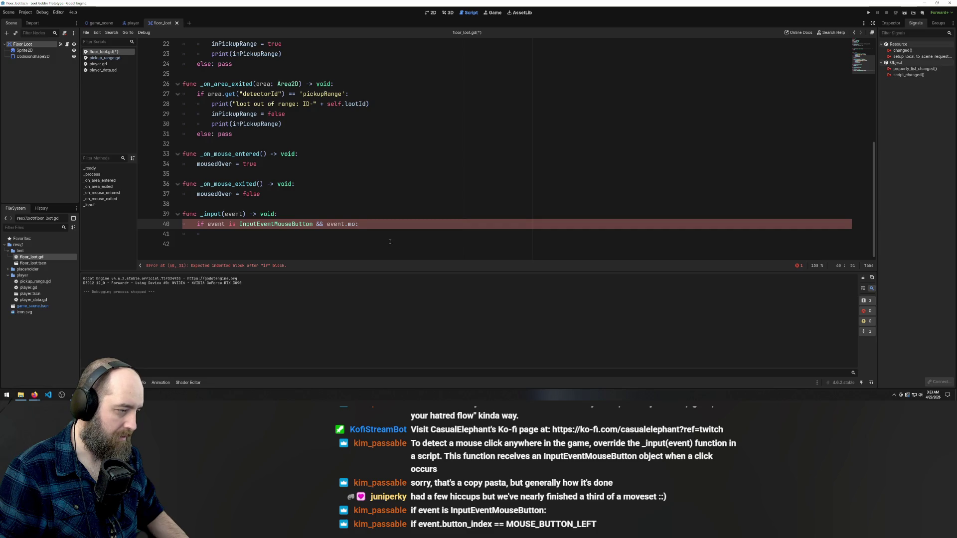
click(388, 229)
click(389, 227)
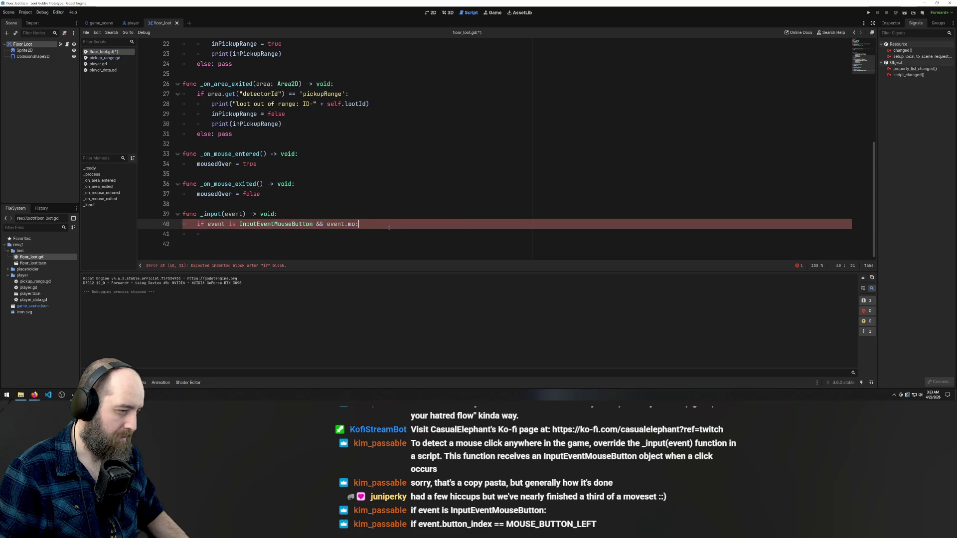
text(us)
key(ctrl+z)
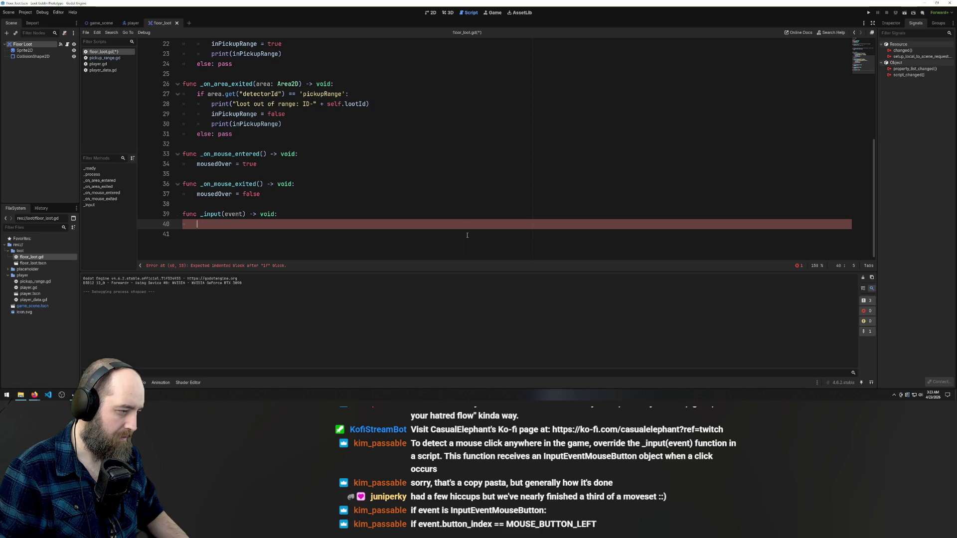
text(even)
key(ctrl+z)
key(ctrl+z)
key(ctrl+z)
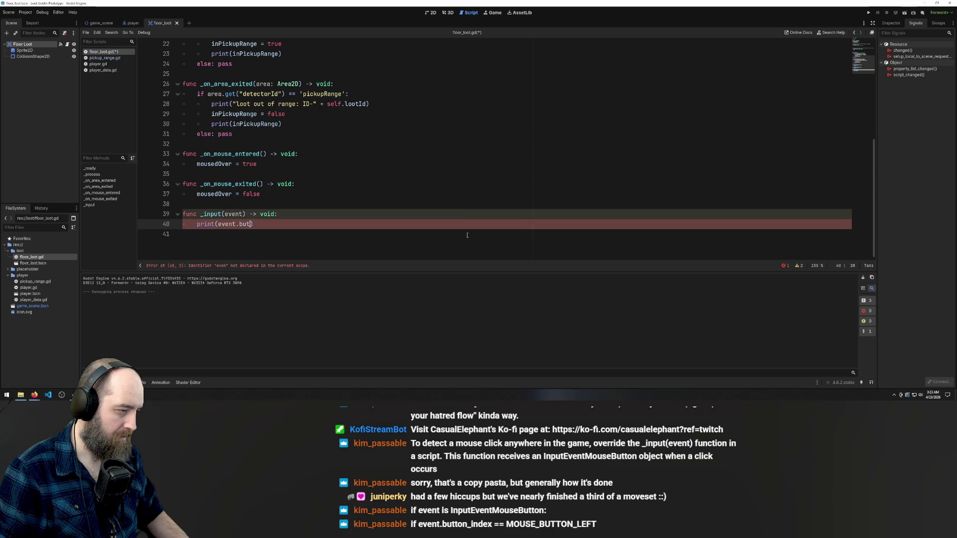
key(BackSpace)
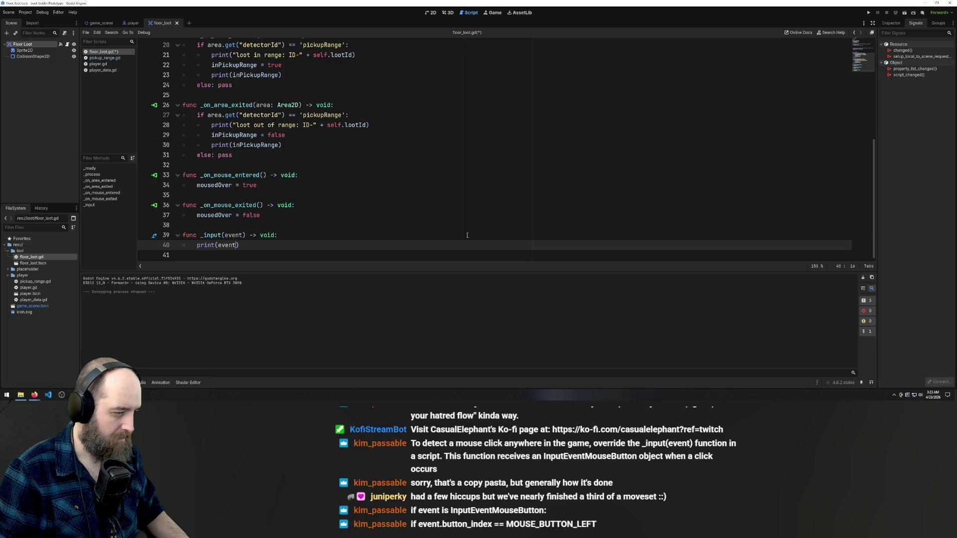
key(ctrl+y)
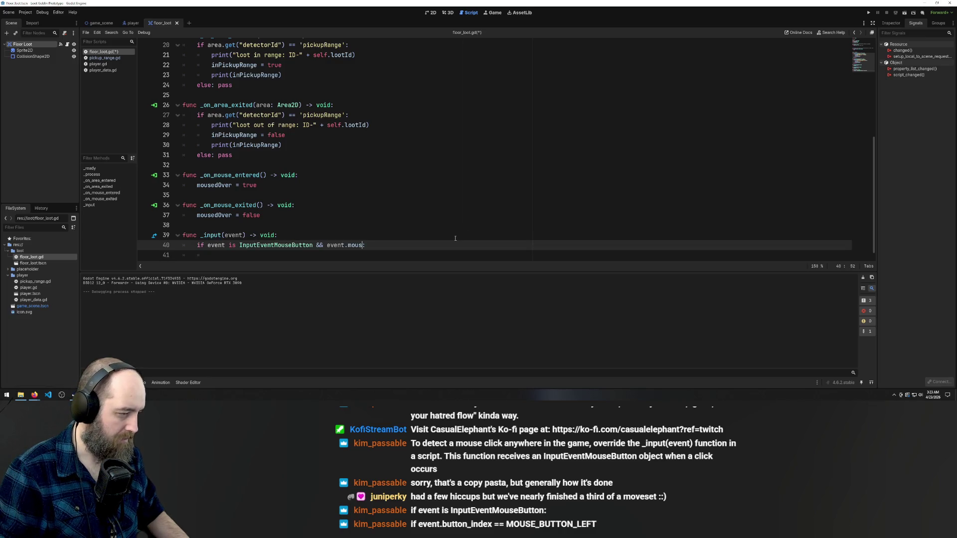
key(ctrl+y)
Add print(event.button) on a new line 42 under pass, then save and run
key(Return)
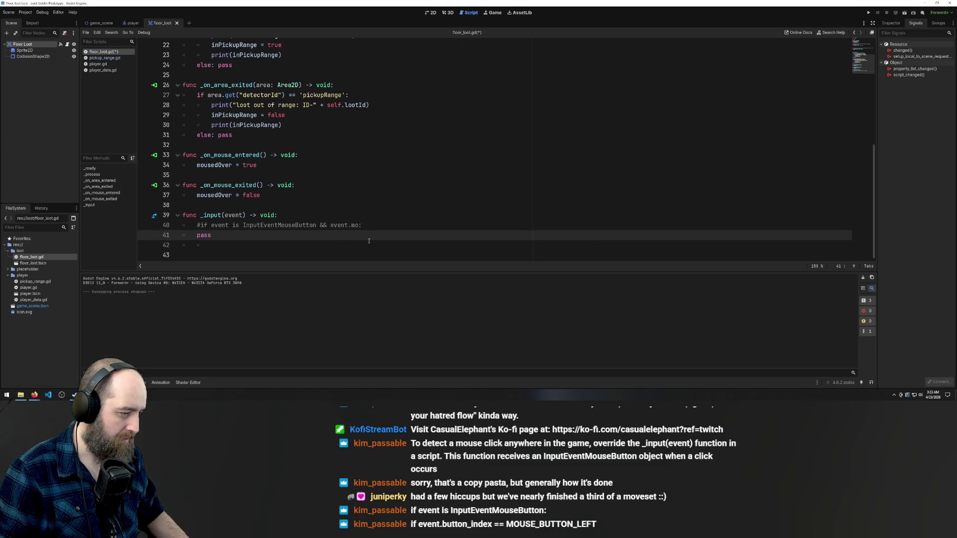
text(p)
key(ctrl+s)
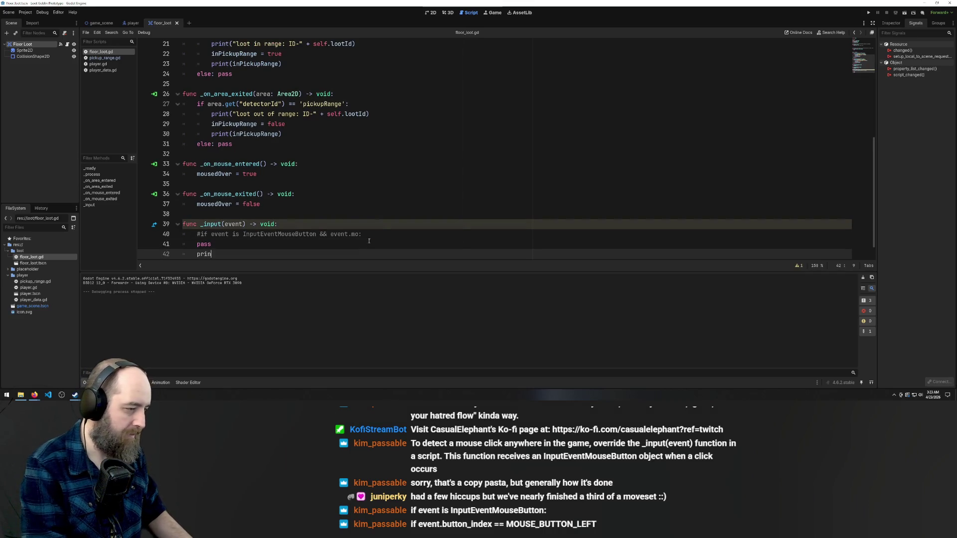
text(rint event.)
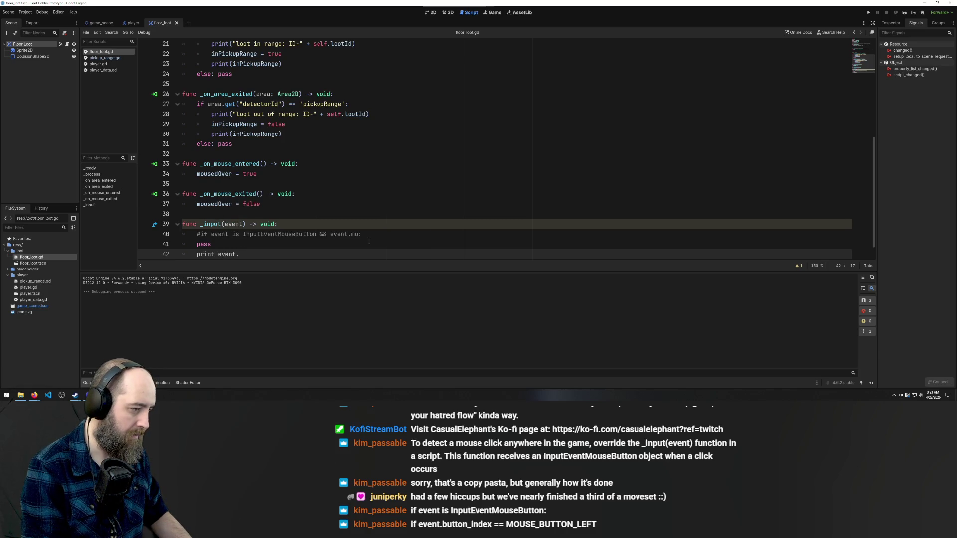
text(b)
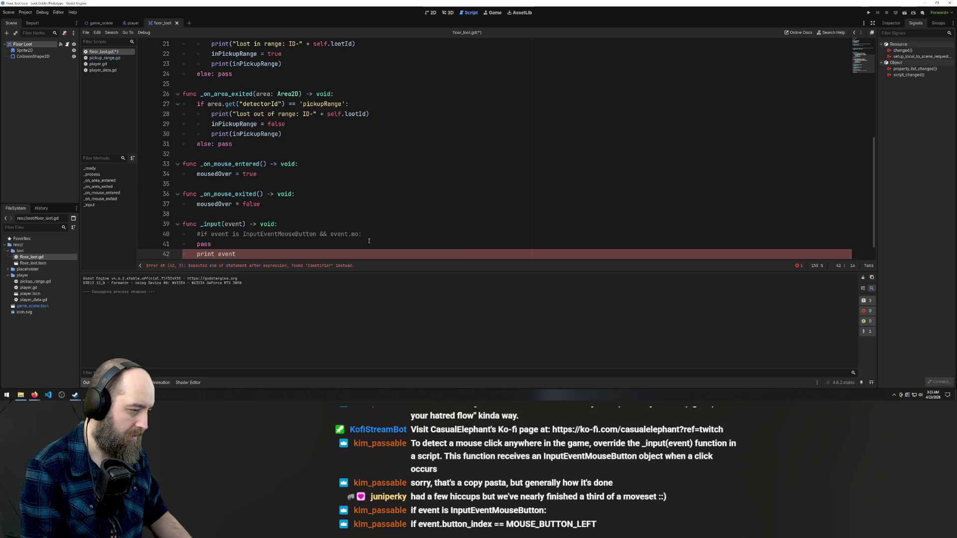
text(.)
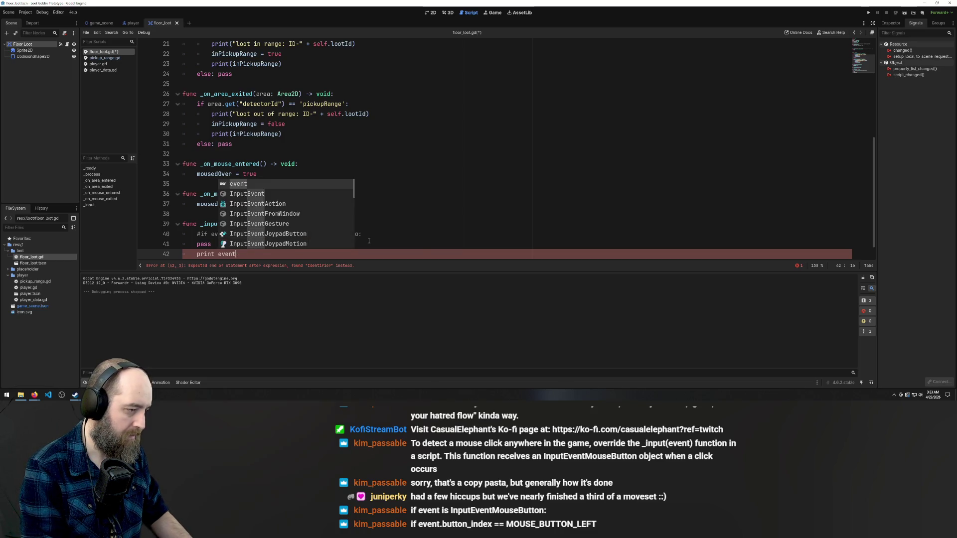
key(BackSpace)
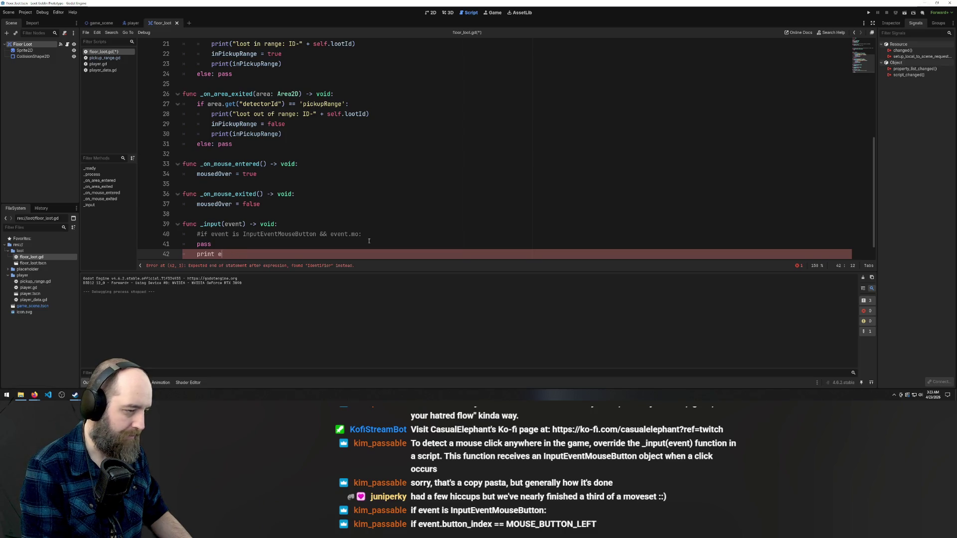
text((p)
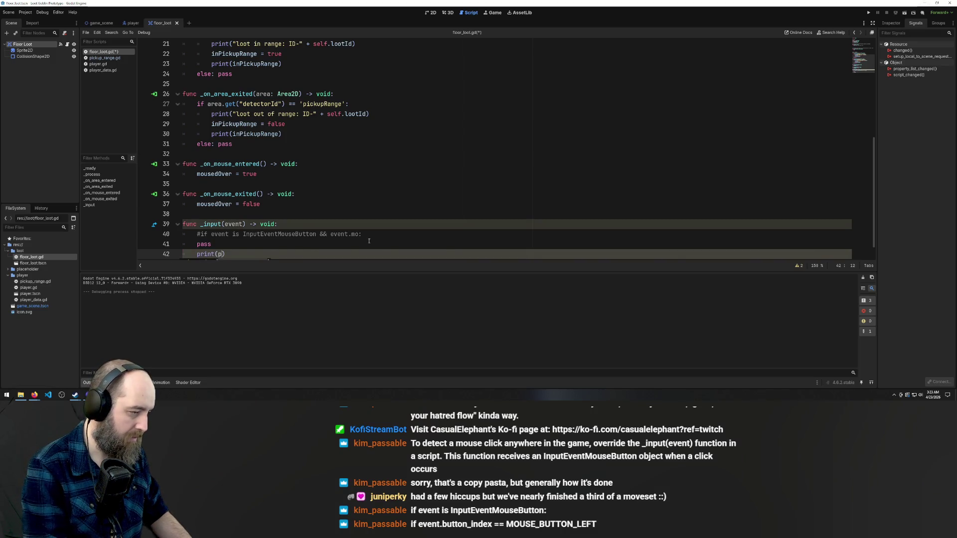
key(BackSpace)
key(BackSpace)
key(BackSpace)
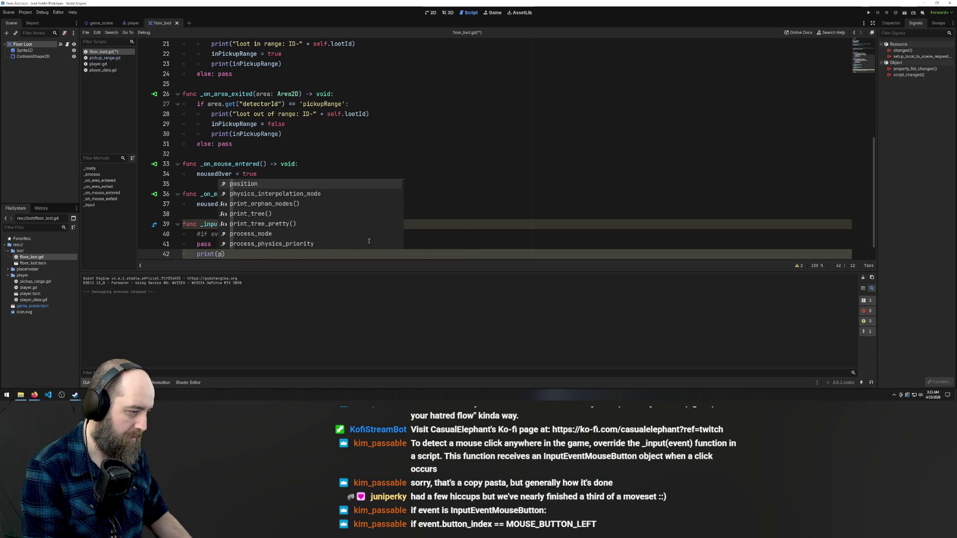
text(ent.button)
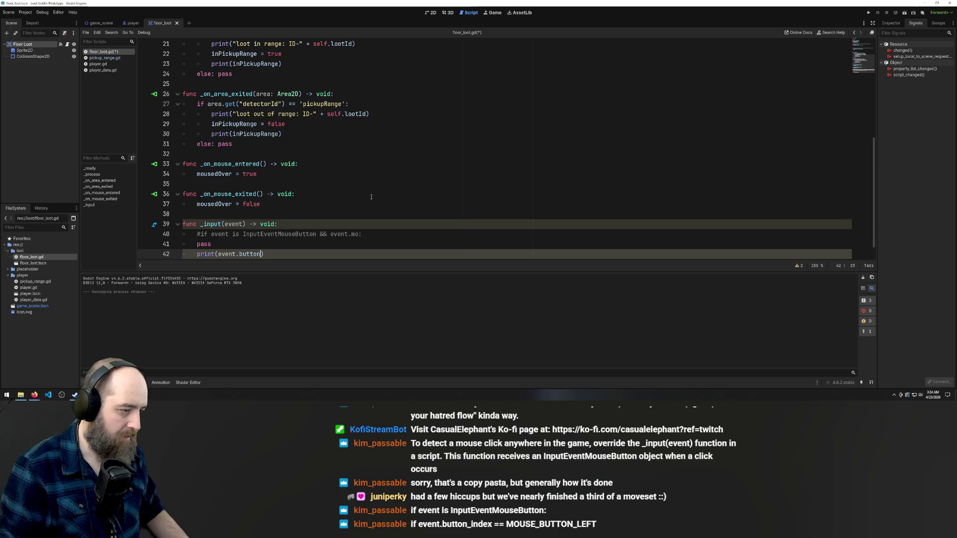
click(404, 195)
scroll(403, 180, down, 1)
key(F5)
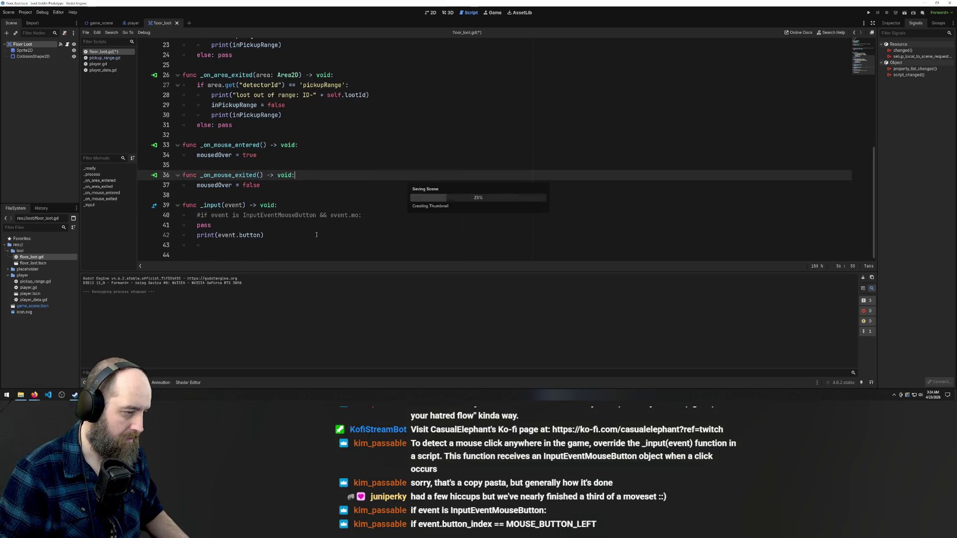
Delete .button so line 42 reads print(event)
click(426, 235)
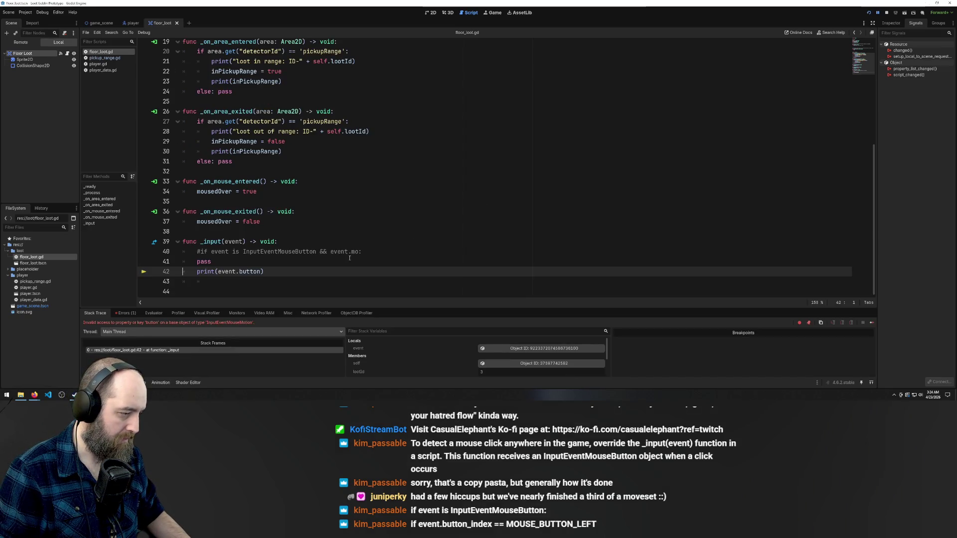
click(288, 271)
key(Left)
key(BackSpace)
key(BackSpace)
key(BackSpace)
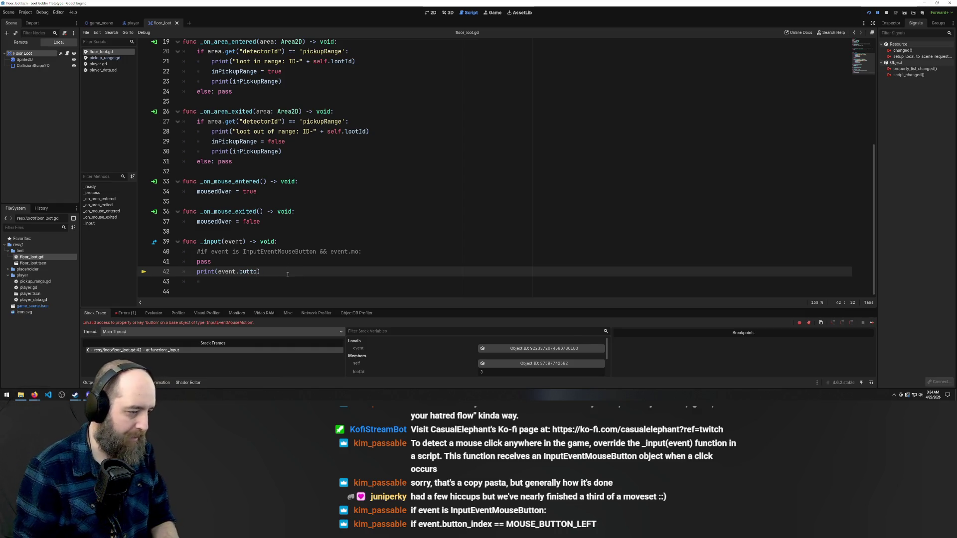
key(BackSpace)
key(BackSpace)
key(BackSpace)
click(313, 259)
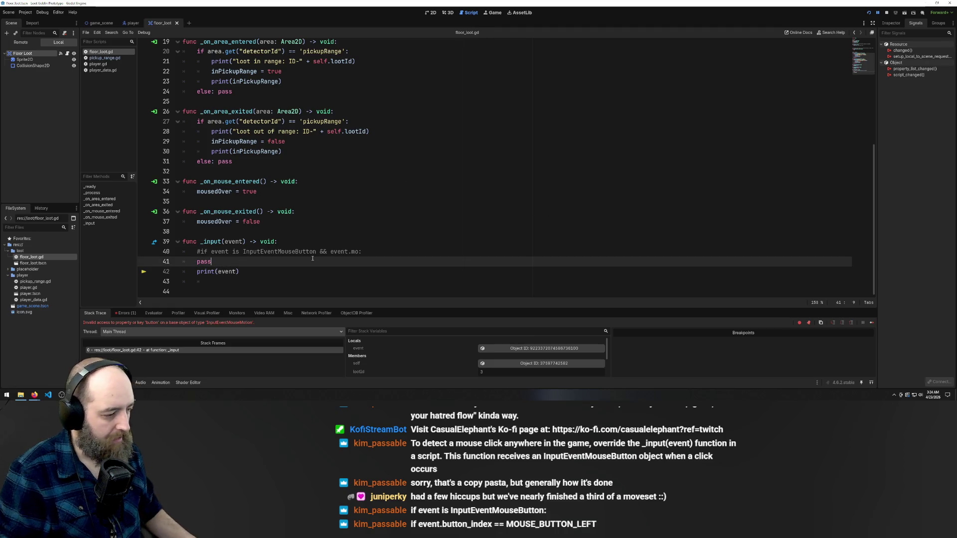
Run the game, click inside it four times to log mouse presses, then close it
key(F5)
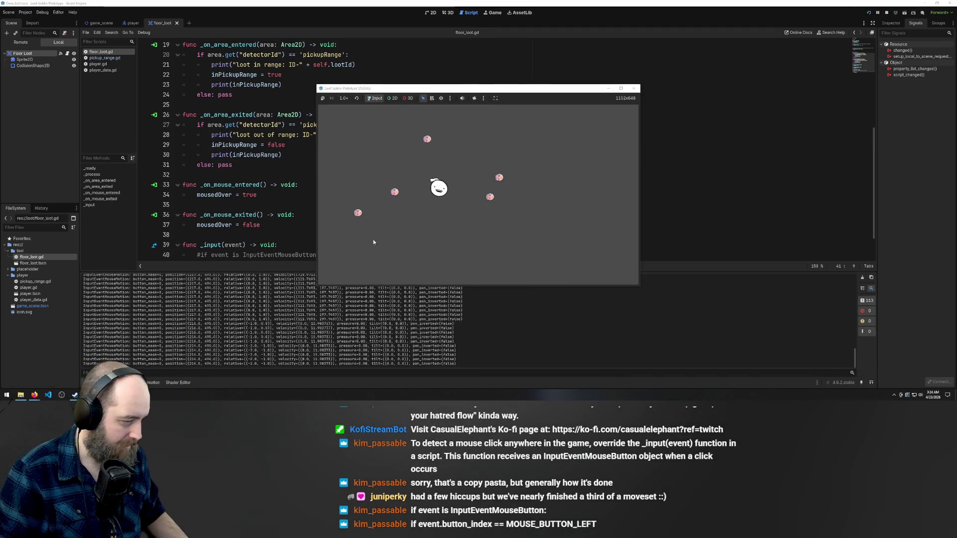
click(390, 235)
click(390, 234)
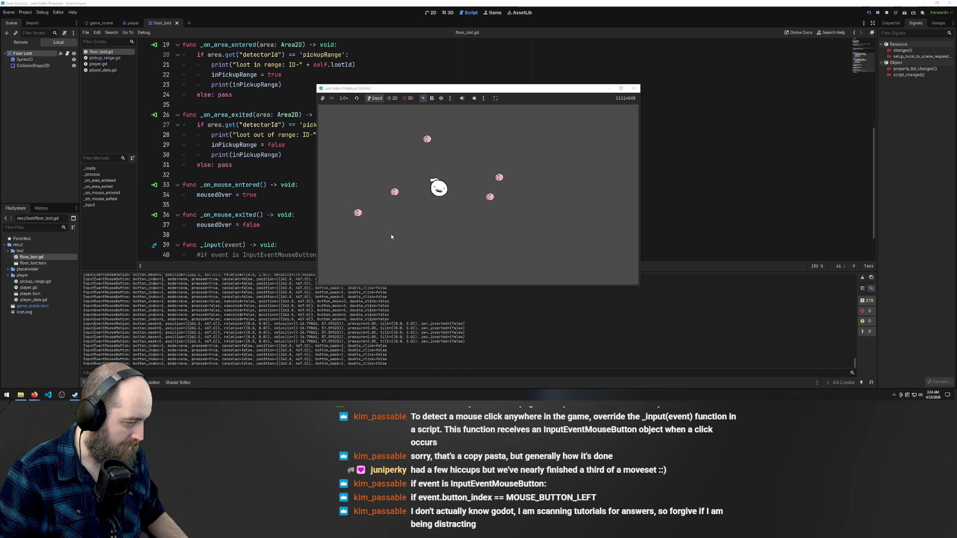
click(391, 234)
click(391, 234)
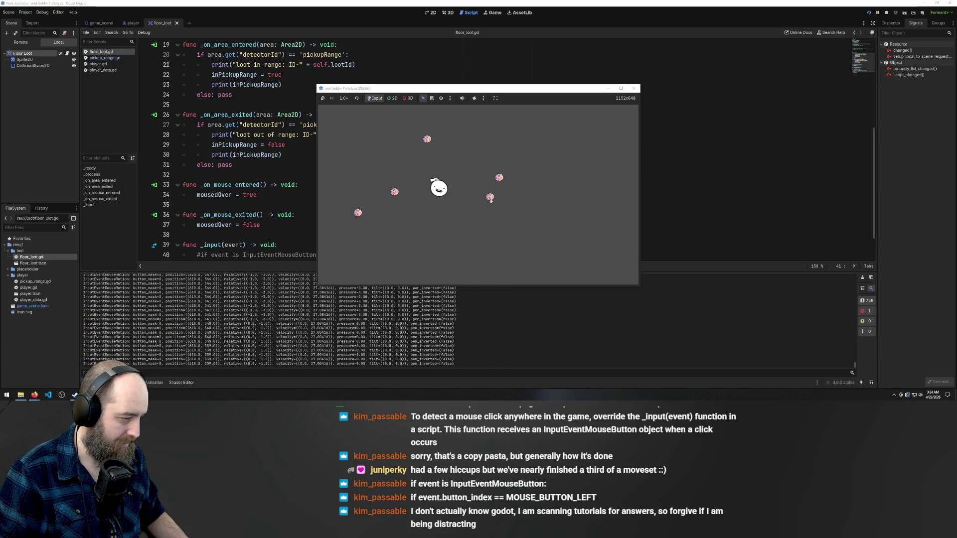
click(633, 89)
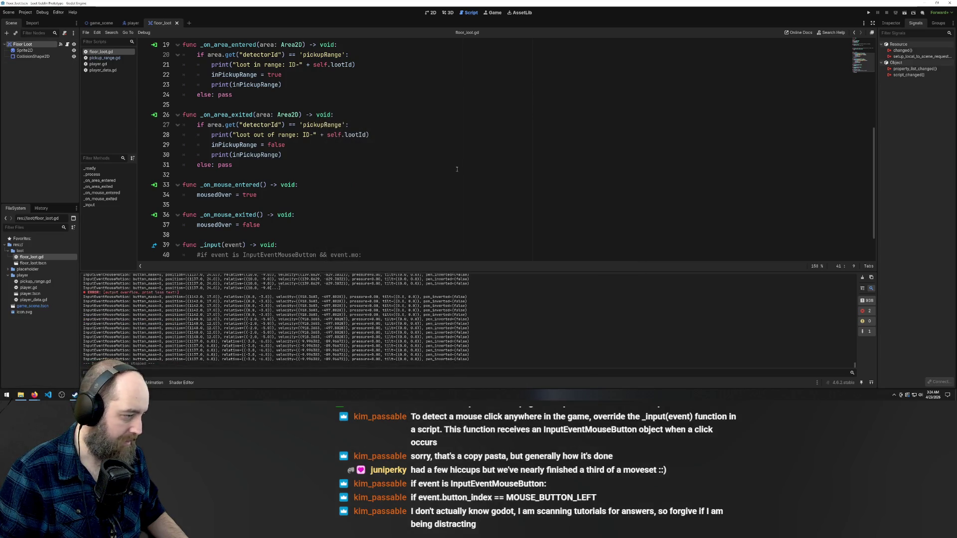
Delete the pass and print(event) lines from _input
scroll(269, 213, down, 2)
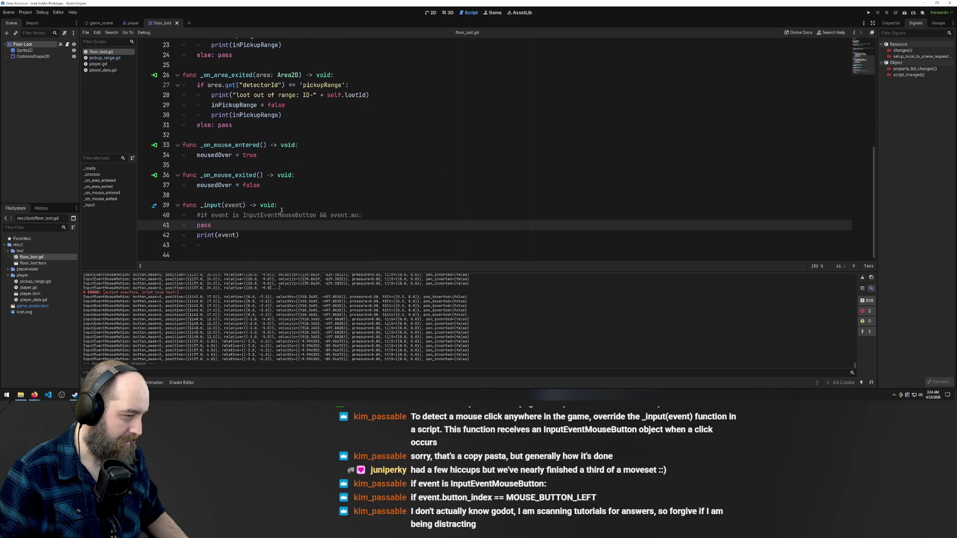
click(234, 235)
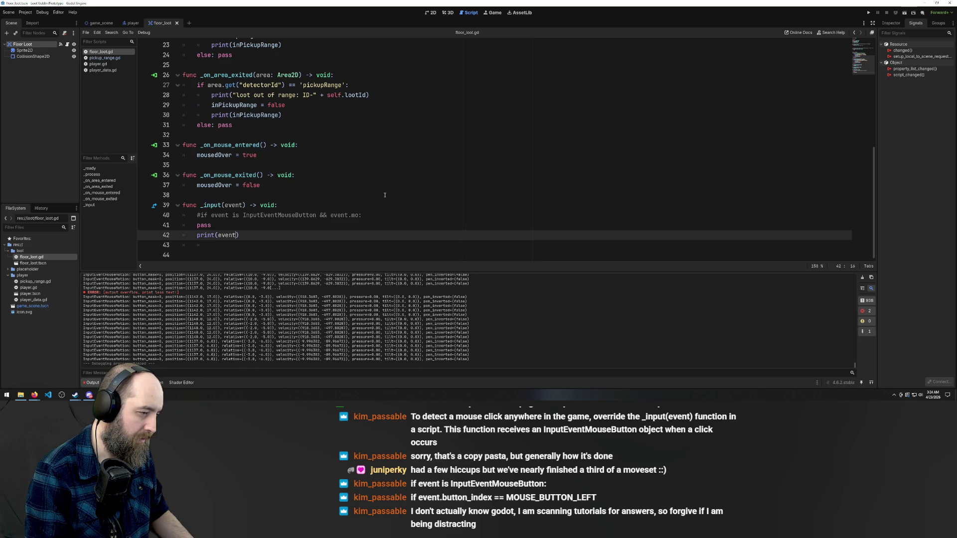
drag(280, 240, 204, 225)
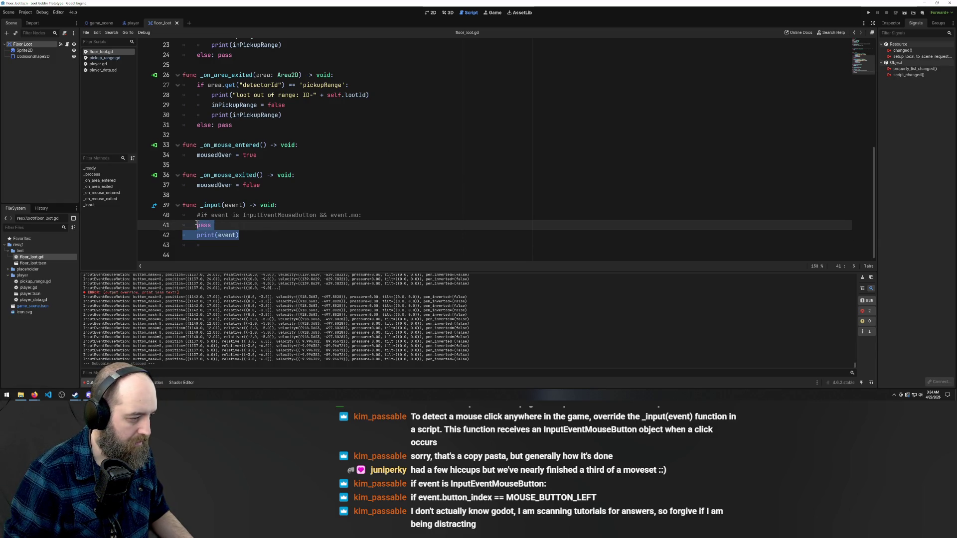
key(BackSpace)
Write InputEventMouseButton.button on line 41, picking InputEventMouseButton from autocomplete
text(in)
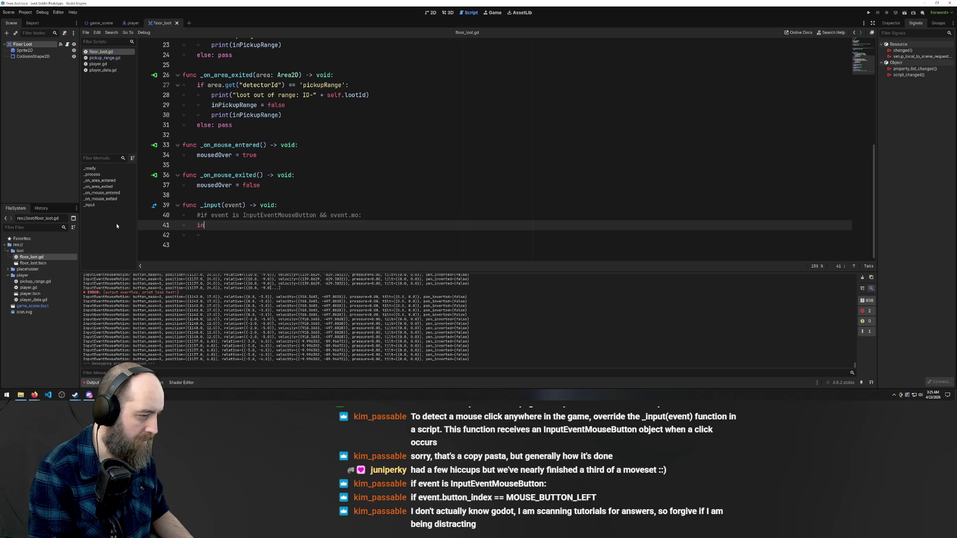
key(BackSpace)
text(Input)
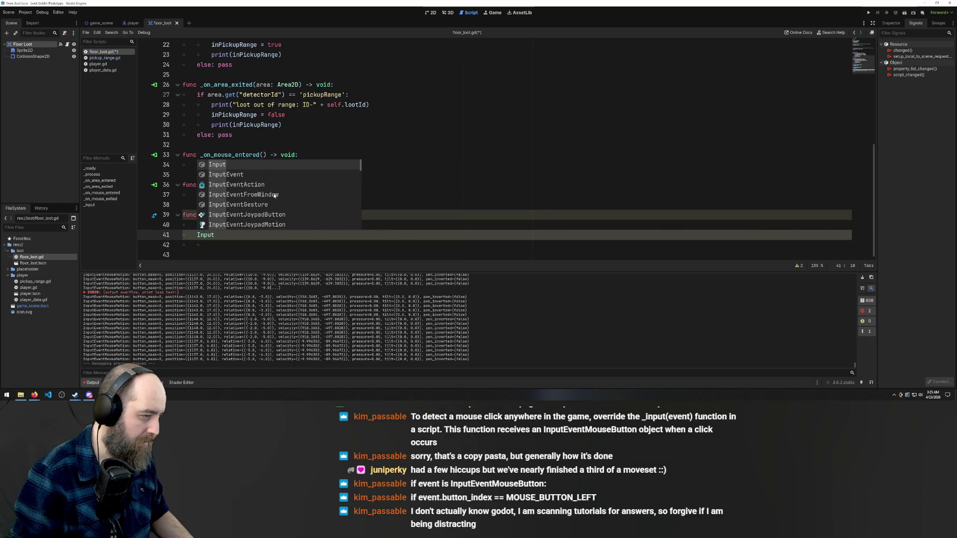
key(Down)
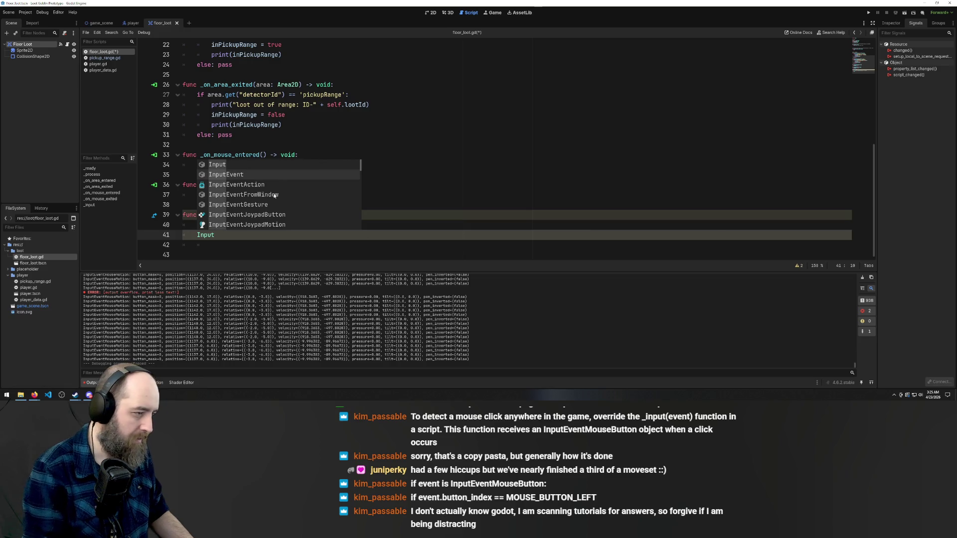
text(EventM)
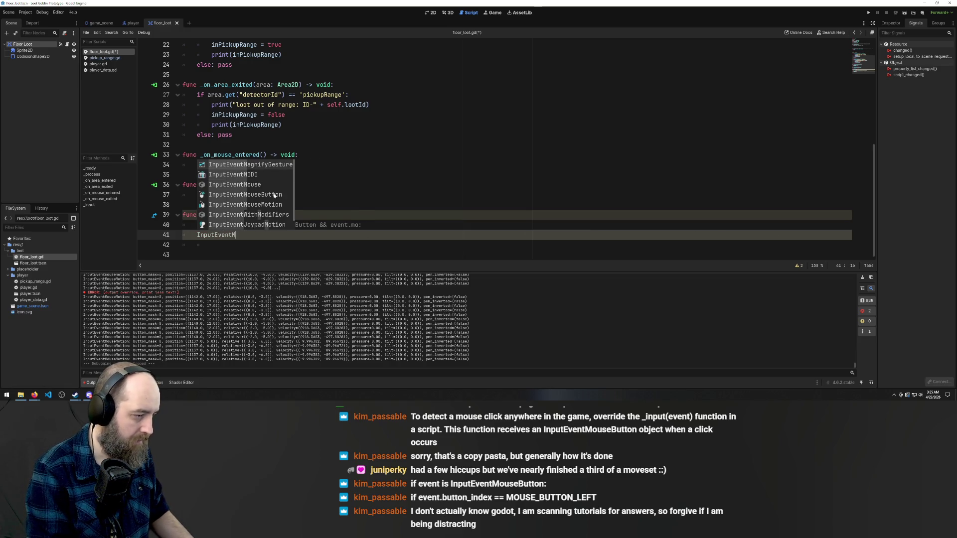
text(ouse)
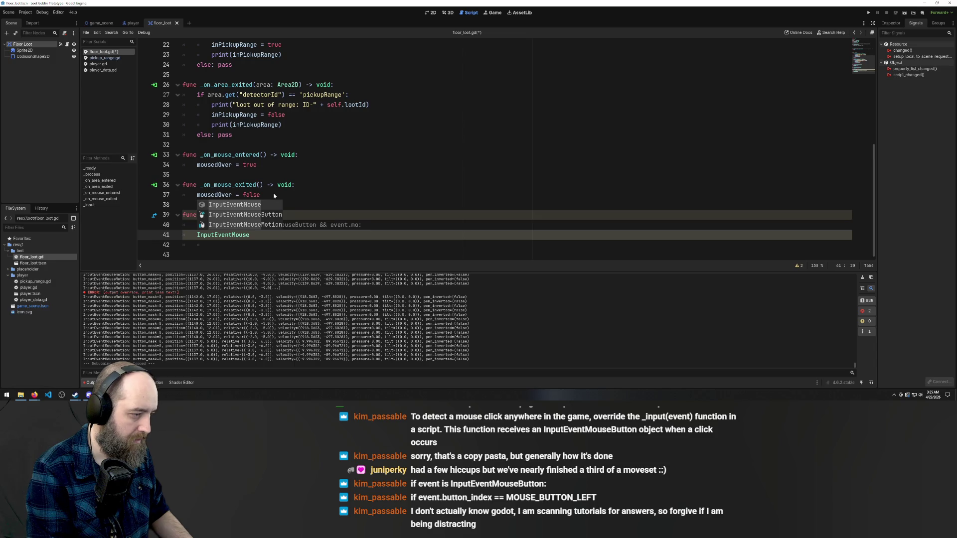
key(Down)
key(Return)
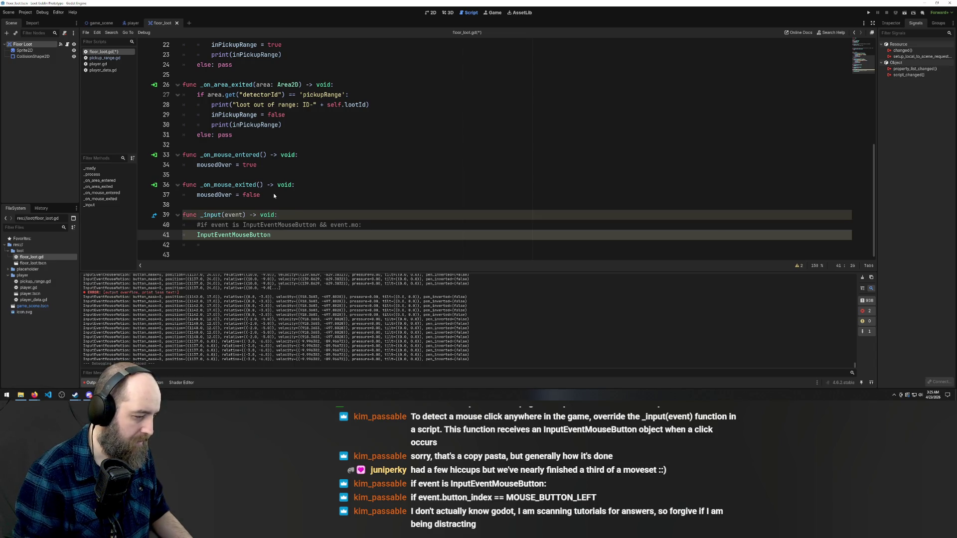
click(333, 195)
click(293, 236)
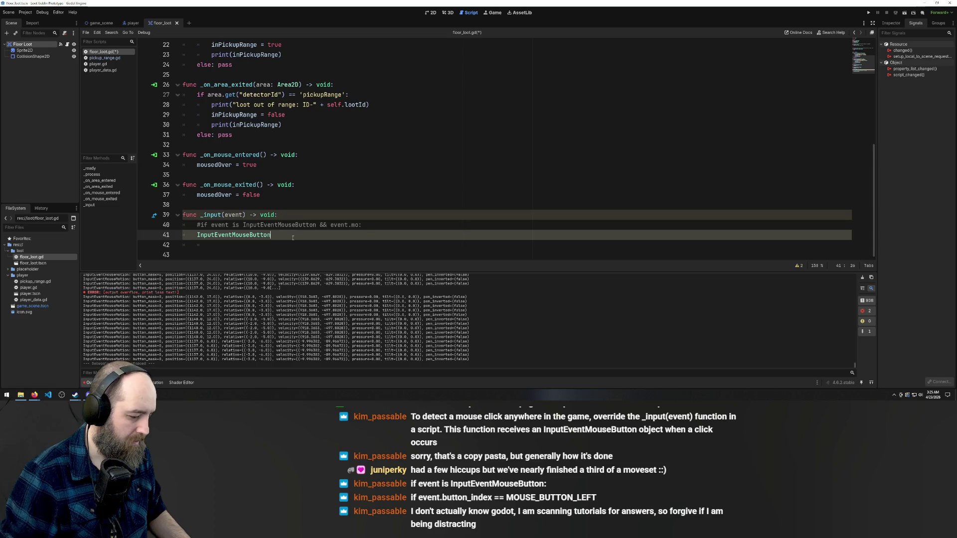
text(.b)
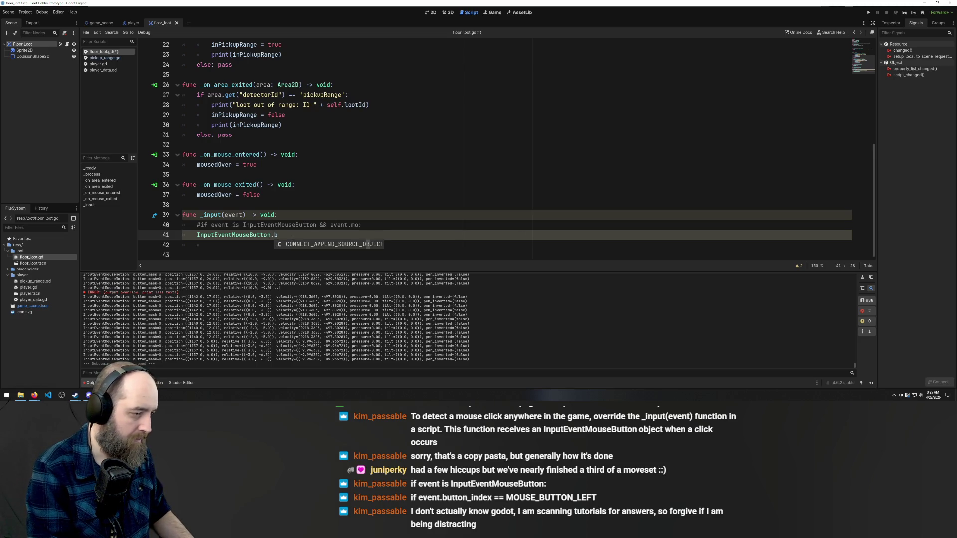
text(u)
key(BackSpace)
key(BackSpace)
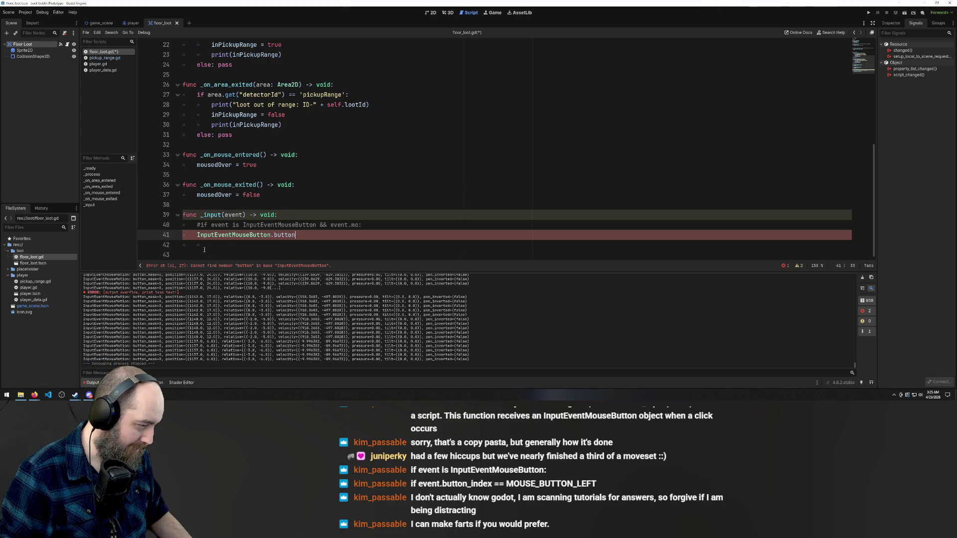
Filter the Output panel by 'mousebutton'
scroll(189, 309, up, 10)
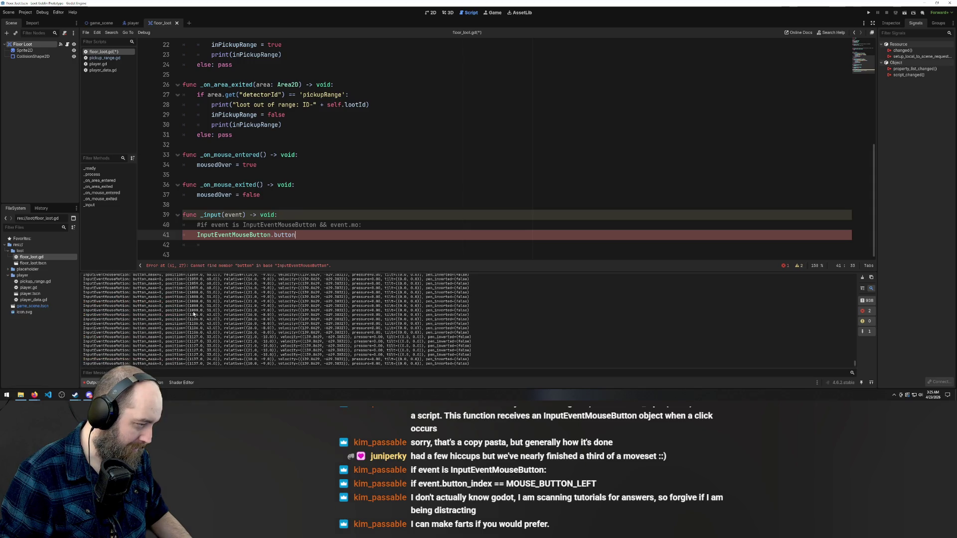
scroll(193, 314, up, 10)
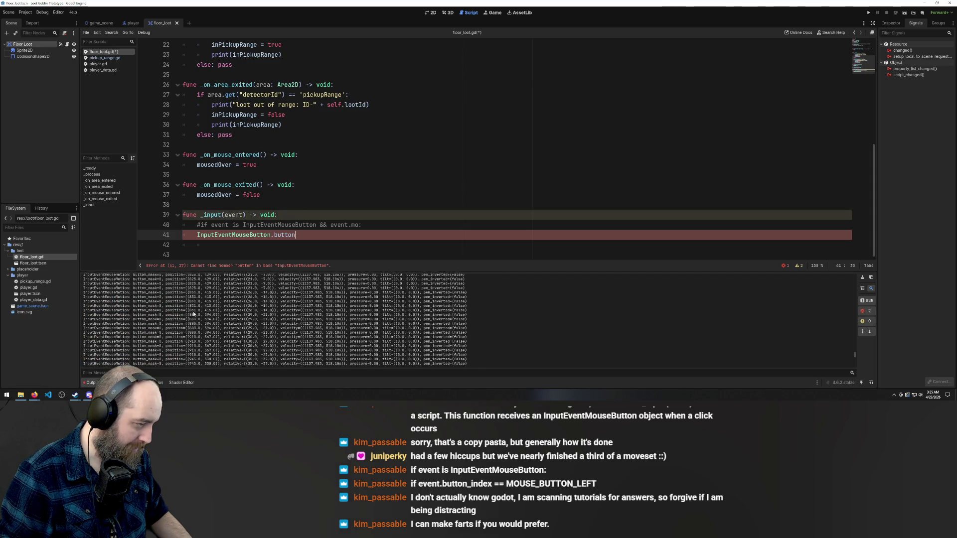
scroll(193, 314, up, 10)
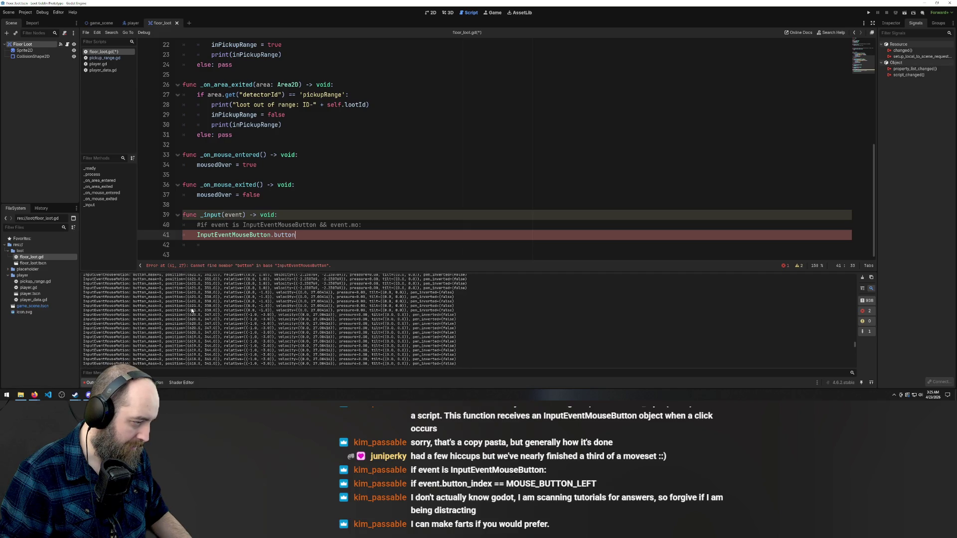
scroll(191, 308, up, 10)
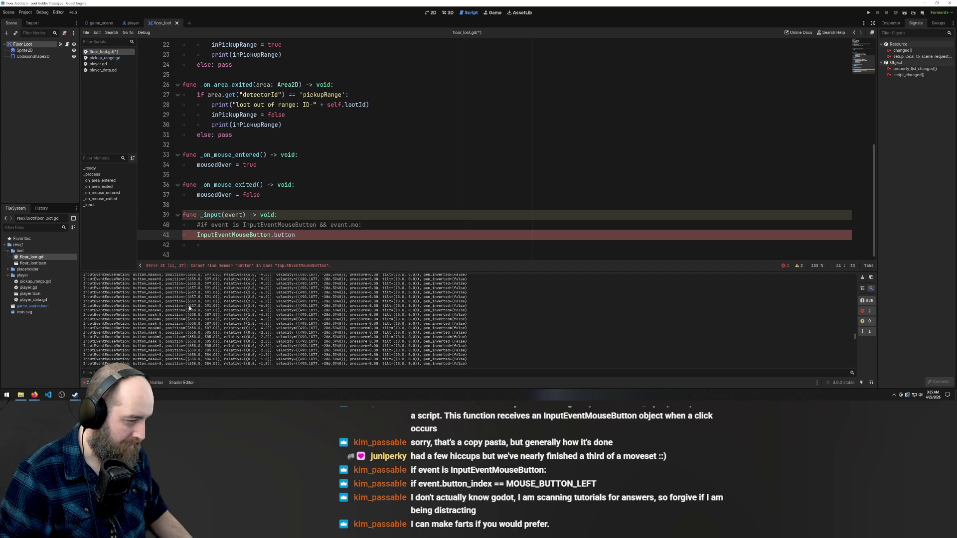
text(button)
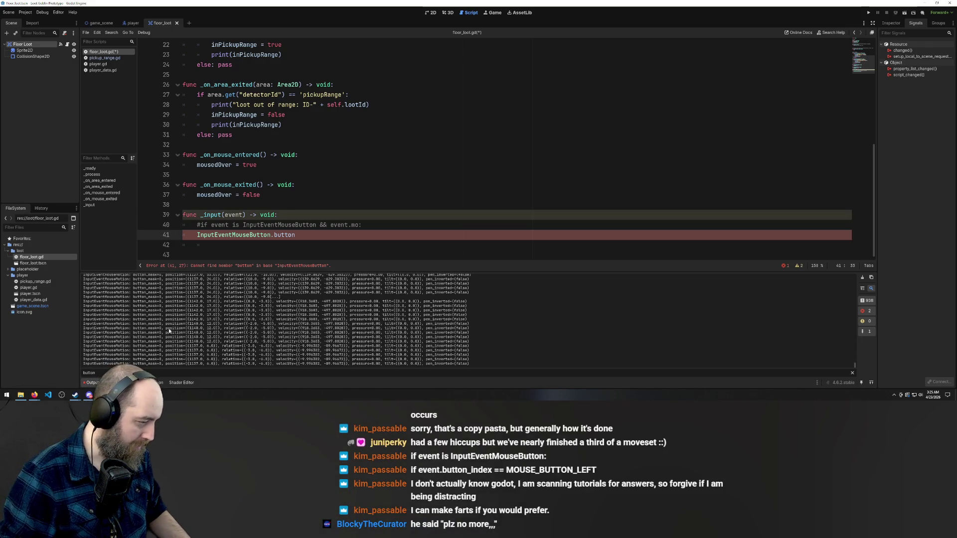
key(BackSpace)
key(BackSpace)
key(BackSpace)
text(mousebutton)
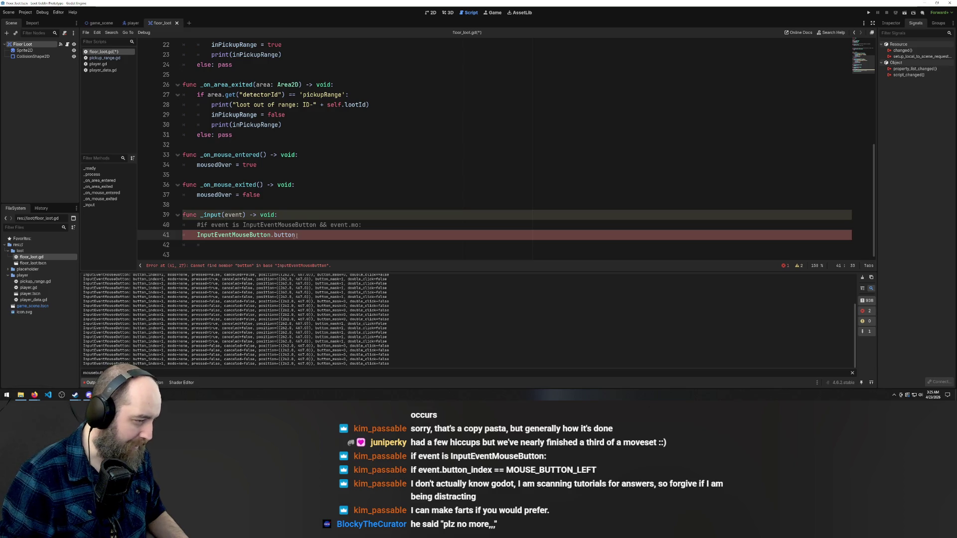
Change .button to .button_index on line 41
double_click(276, 236)
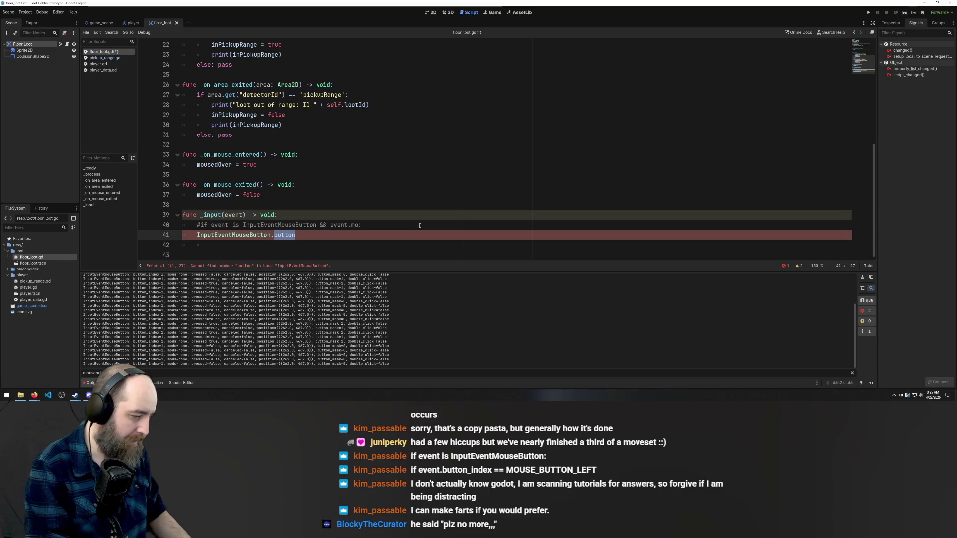
key(Right)
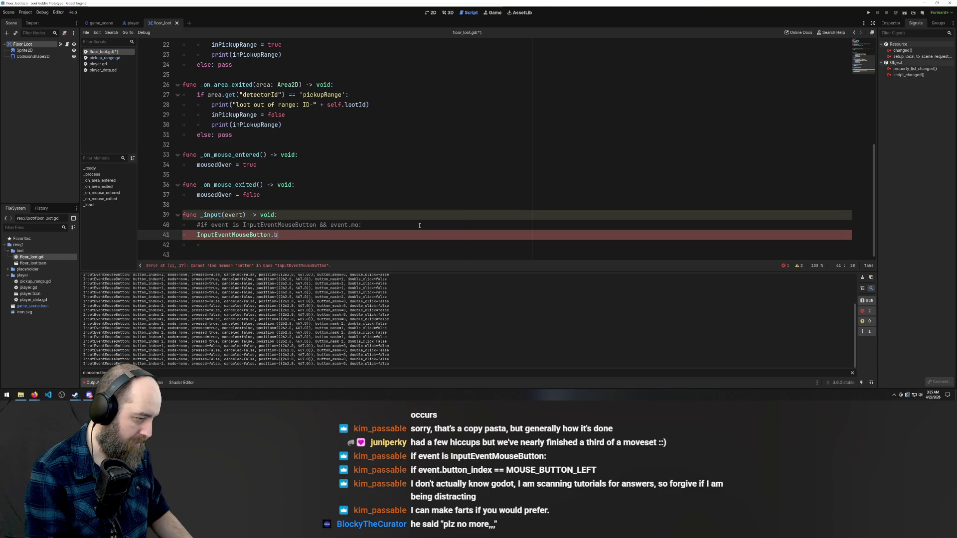
text())
text(_)
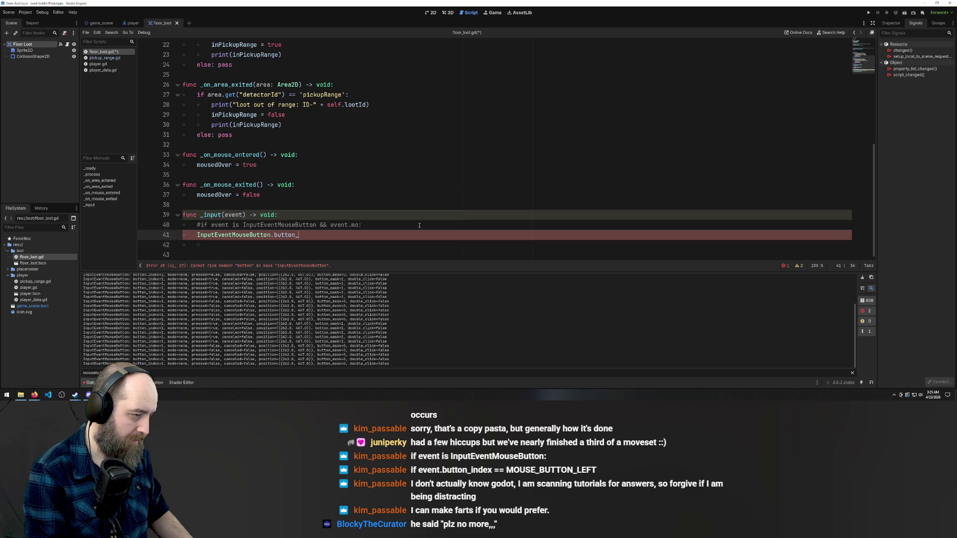
text(index)
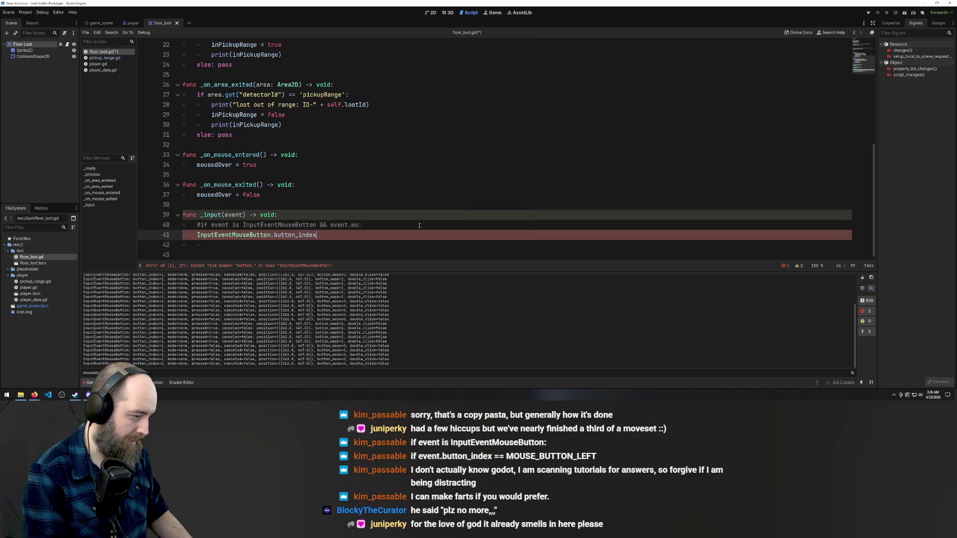
Wrap line 41 in a print call: print(InputEventMouseButton.button_index)
key(Up)
key(Up)
key(Up)
key(Down)
key(Down)
key(Down)
key(shift+Left)
key(shift+Left)
key(shift+Left)
shift+click(194, 235)
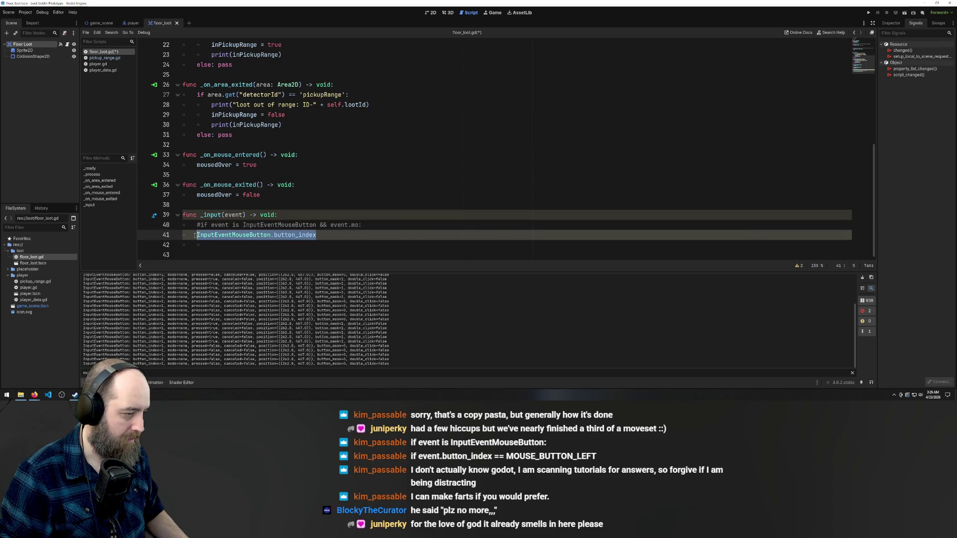
key(BackSpace)
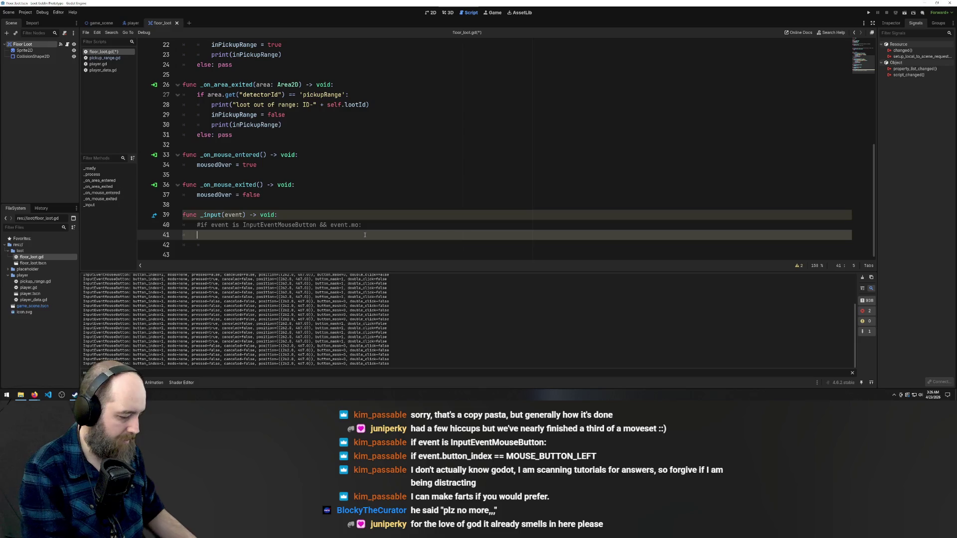
text(print)
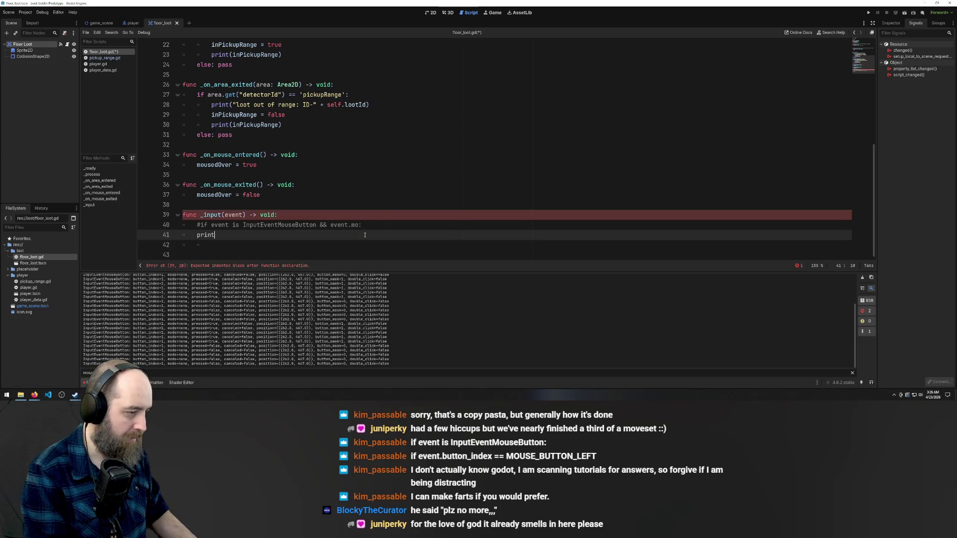
text(InputEventMouseButton.button_index)
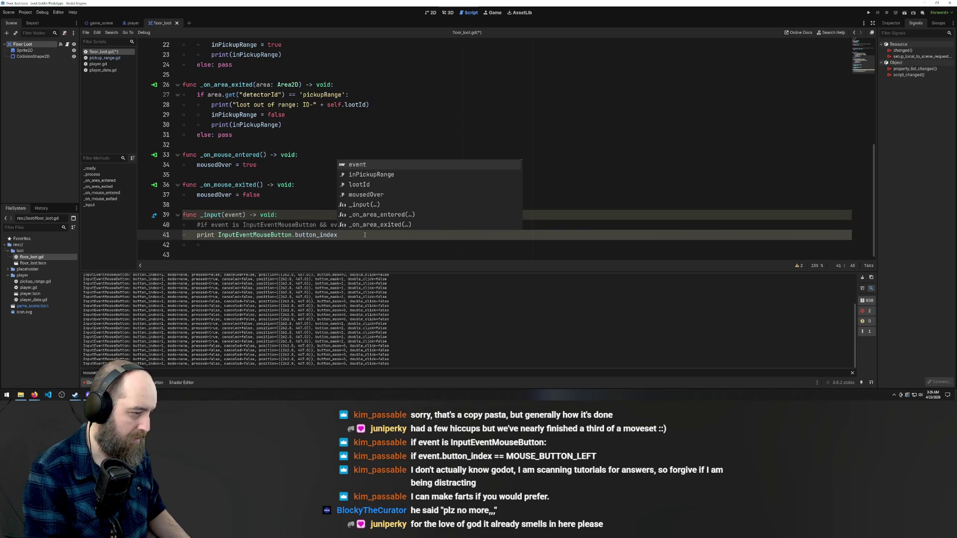
key(ctrl+z)
key(ctrl+z)
text(print()
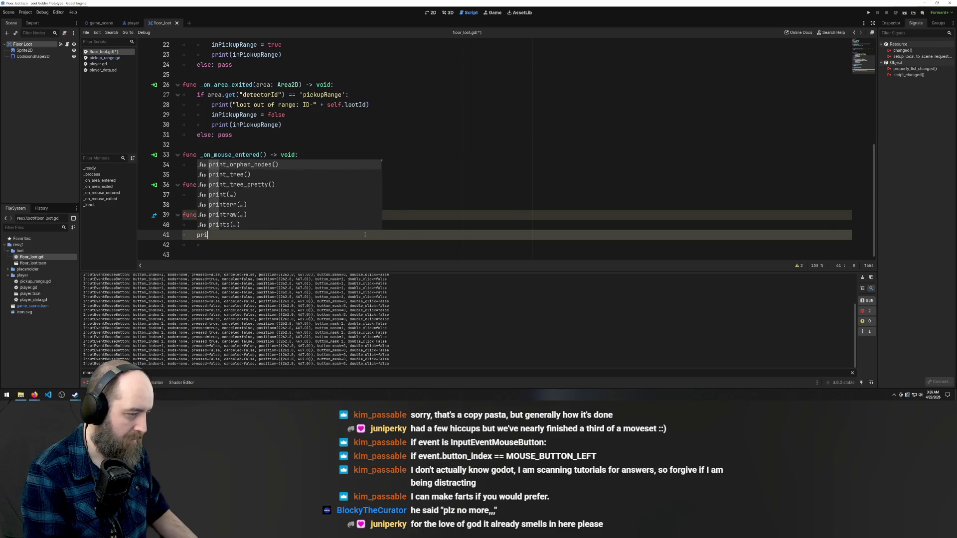
text(InputEventMouseButton.button_index)
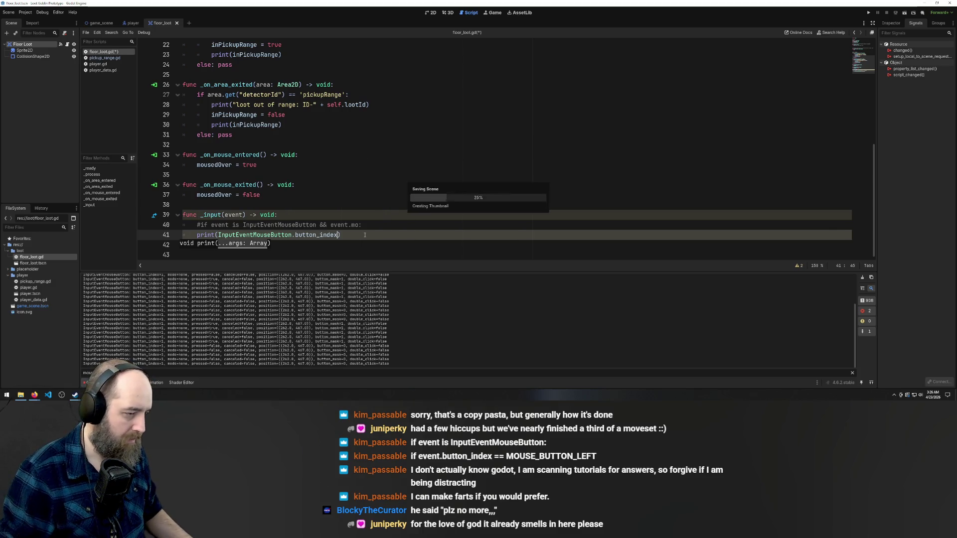
click(402, 174)
Run the game, then change line 41 to print(event.button_index)
key(F5)
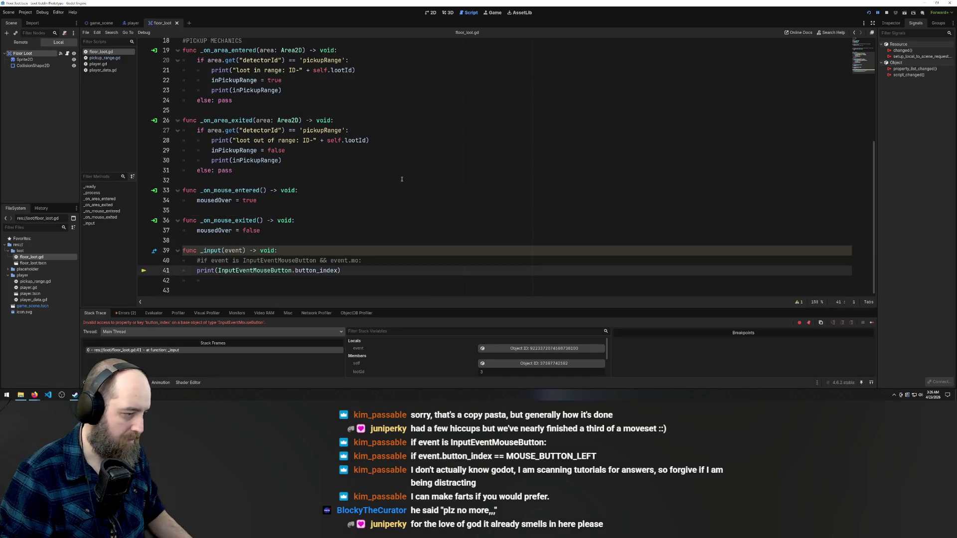
mouse_move(258, 269)
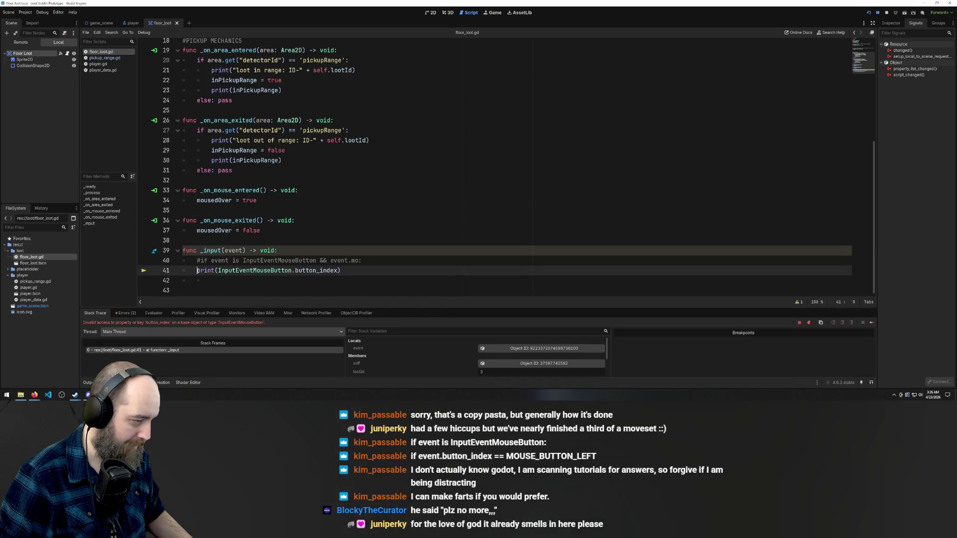
double_click(288, 269)
text(event)
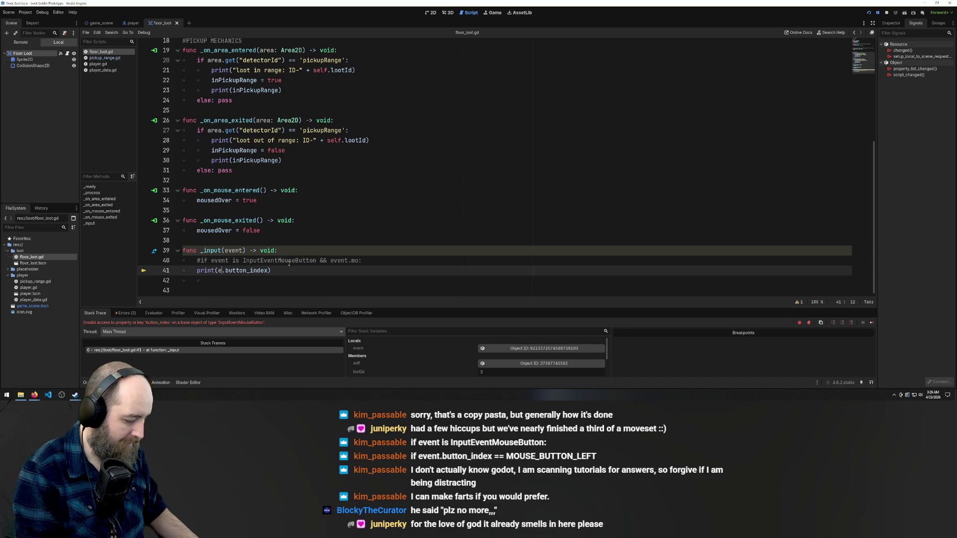
click(454, 175)
Rerun the test, then delete '&& event.mo:' and line 41, keeping only the commented check
key(F5)
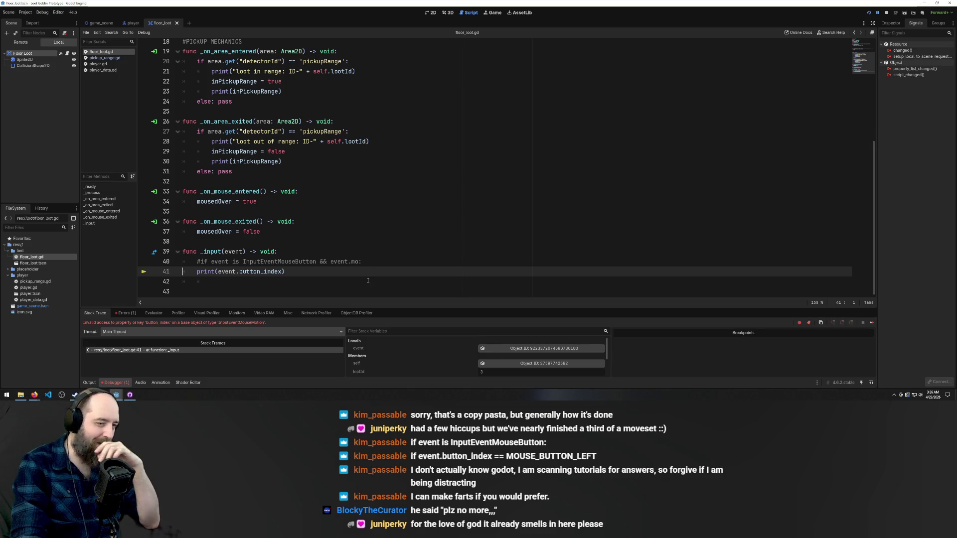
drag(354, 268, 317, 261)
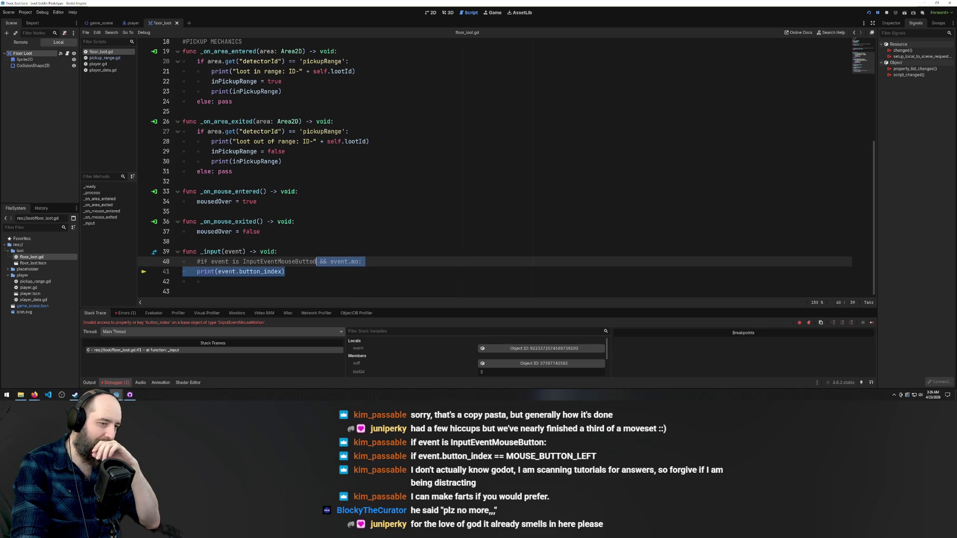
key(BackSpace)
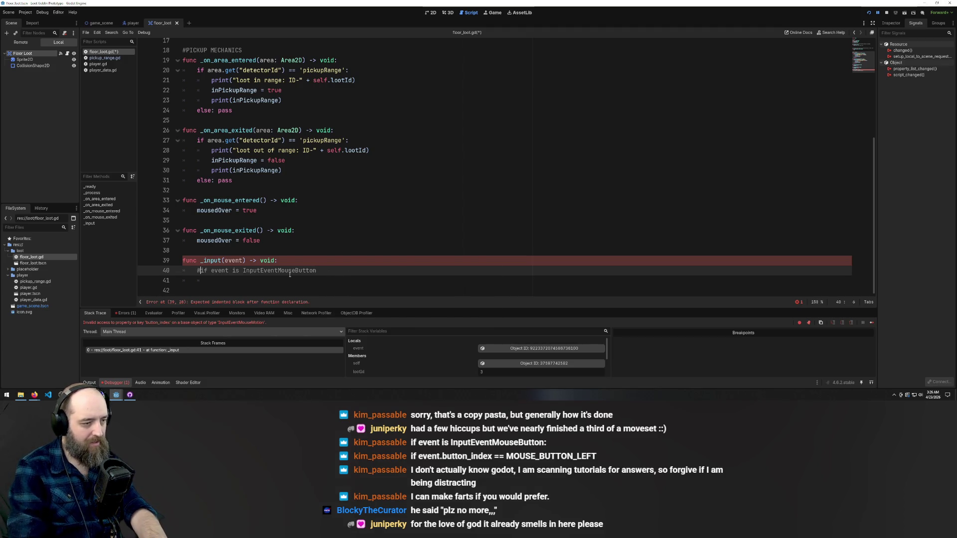
Uncomment line 40 to read 'if event is InputEventMouseButton:' and open an indented body
key(BackSpace)
click(321, 270)
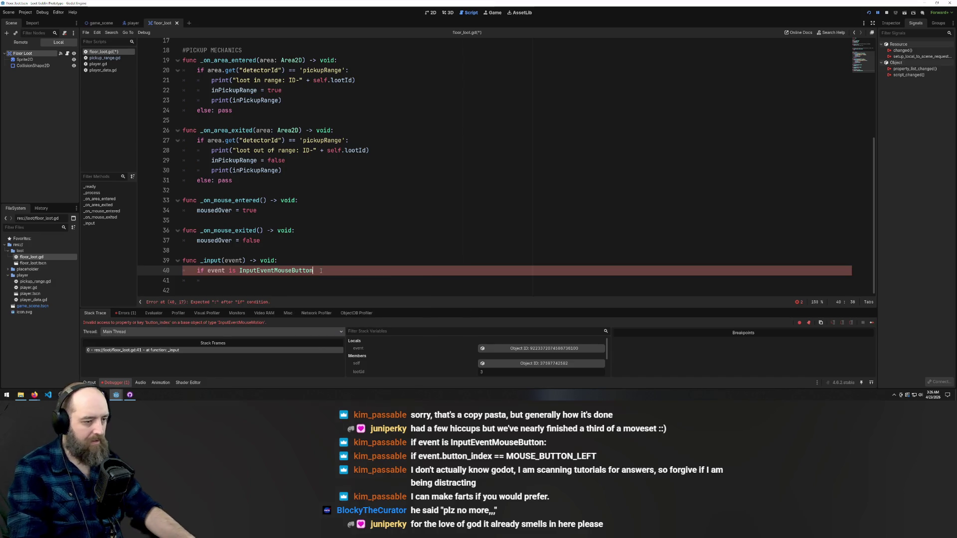
text(:)
key(Return)
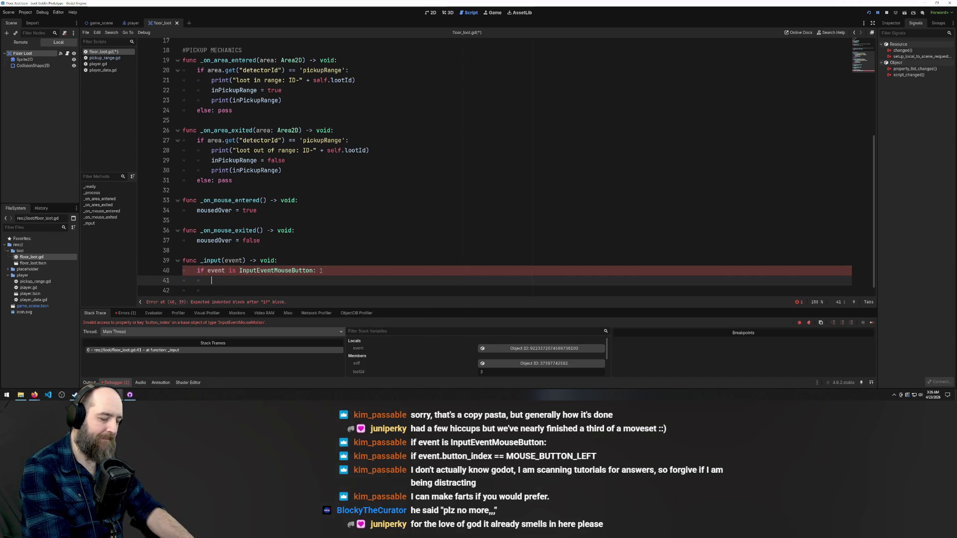
Put print(event) inside the if block, then launch the game
click(314, 240)
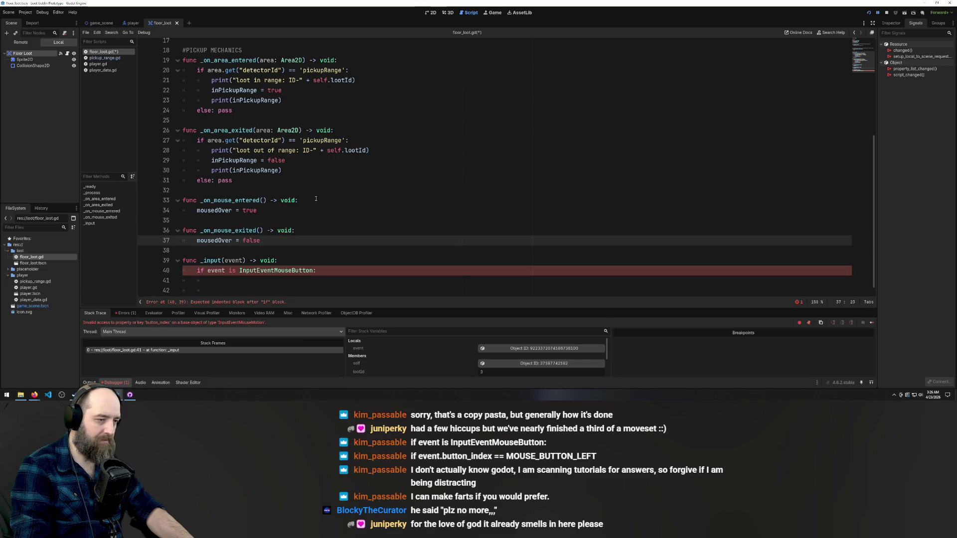
scroll(316, 198, down, 1)
click(249, 280)
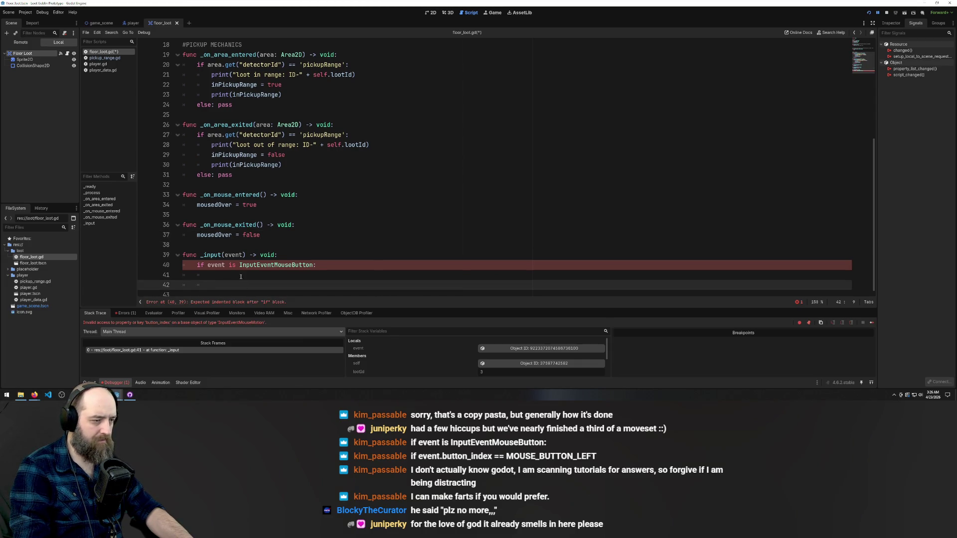
click(240, 276)
key(Down)
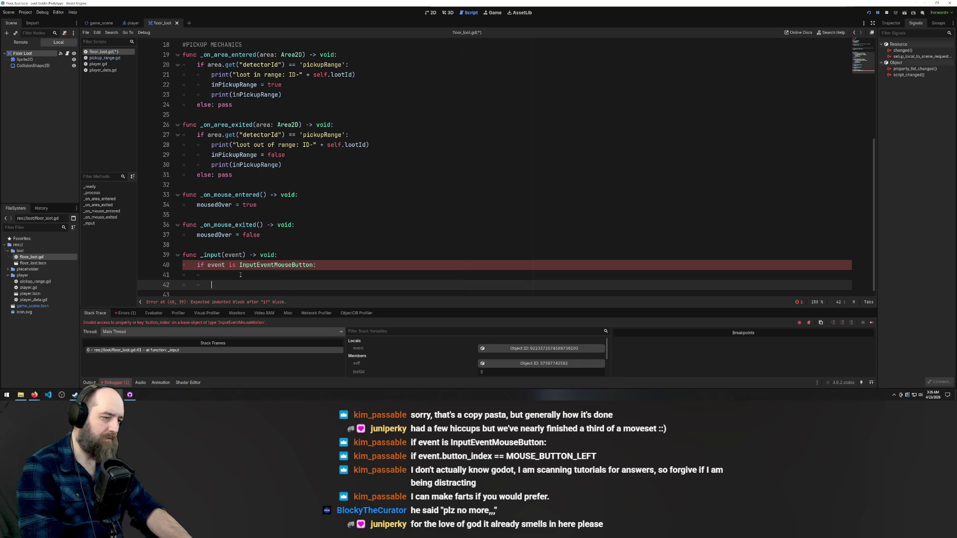
key(BackSpace)
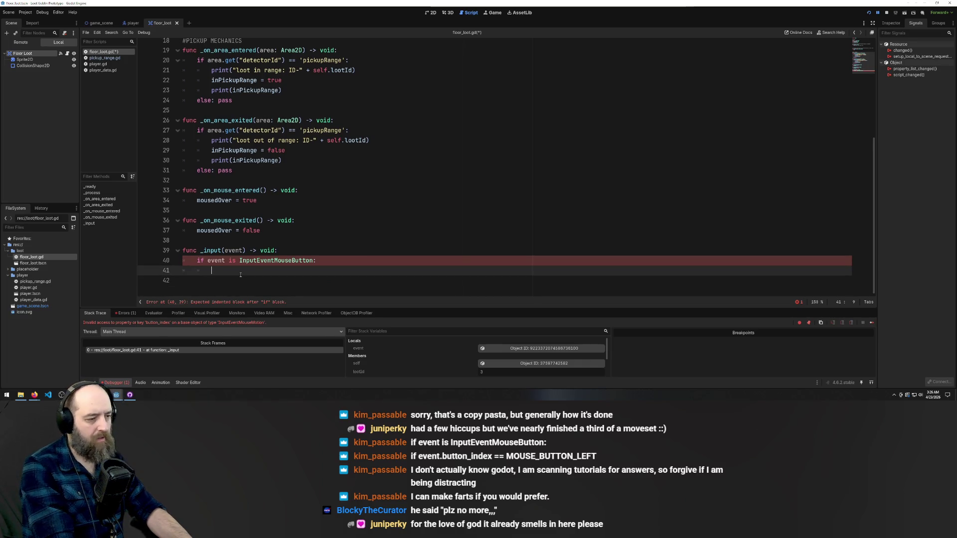
text(print)
text((even)
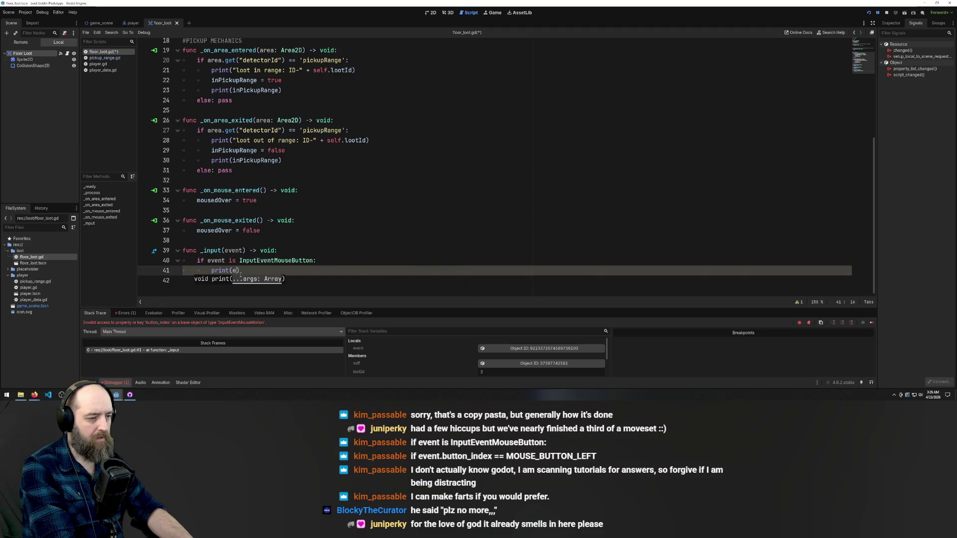
text(t)
key(Escape)
key(ctrl+z)
key(ctrl+z)
key(ctrl+z)
key(F5)
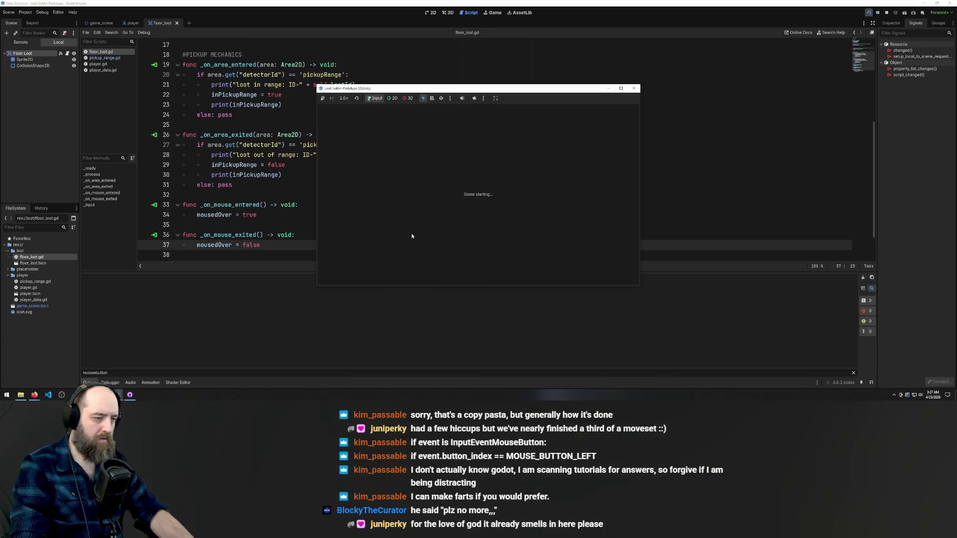
Click twice inside the game, then move the game window aside to uncover the code
click(452, 236)
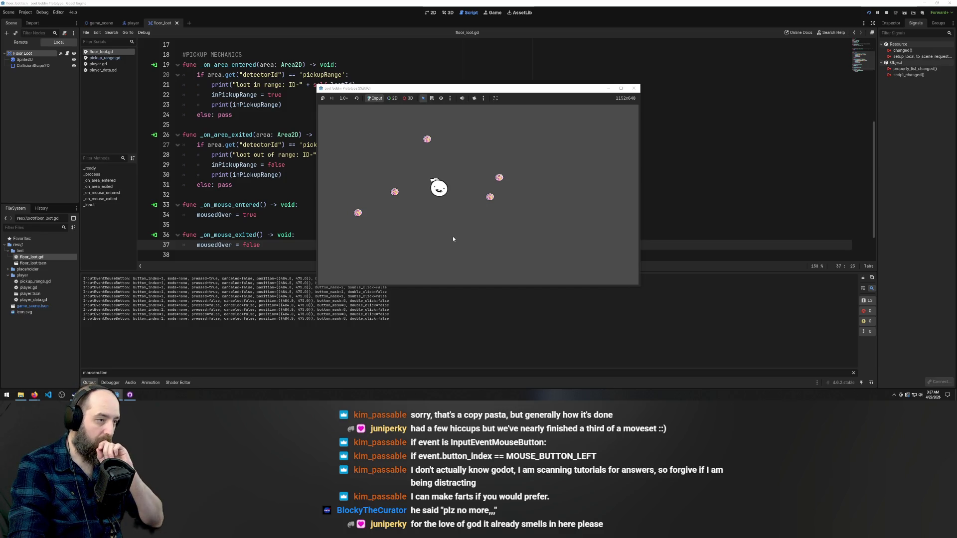
click(453, 237)
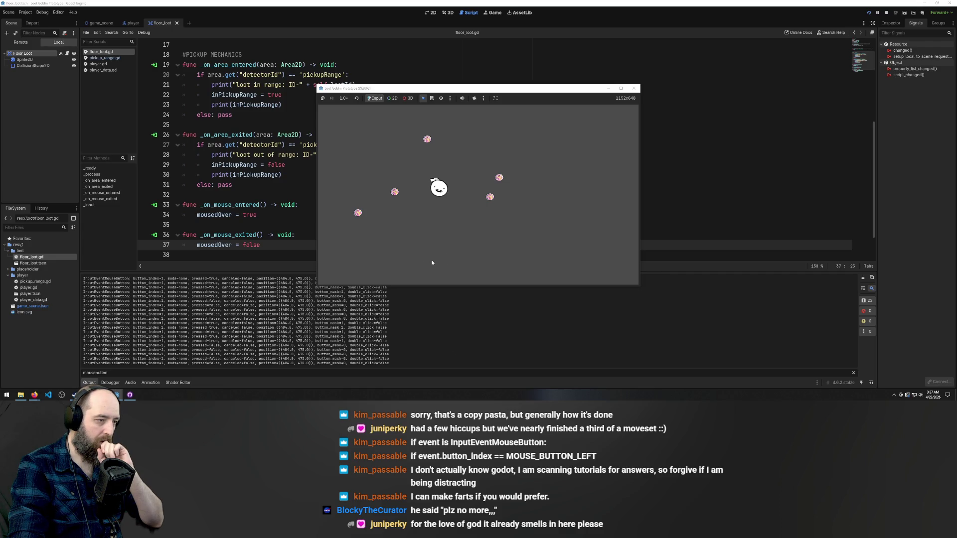
scroll(443, 265, down, 1)
mouse_move(459, 91)
mouse_down()
mouse_move(576, 86)
mouse_move(533, 76)
mouse_move(533, 61)
mouse_up()
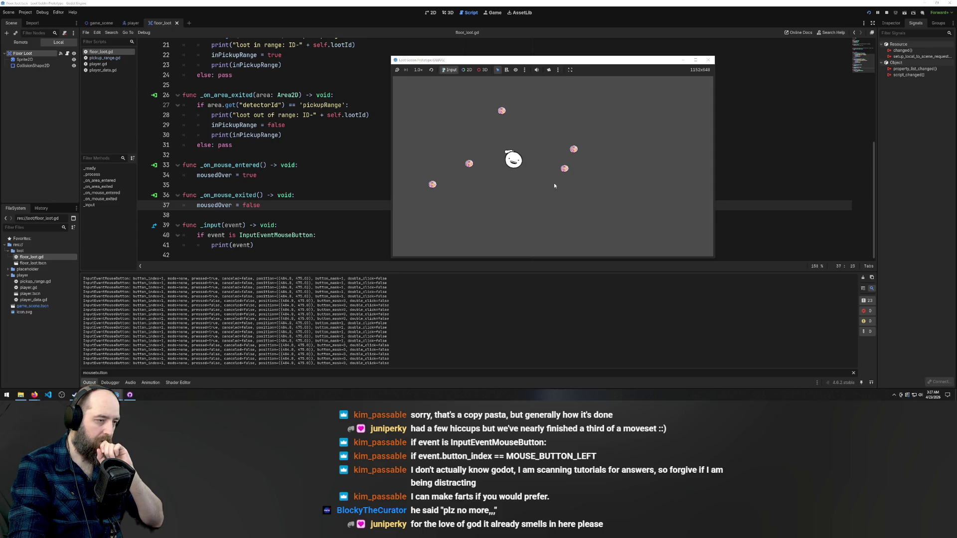
Left- and right-click the empty floor and a loot item to log InputEventMouseButton events
click(504, 220)
click(504, 220)
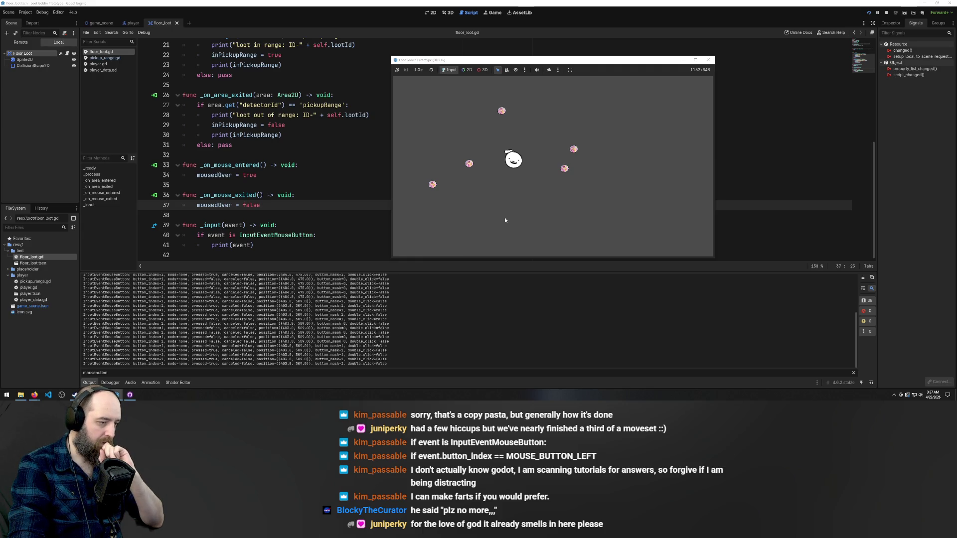
click(432, 185)
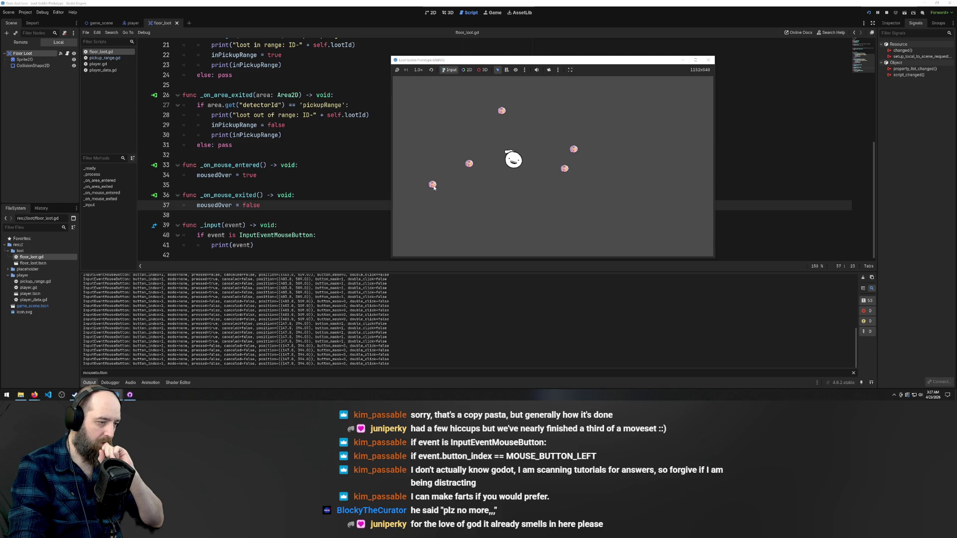
right_click(431, 187)
click(431, 187)
right_click(432, 187)
click(431, 187)
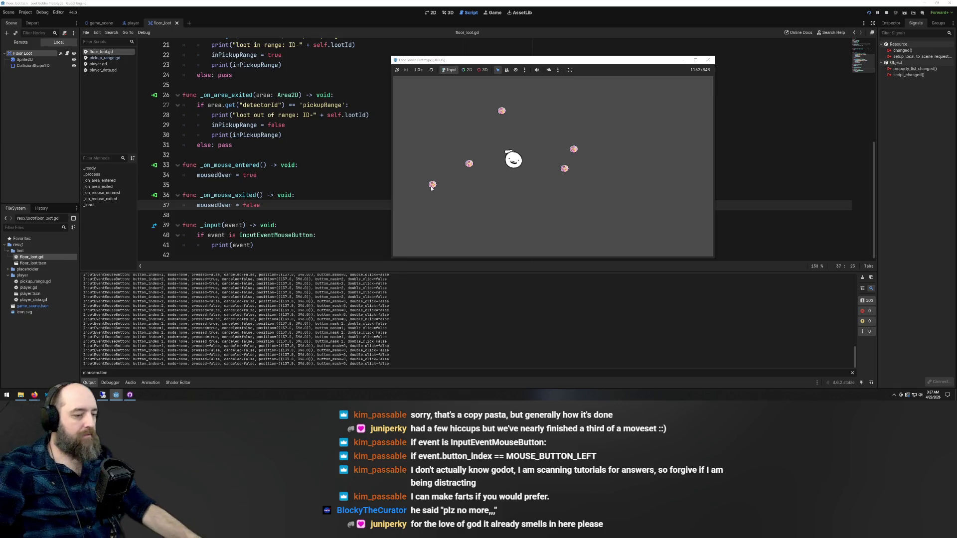
click(490, 230)
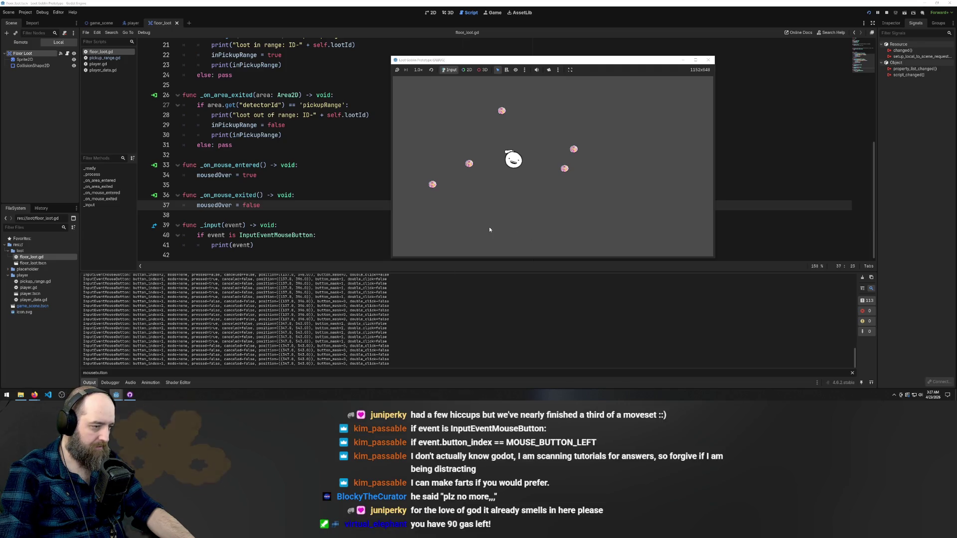
Log single, double and triple clicks at one floor spot in the running game
click(489, 229)
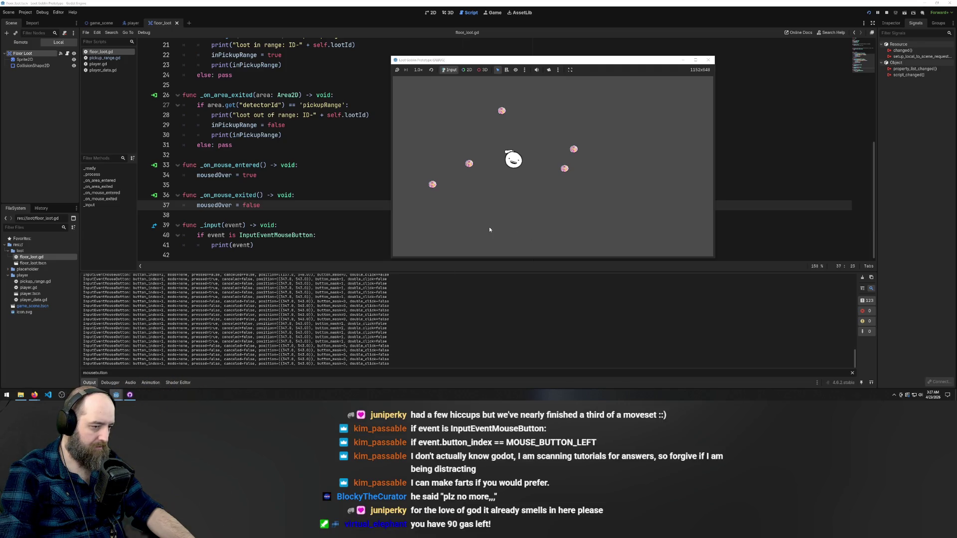
click(490, 229)
triple_click(489, 229)
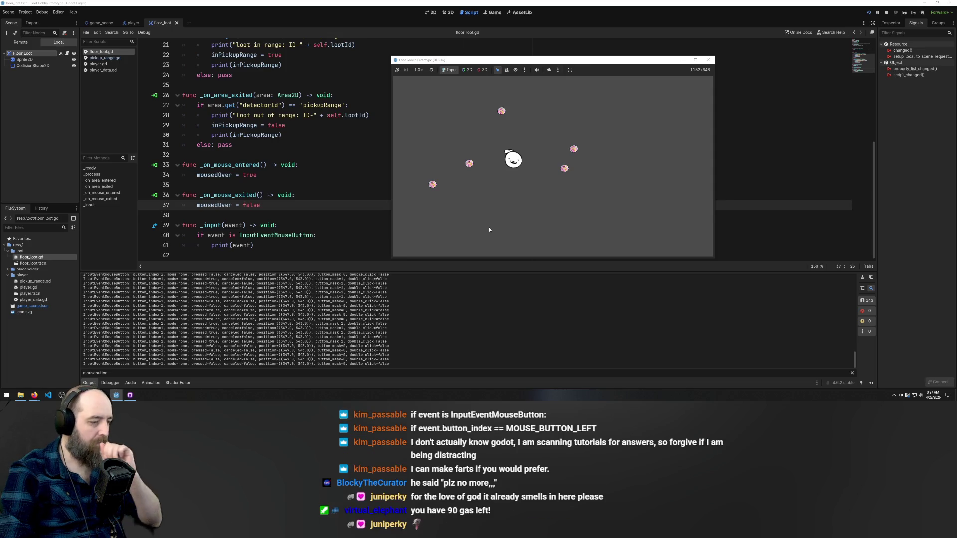
double_click(490, 229)
click(489, 229)
click(489, 229)
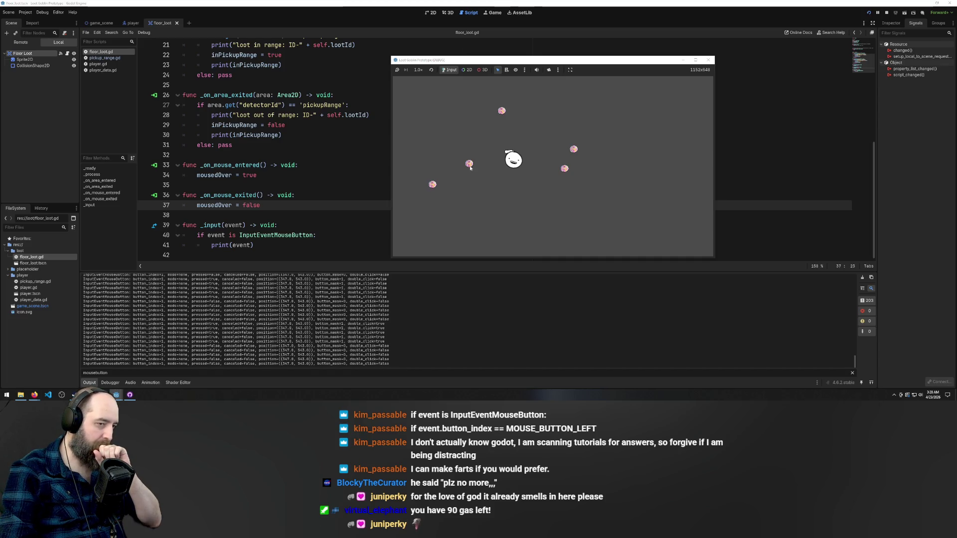
Log more single, double and triple clicks at two other nearby floor spots
click(493, 220)
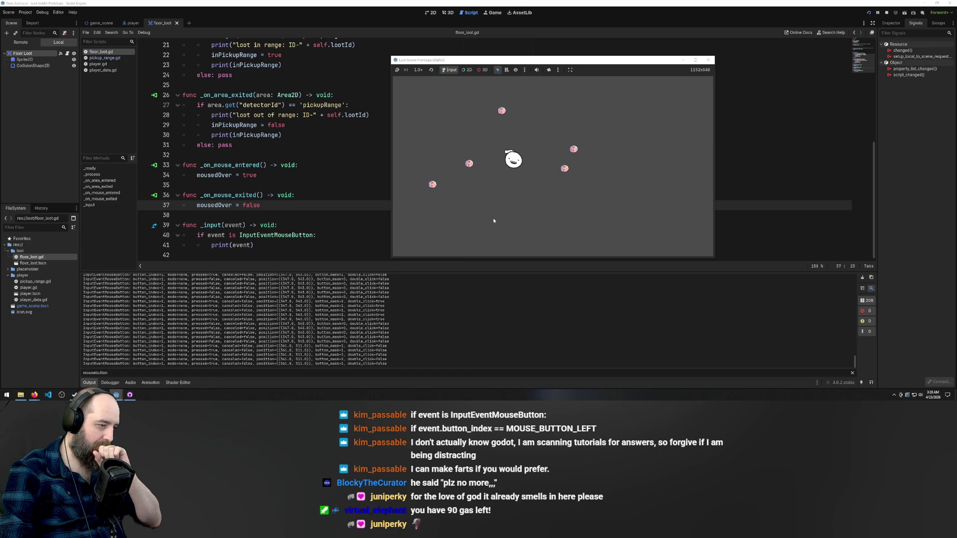
double_click(494, 220)
click(493, 220)
double_click(494, 220)
double_click(493, 220)
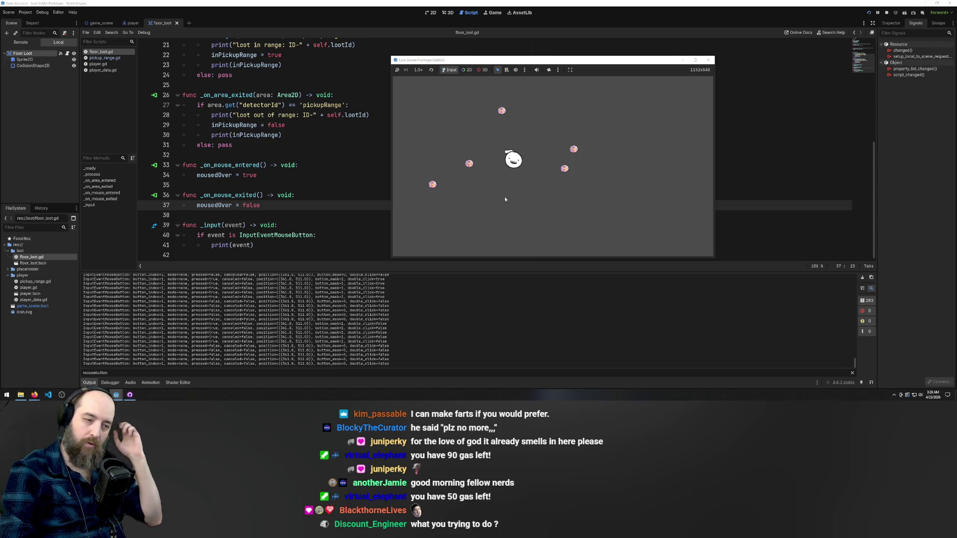
triple_click(485, 199)
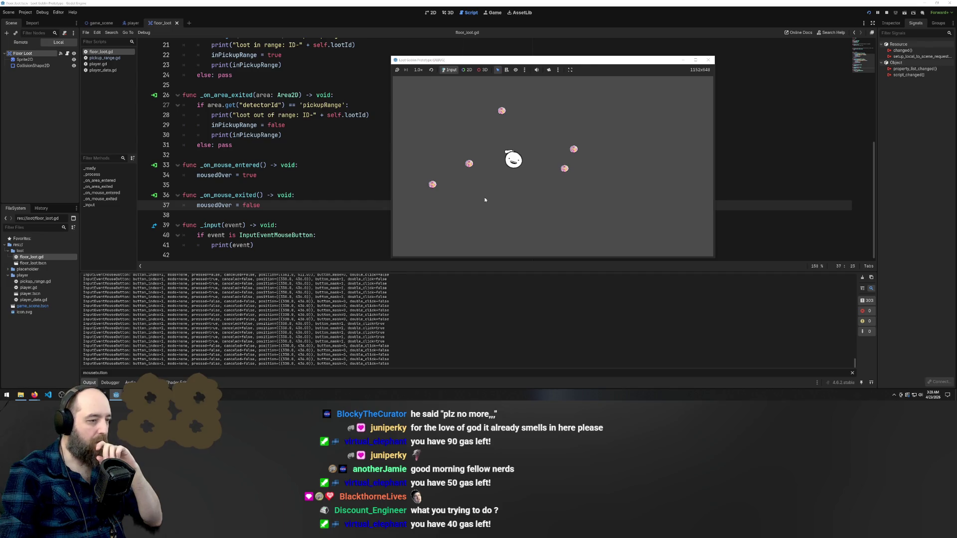
double_click(485, 199)
double_click(485, 199)
triple_click(485, 199)
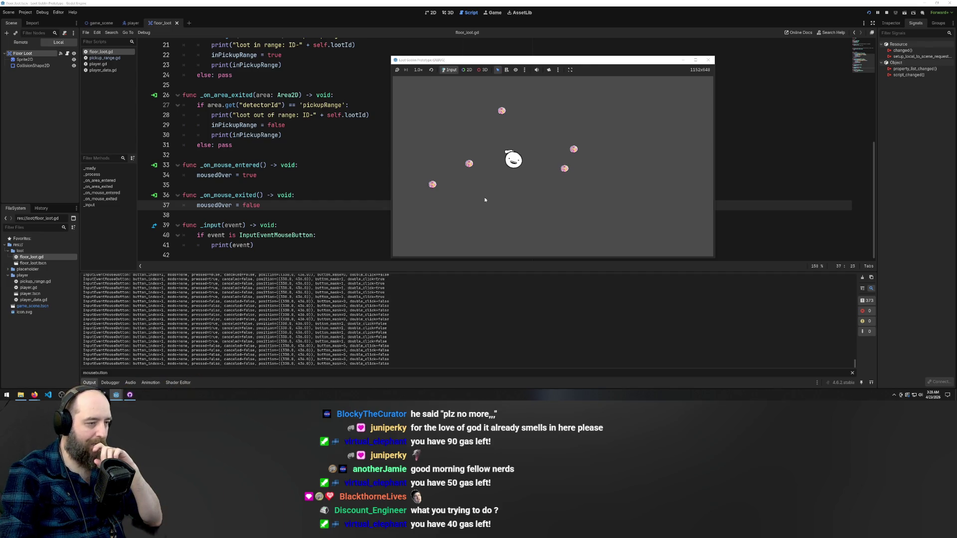
click(486, 217)
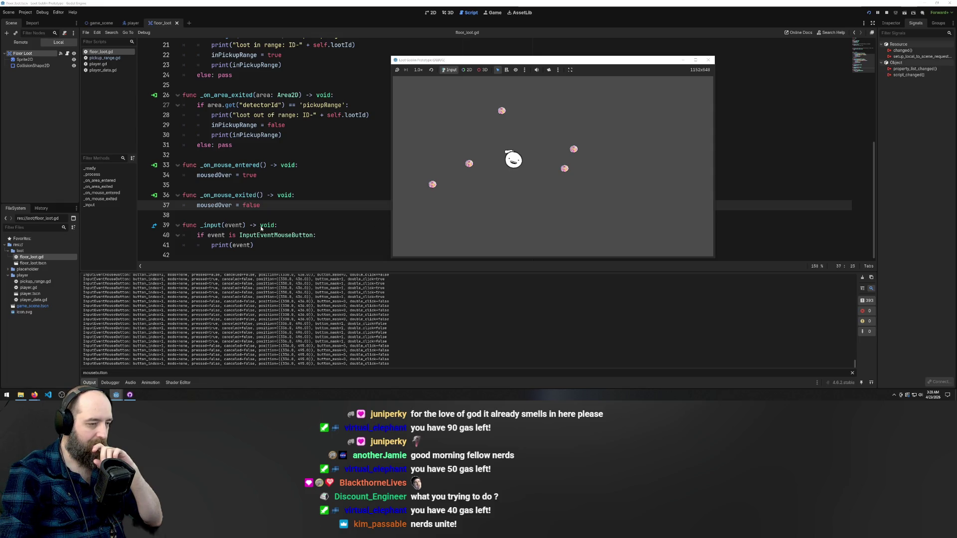
Add single and double clicks at another spot to the Output log
scroll(280, 122, up, 5)
scroll(309, 122, down, 5)
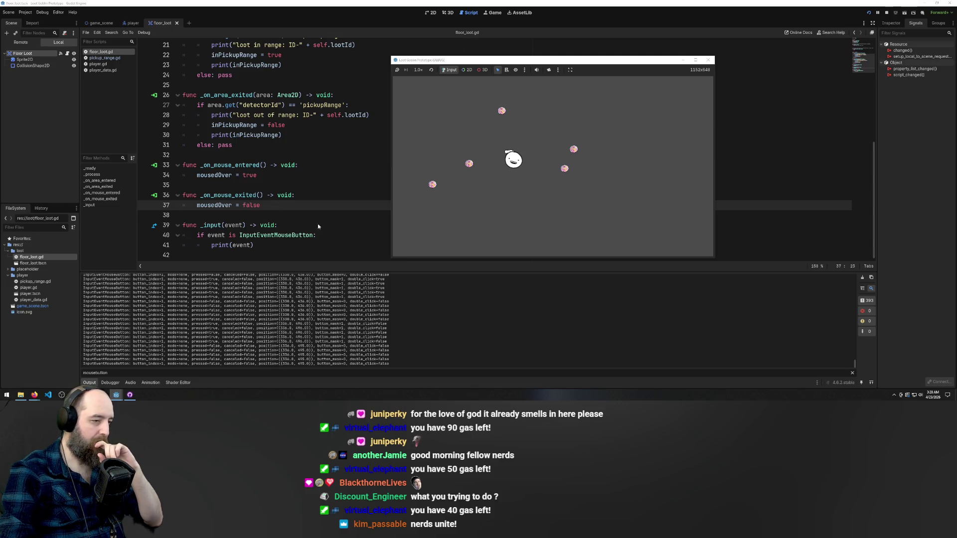
click(466, 218)
click(465, 218)
double_click(465, 218)
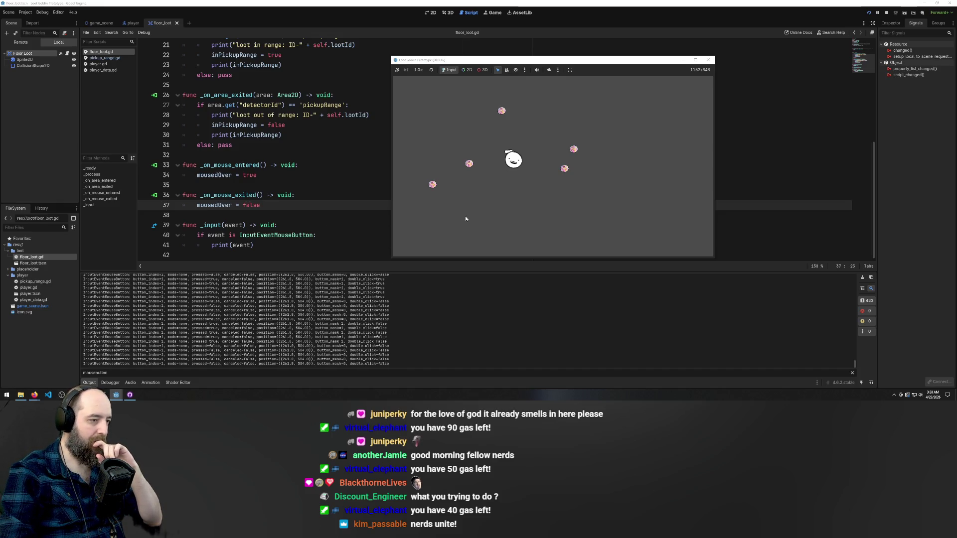
scroll(299, 220, up, 7)
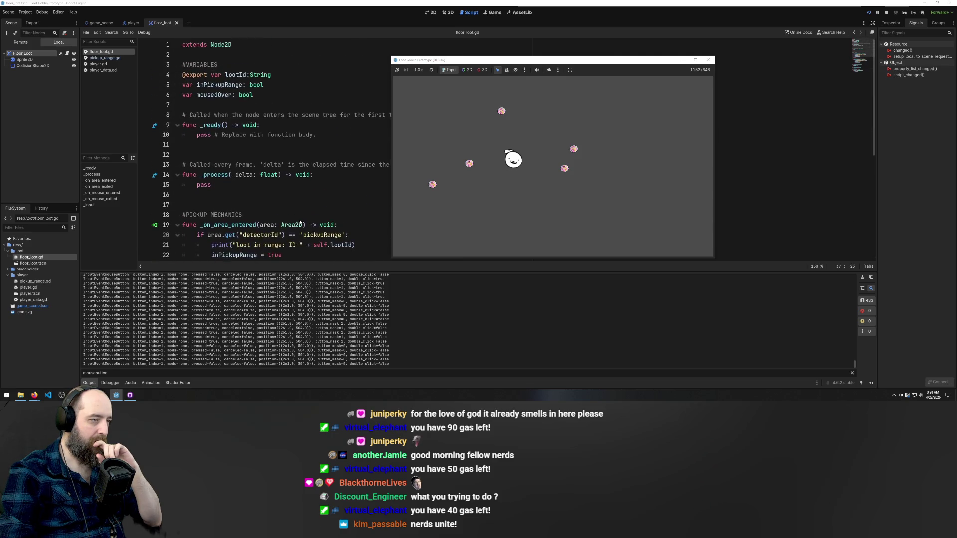
Append '&& inPickupRange == true' to the if condition on line 40
click(218, 85)
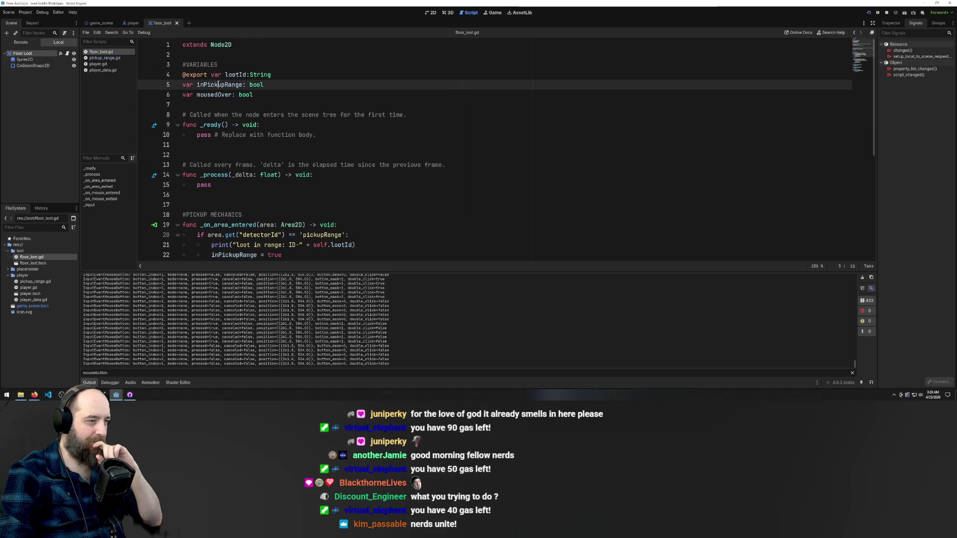
scroll(230, 86, down, 7)
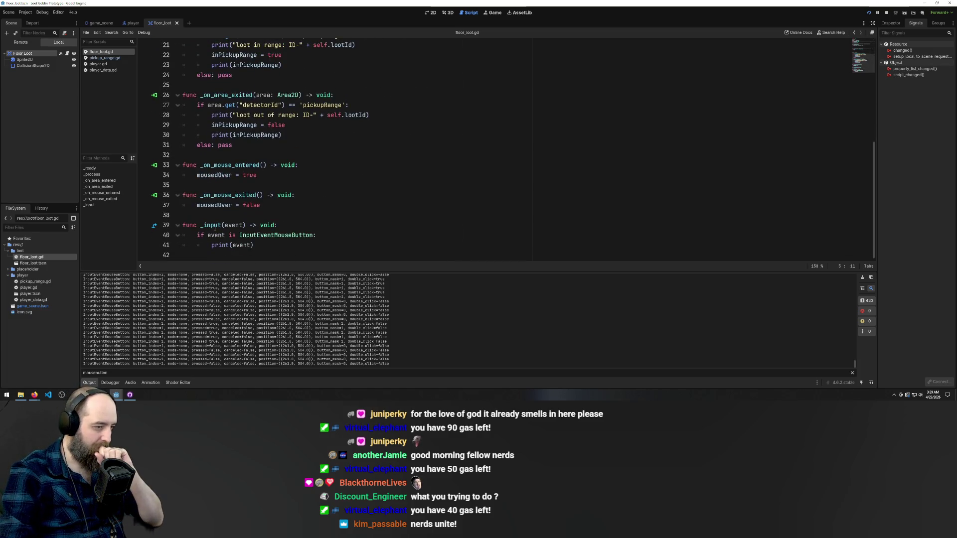
click(313, 235)
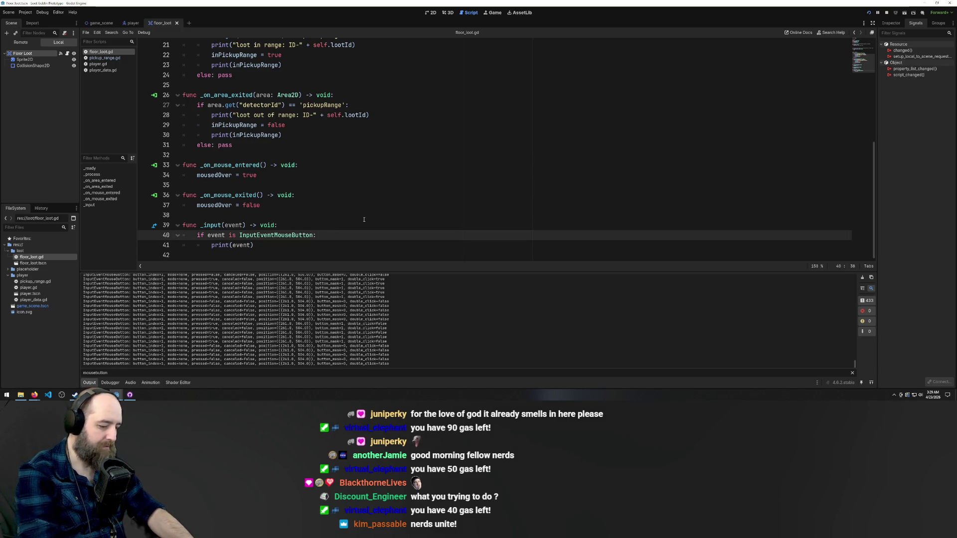
text(&& )
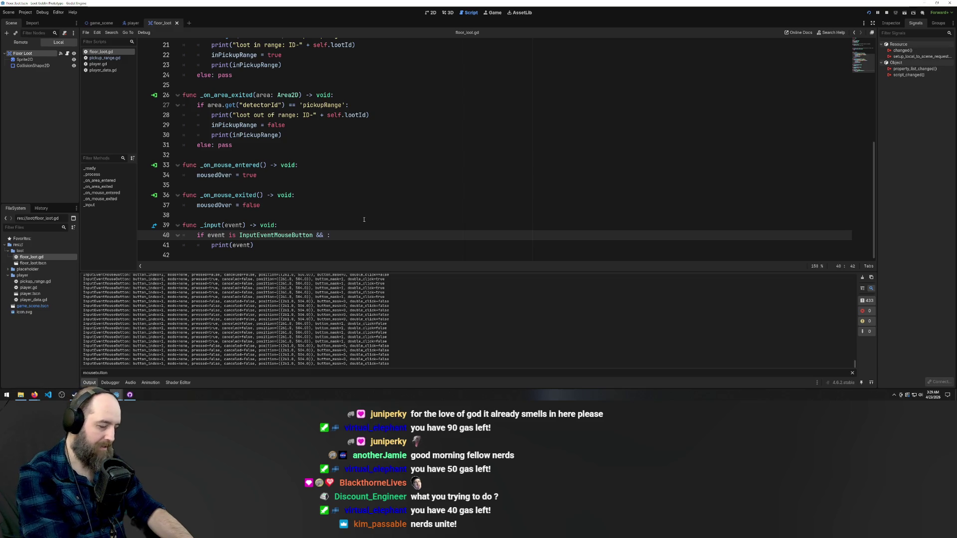
text(in)
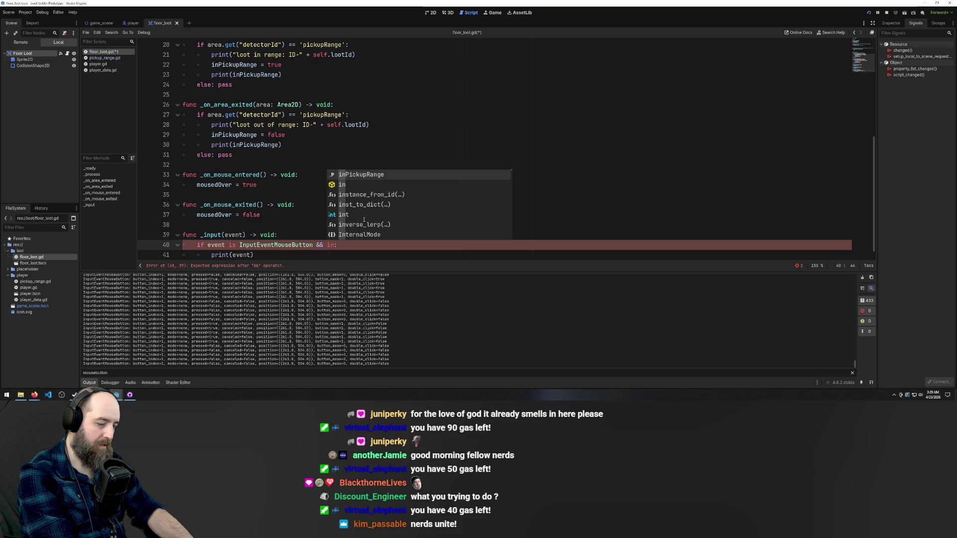
key(Return)
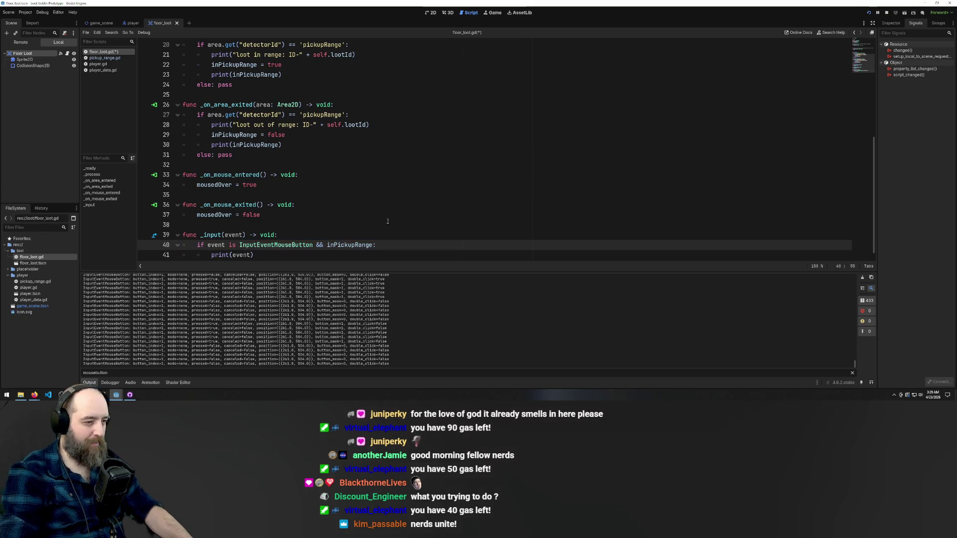
text(:)
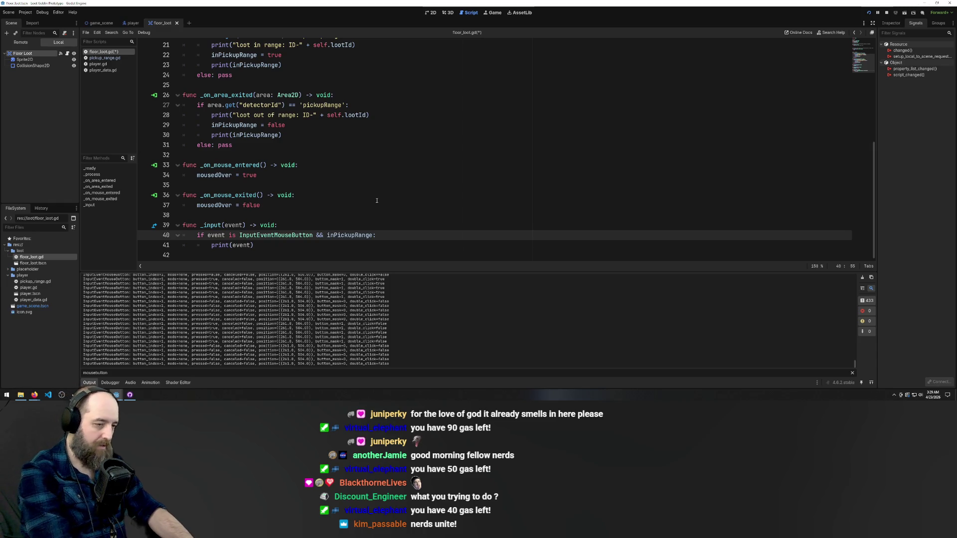
text(==)
text(true)
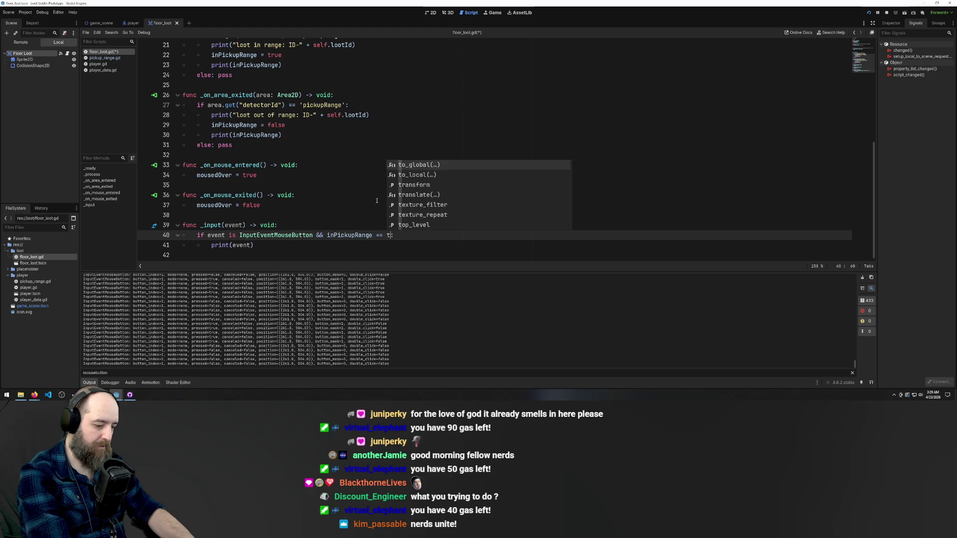
Save floor_loot.gd and relaunch the game
click(416, 178)
key(ctrl+s)
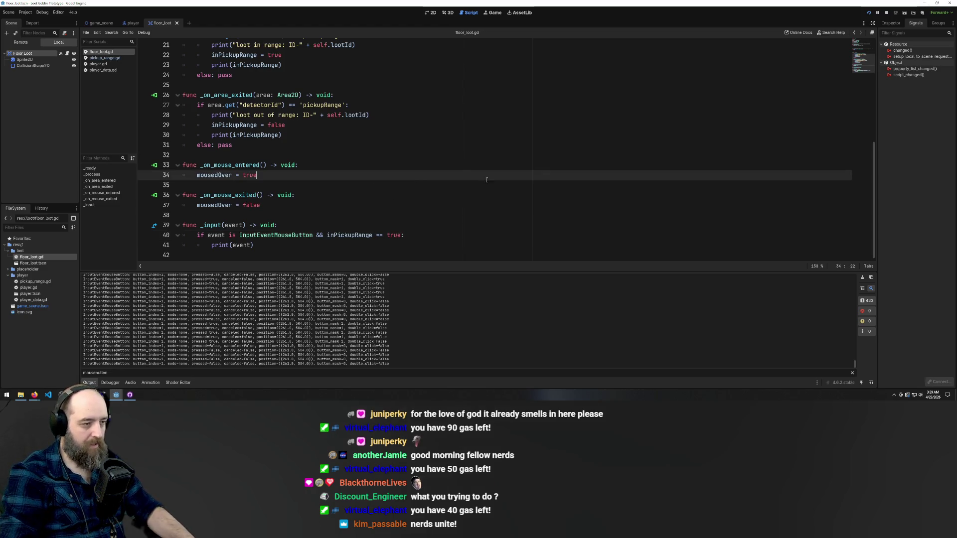
key(F5)
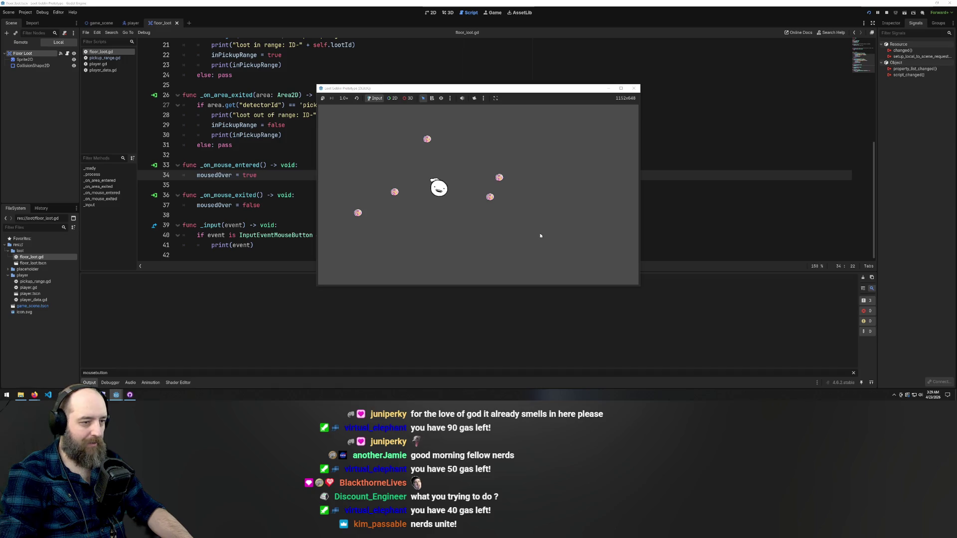
Walk the player toward the loot and test single and double clicks nearby
key(d)
key(s)
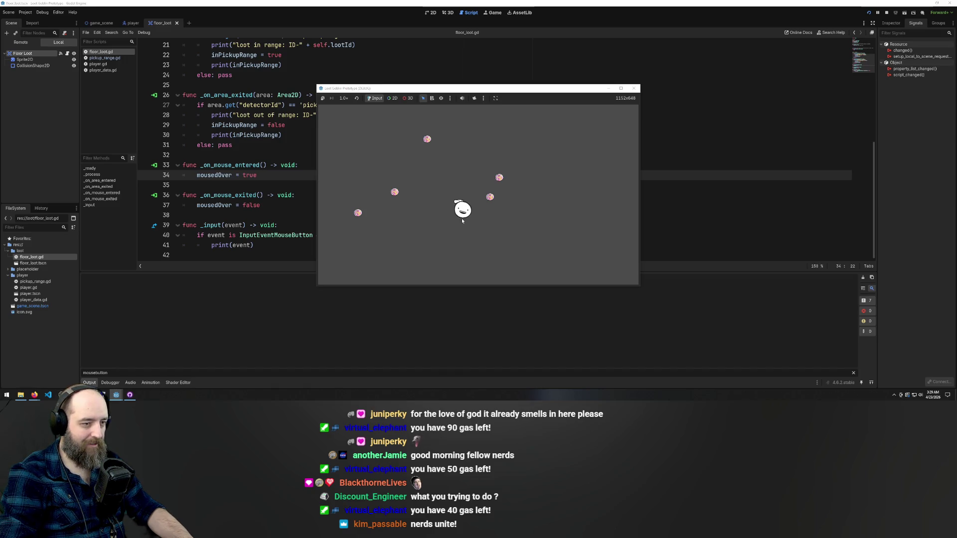
click(398, 195)
double_click(397, 194)
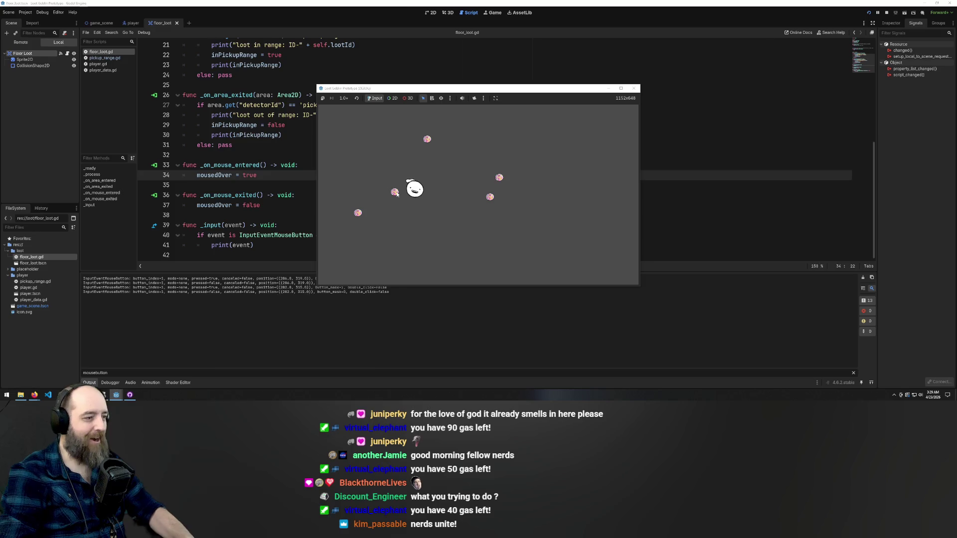
click(397, 194)
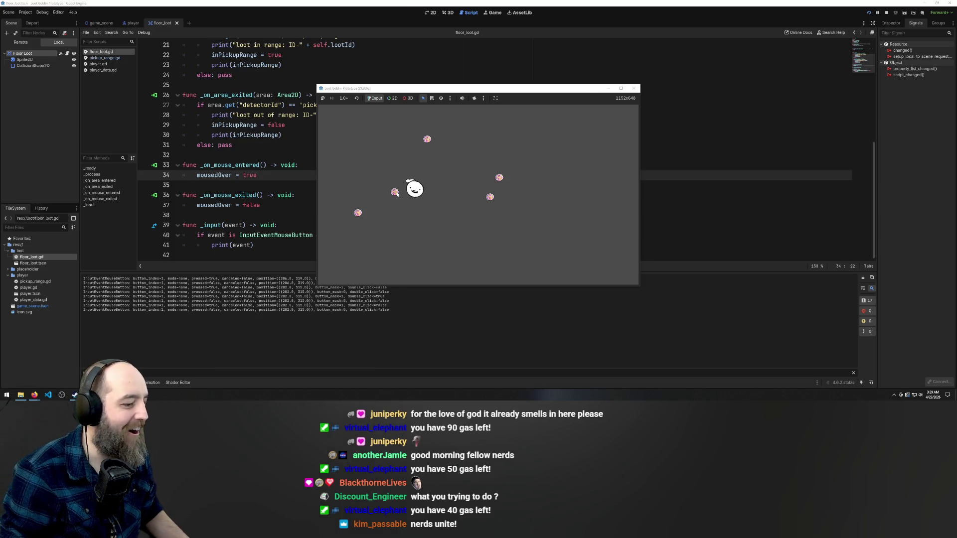
click(397, 194)
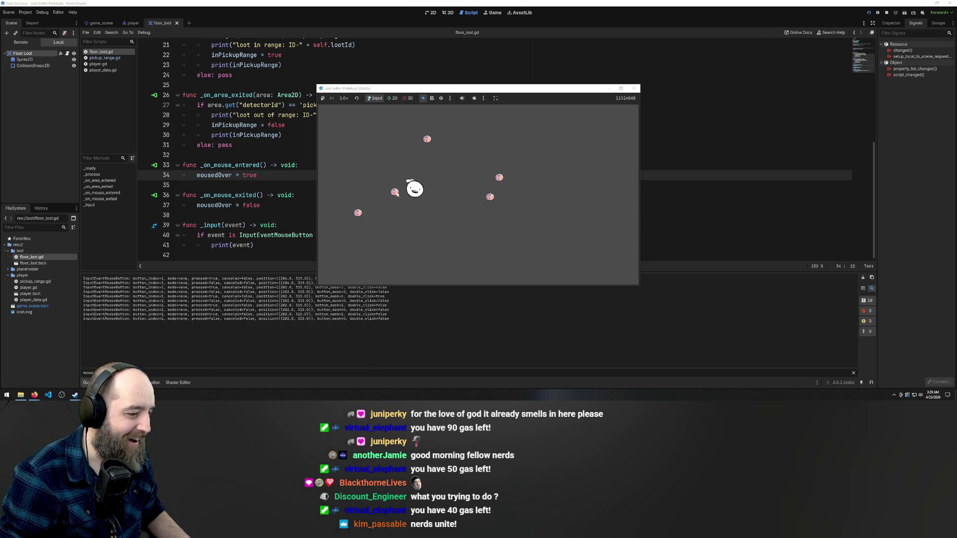
click(398, 194)
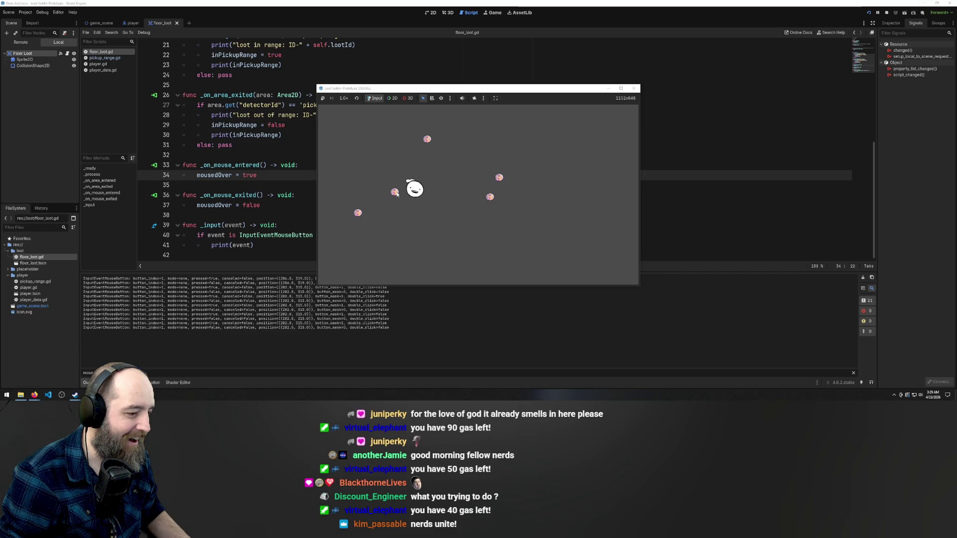
double_click(397, 194)
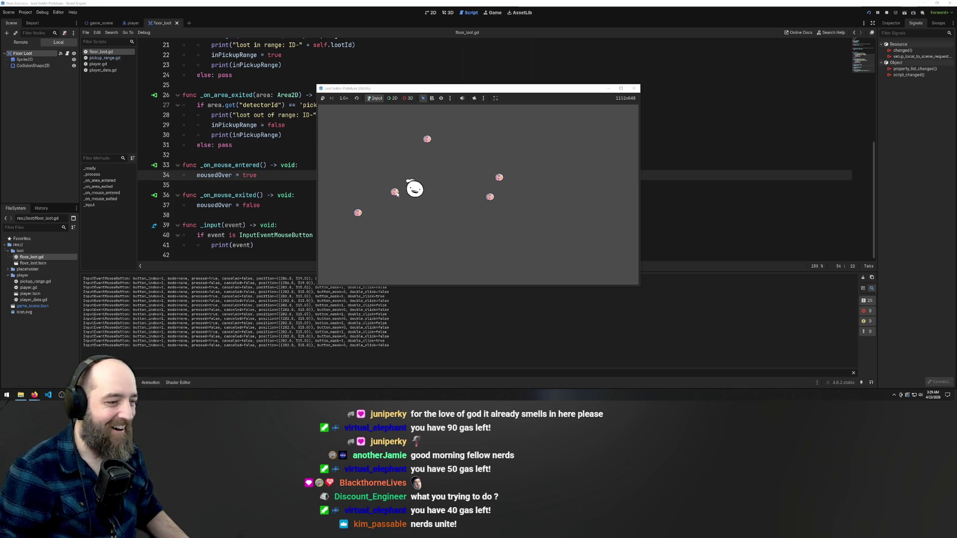
click(410, 217)
double_click(399, 210)
Move the goblin right and click or double-click the top, left and lower-left loot items
key(w)
key(d)
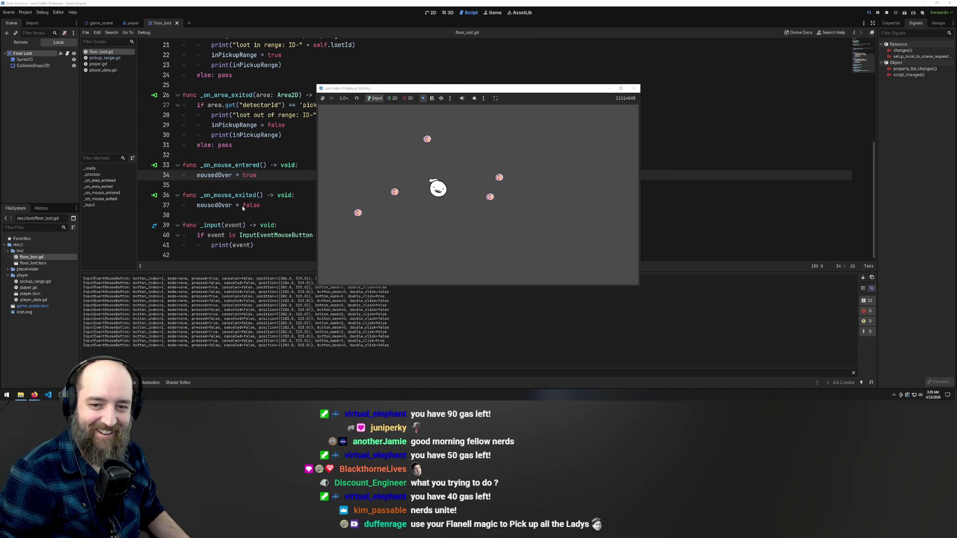
key(d)
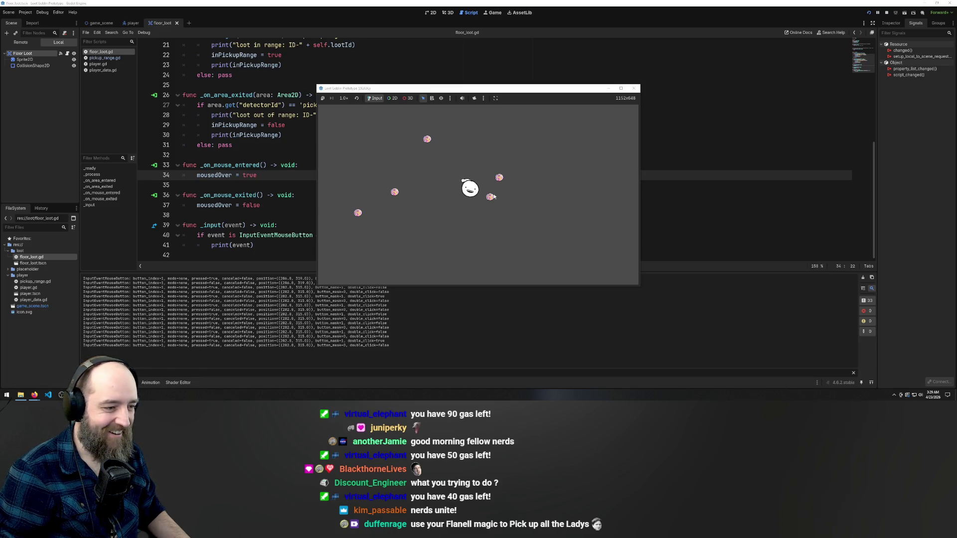
click(494, 197)
double_click(430, 141)
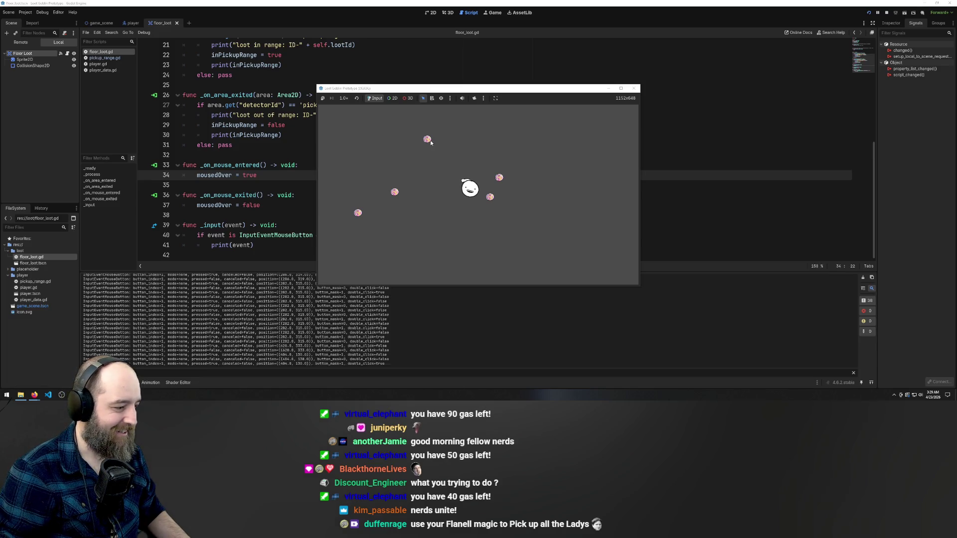
double_click(393, 194)
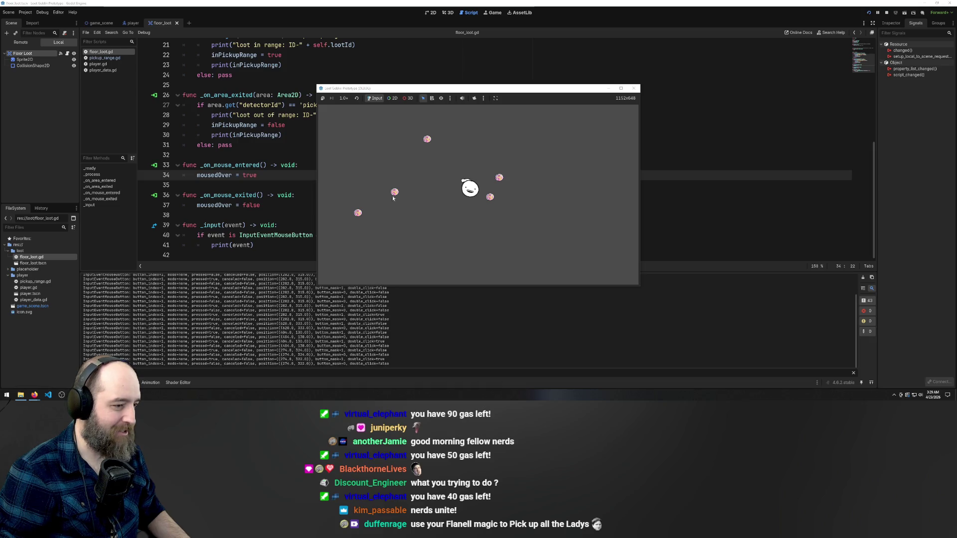
double_click(358, 213)
click(357, 213)
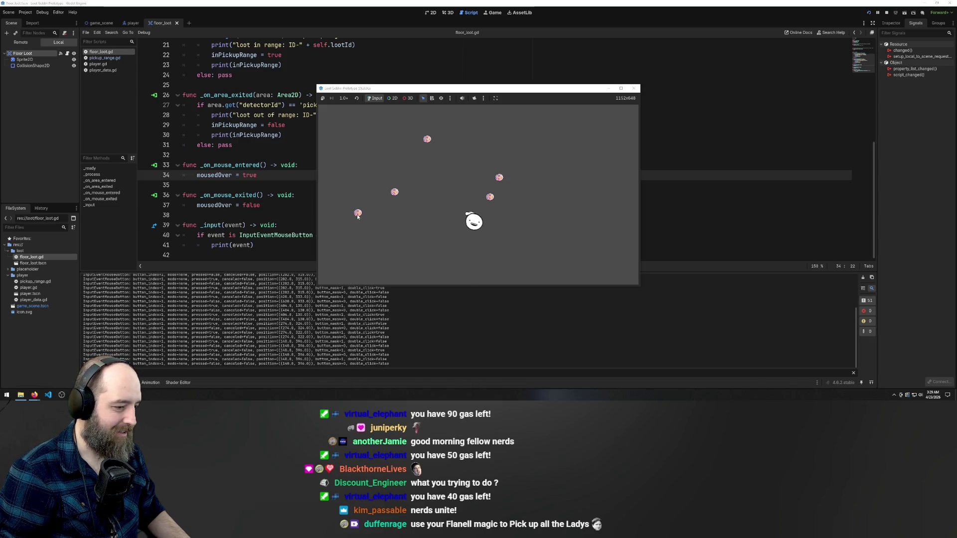
Walk the goblin beside a loot item, click it, then click the out-of-range top loot
key(d)
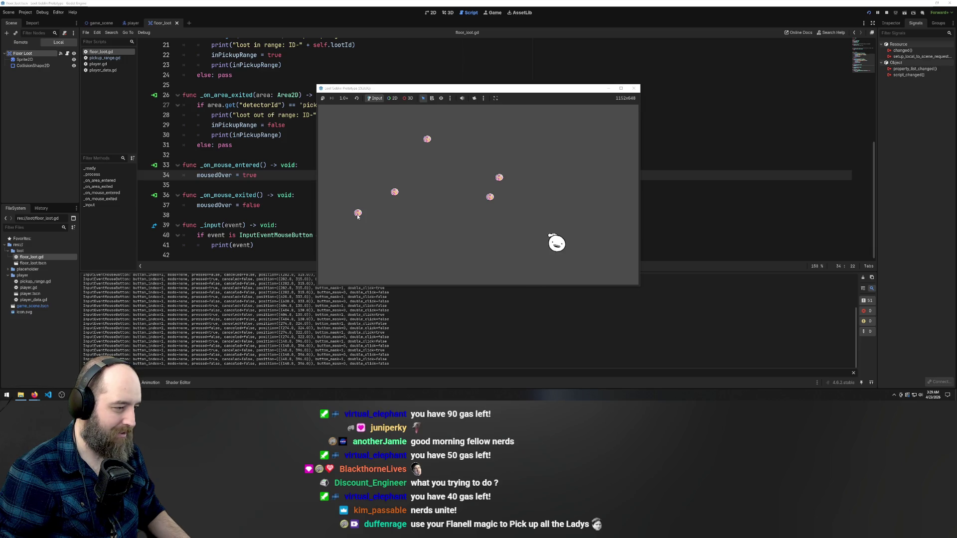
key(a)
key(a)
key(w)
click(358, 216)
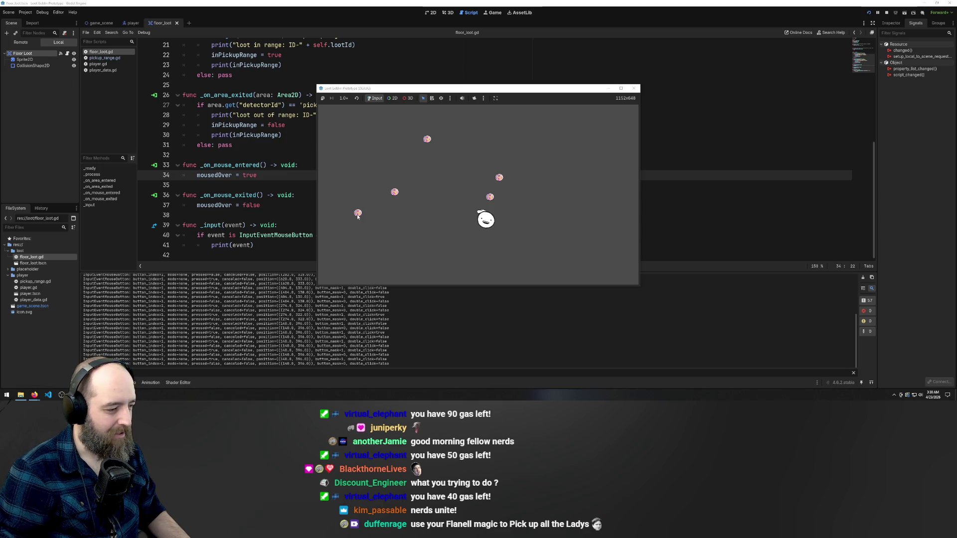
click(357, 216)
click(358, 217)
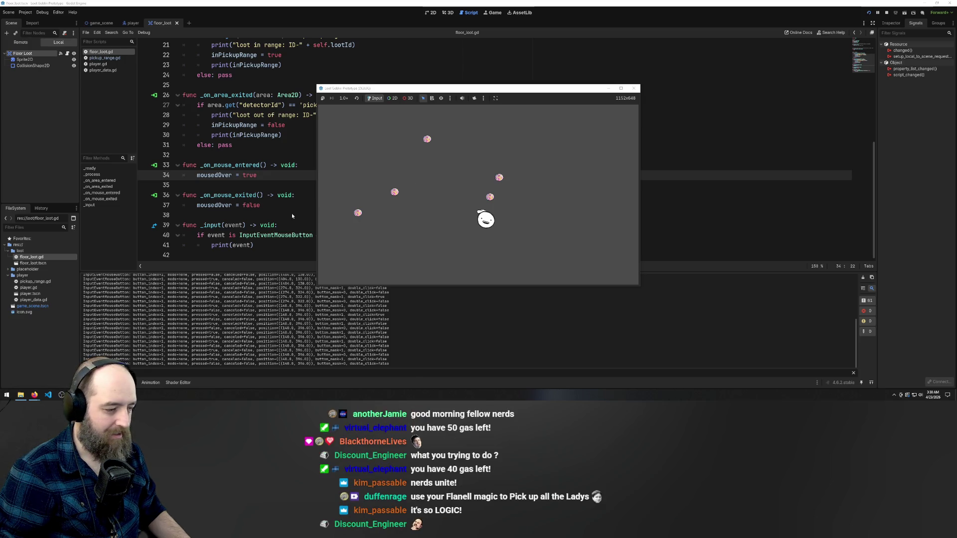
double_click(427, 139)
click(427, 139)
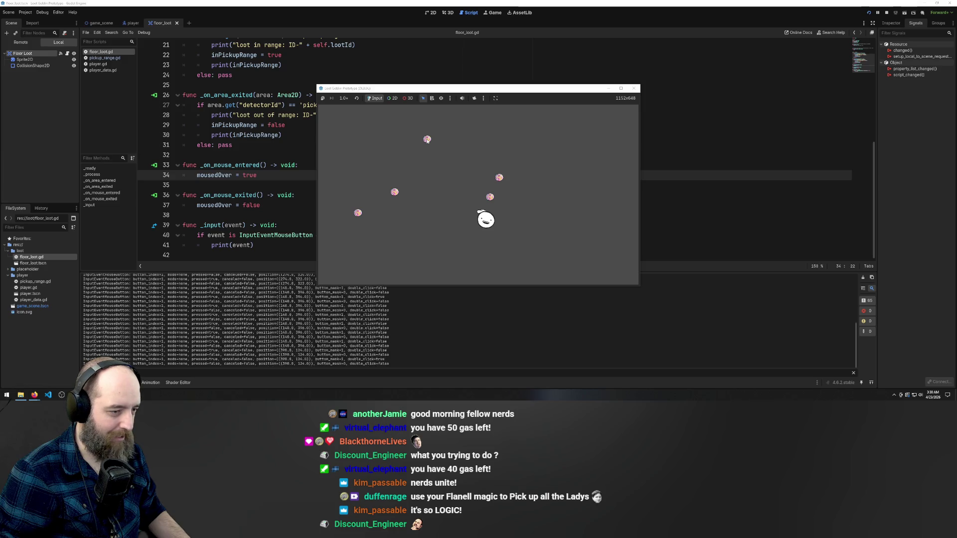
Move the player down and up, then return to the _input function in the script
key(s)
key(w)
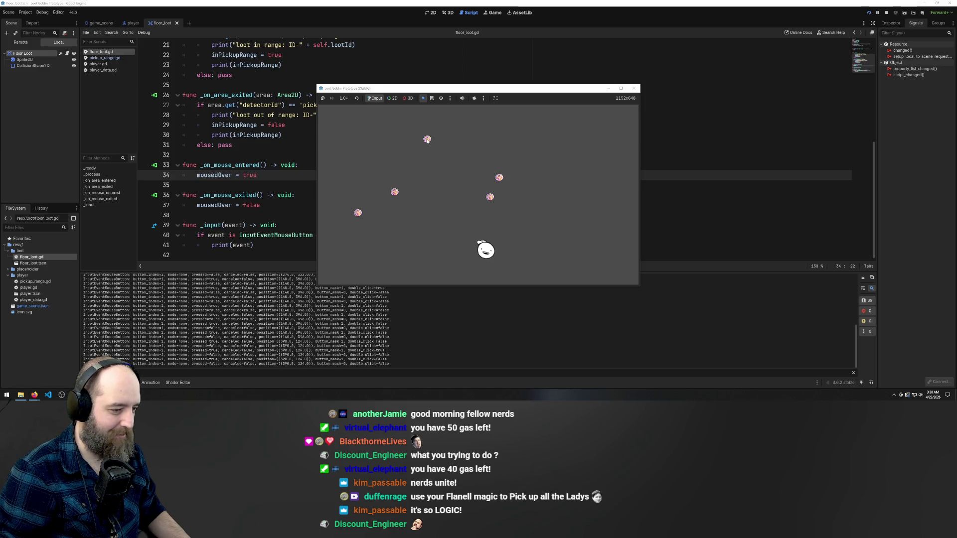
key(s)
key(w)
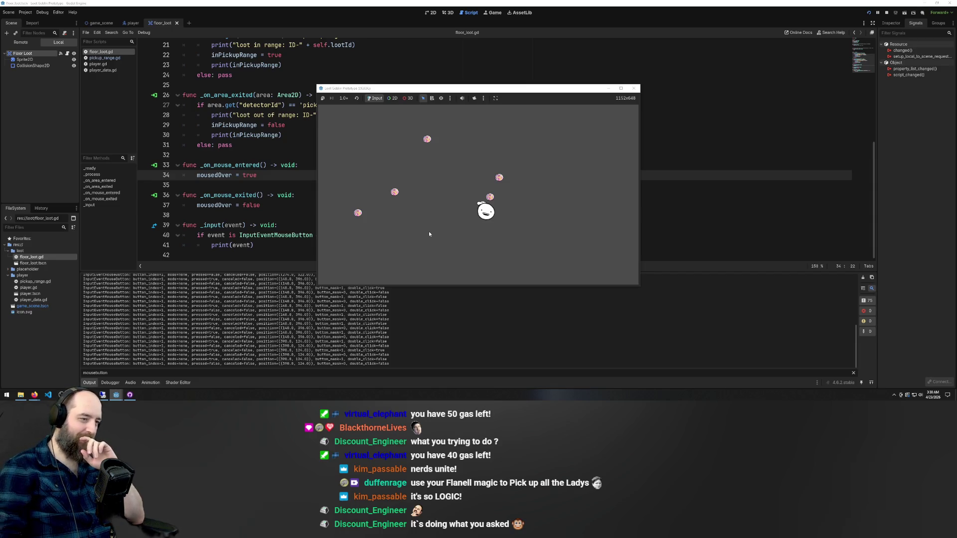
click(257, 225)
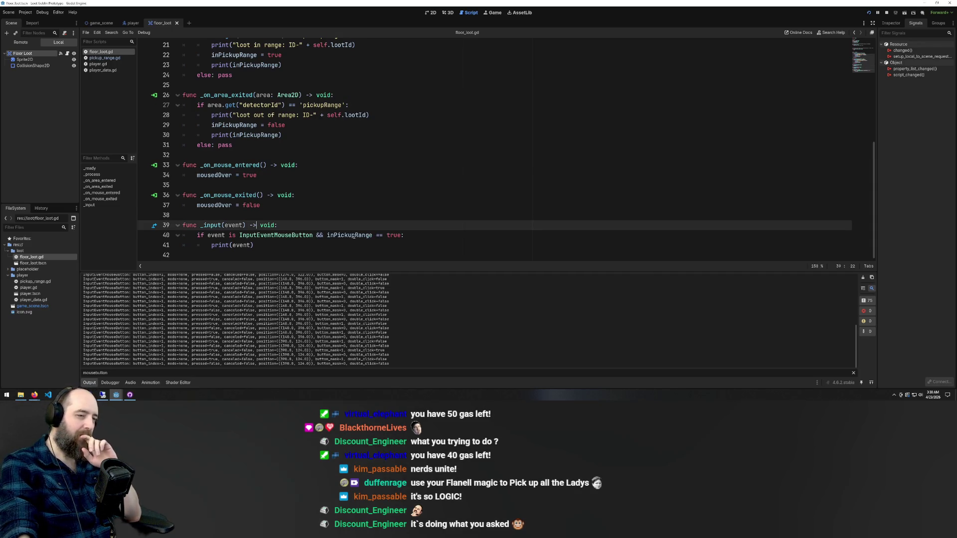
Insert 'self.' before inPickupRange in the line 40 condition
scroll(352, 236, up, 5)
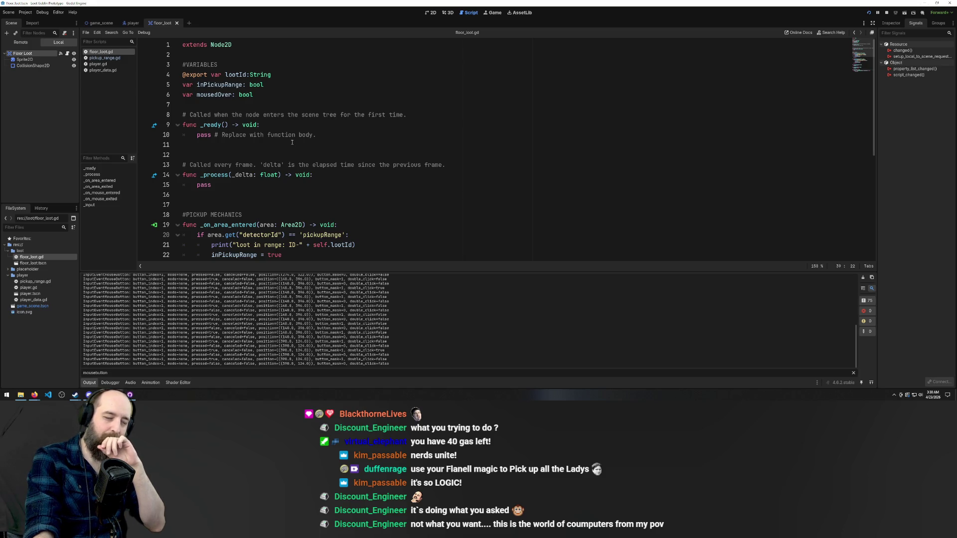
scroll(284, 151, down, 3)
scroll(284, 151, down, 4)
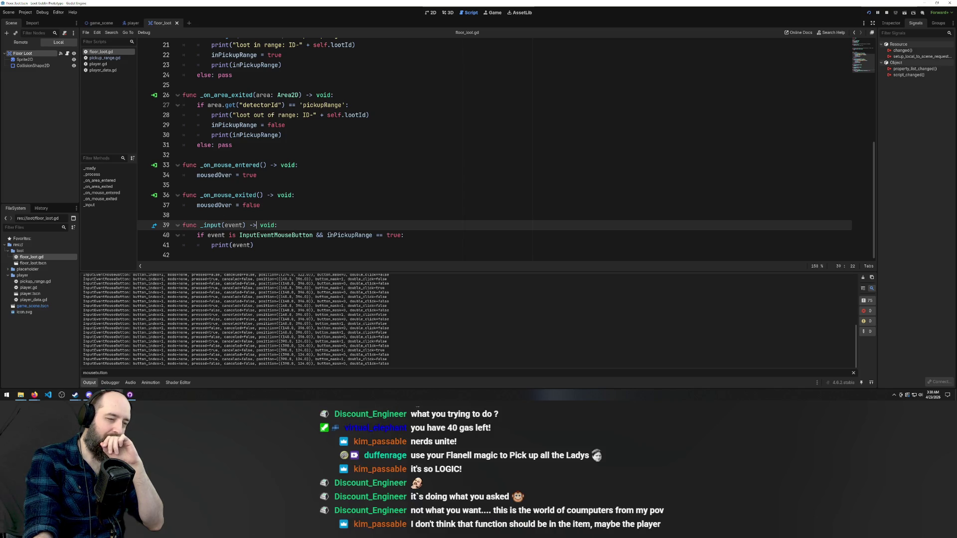
click(327, 235)
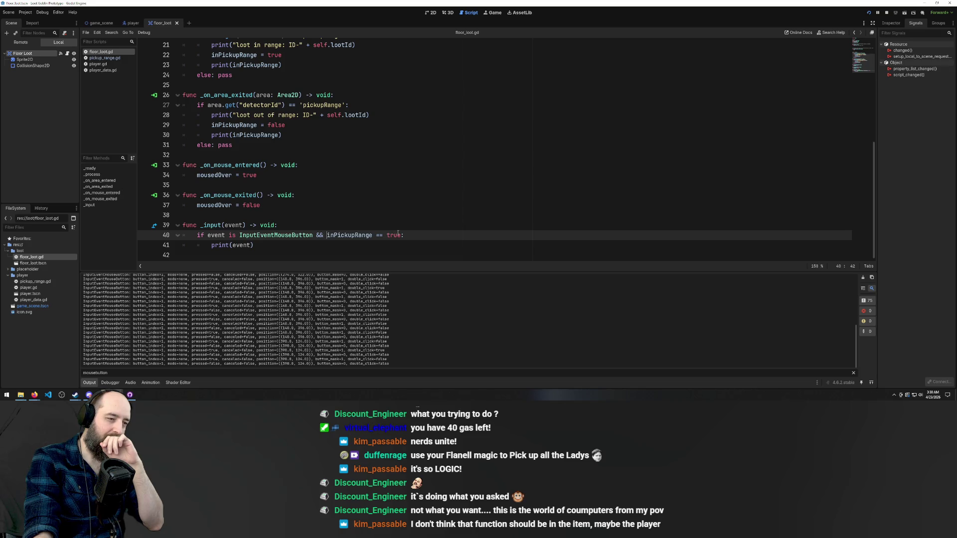
text(self.)
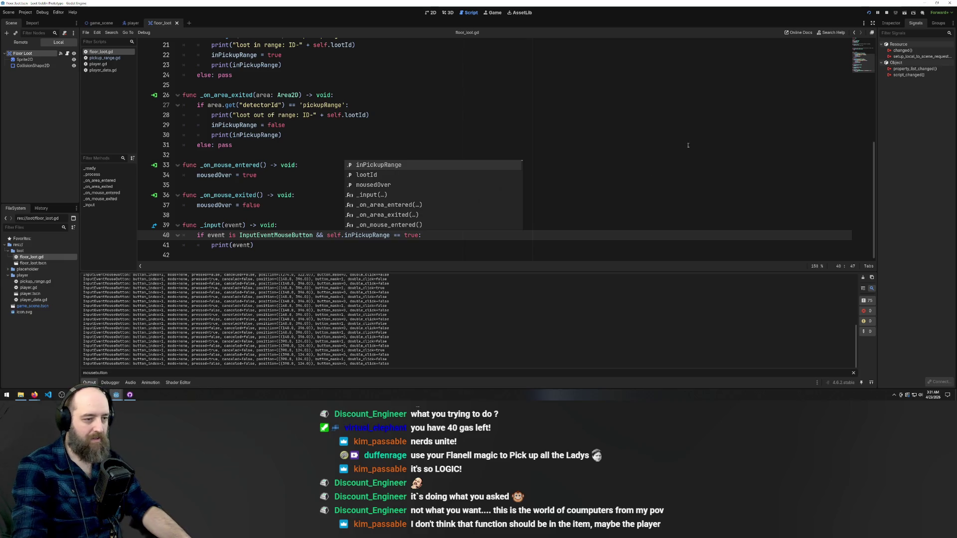
click(604, 135)
Save and launch the game with F5, then walk the player down, up and right
click(538, 184)
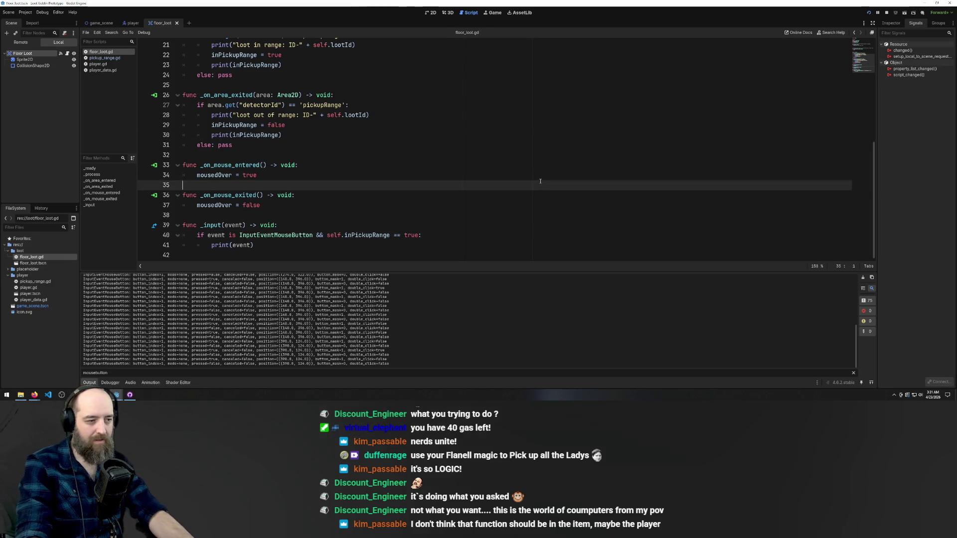
key(F5)
key(Down)
key(Up)
key(Right)
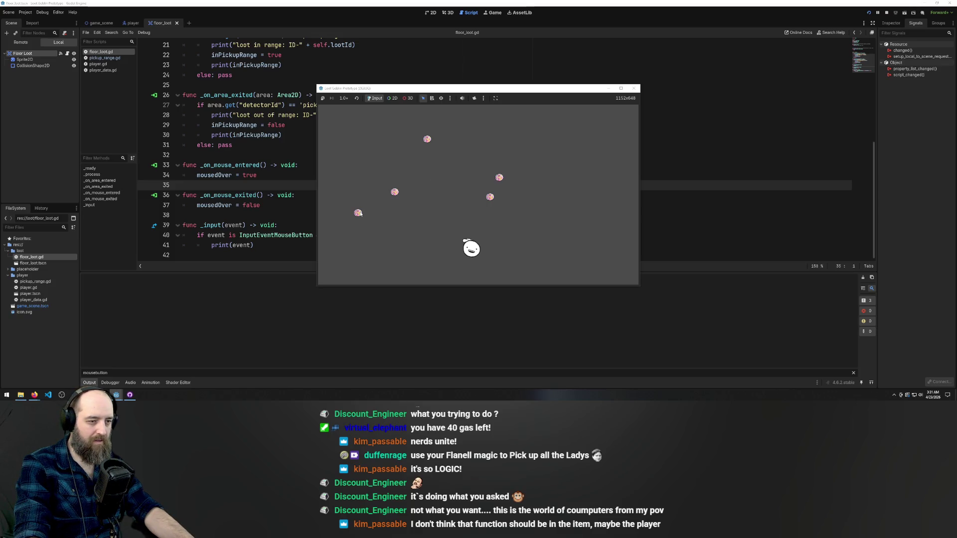
Click and double-click at several spots around the loot in the relaunched game
click(358, 214)
double_click(358, 213)
click(358, 214)
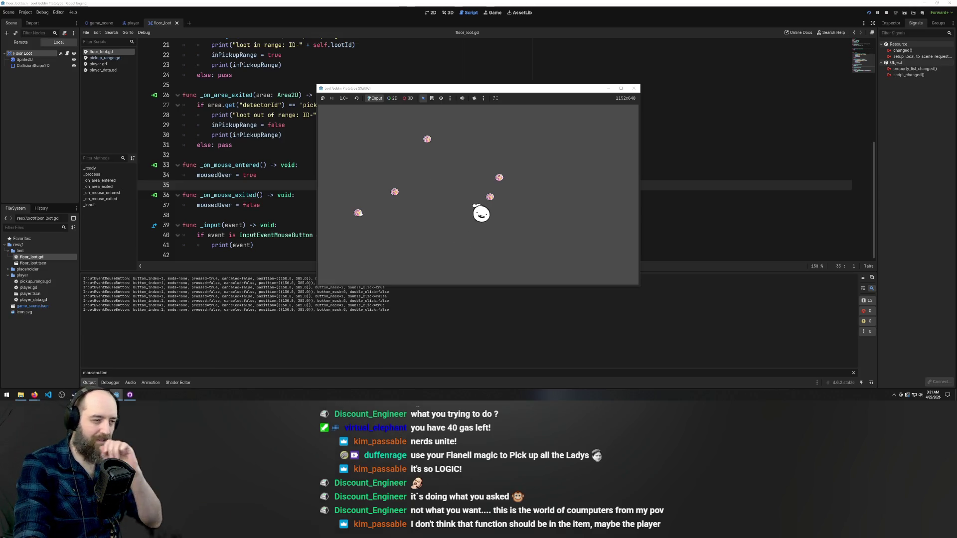
click(439, 251)
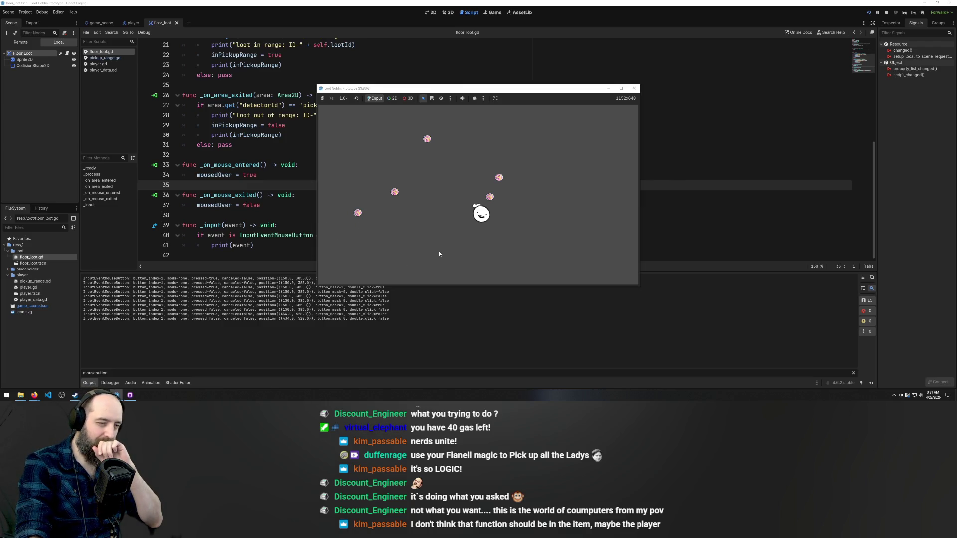
click(547, 258)
click(597, 230)
click(591, 161)
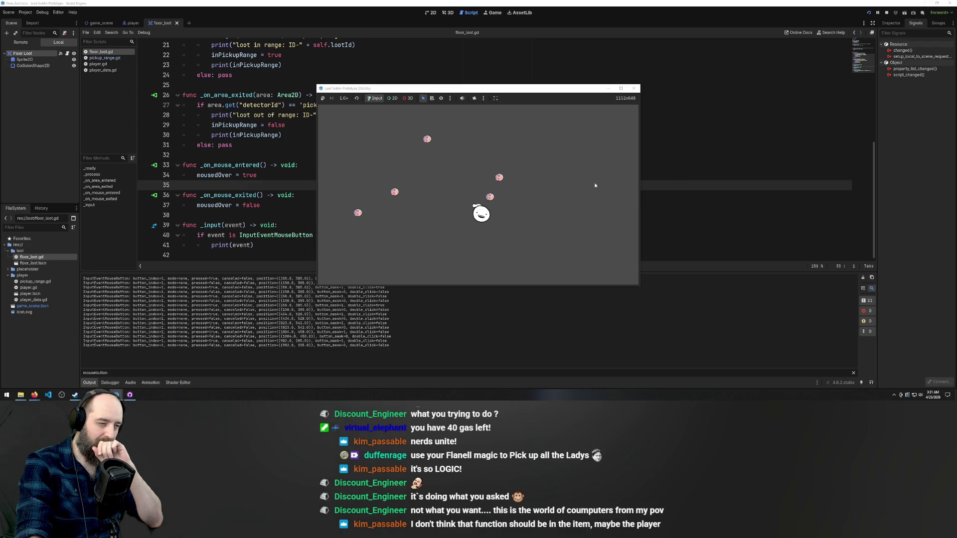
Log two more clicks, then stop the game and return to line 37 of floor_loot.gd
click(591, 246)
click(585, 177)
key(F8)
click(294, 208)
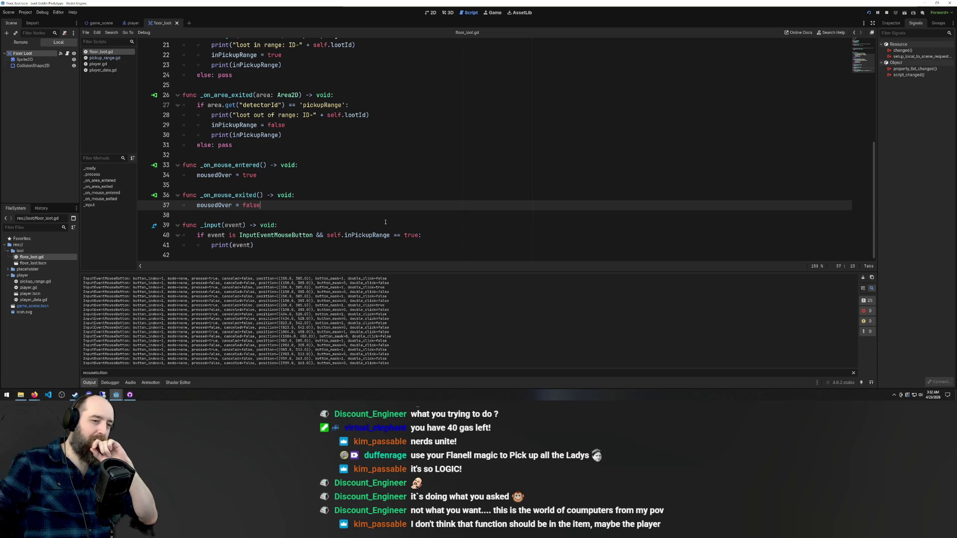
scroll(289, 191, up, 2)
scroll(296, 185, down, 2)
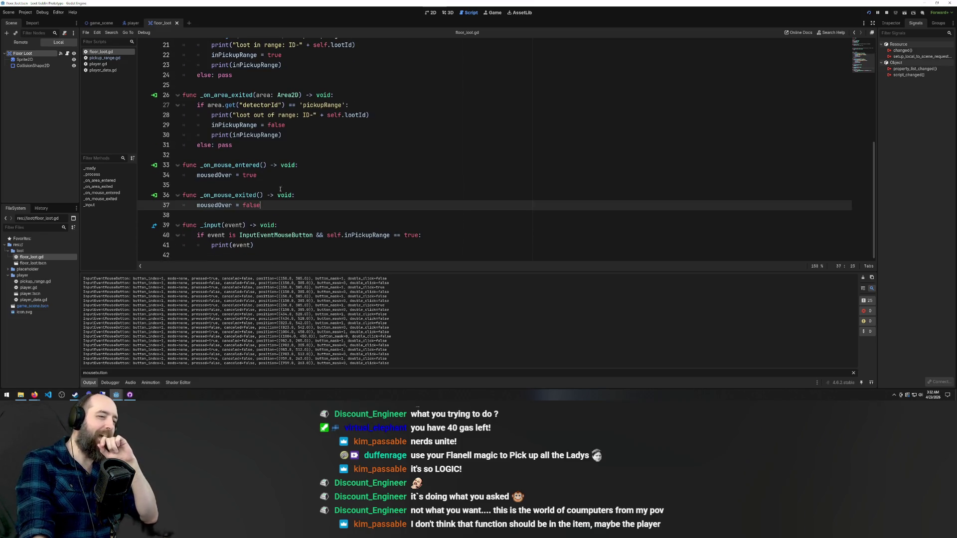
double_click(237, 225)
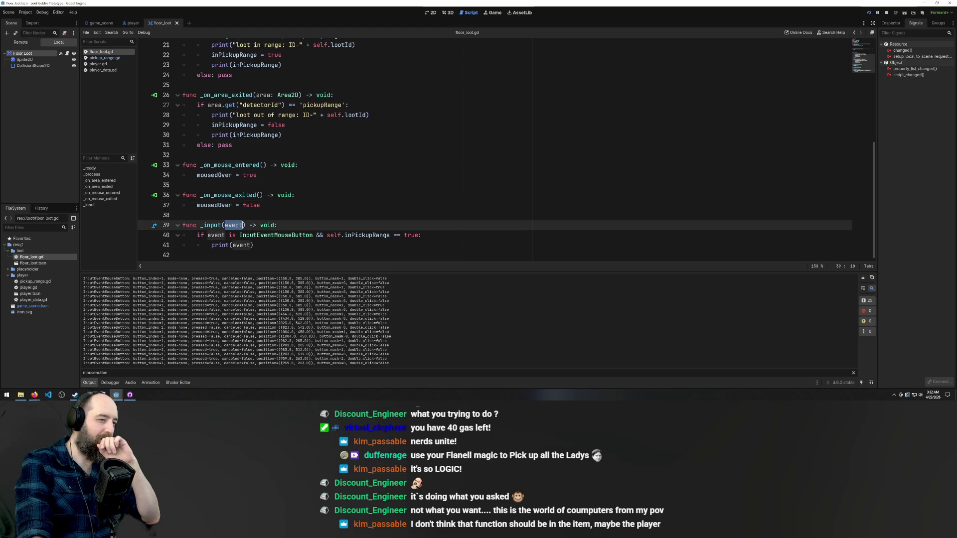
click(323, 171)
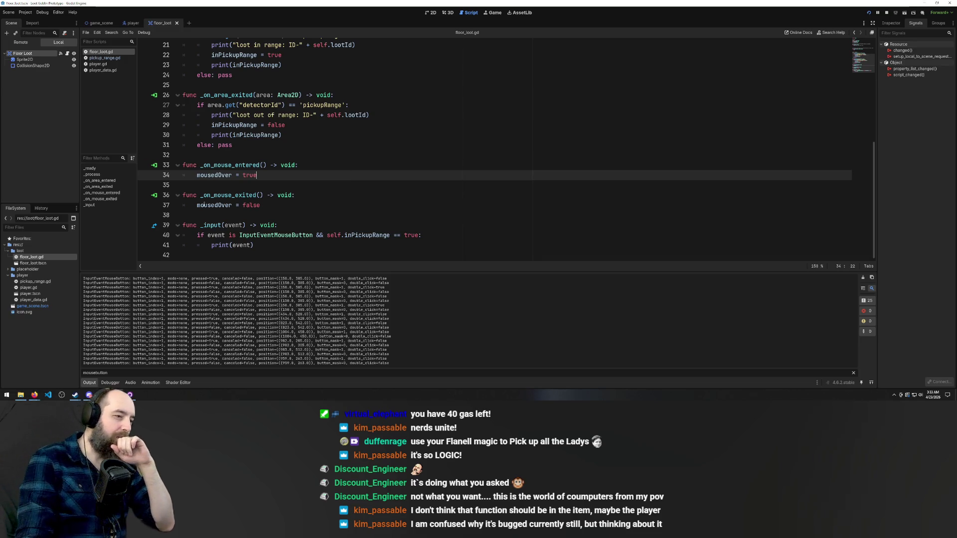
scroll(344, 173, up, 3)
scroll(343, 171, up, 3)
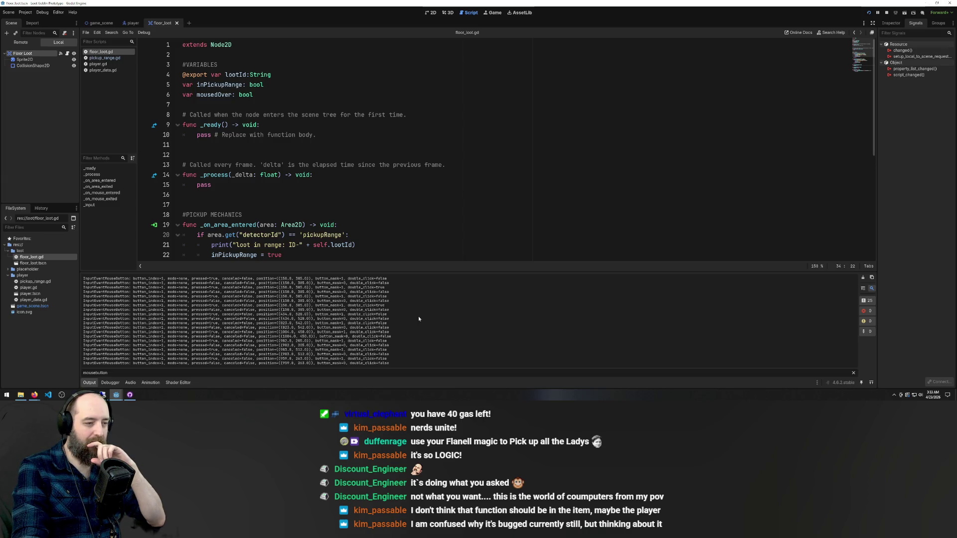
click(317, 205)
Run the project and log several clicks at nearby spots in the game
key(F5)
click(543, 203)
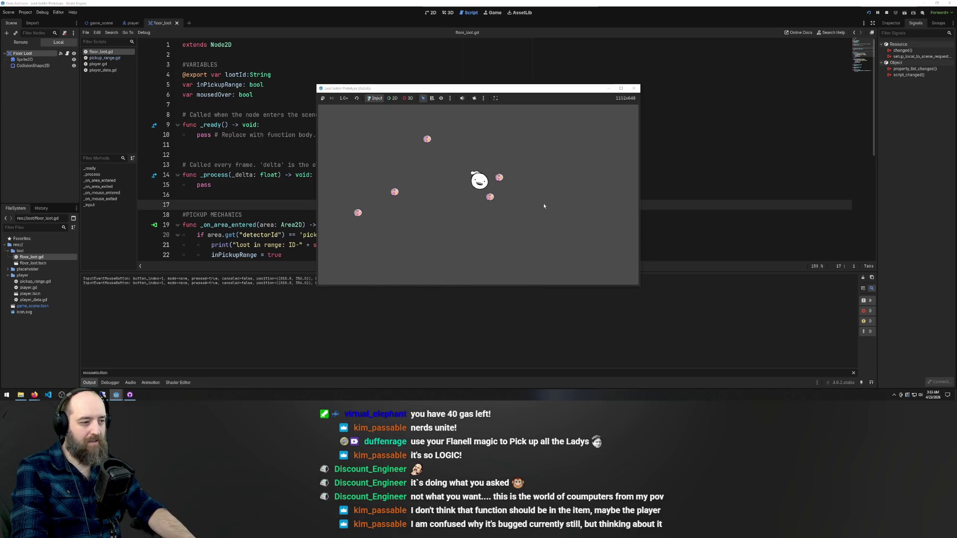
click(543, 206)
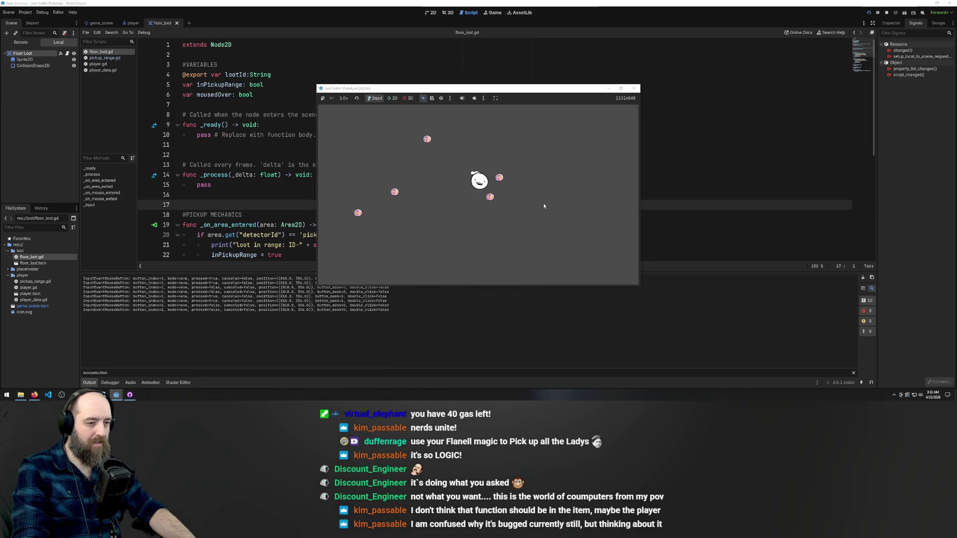
click(544, 205)
click(543, 205)
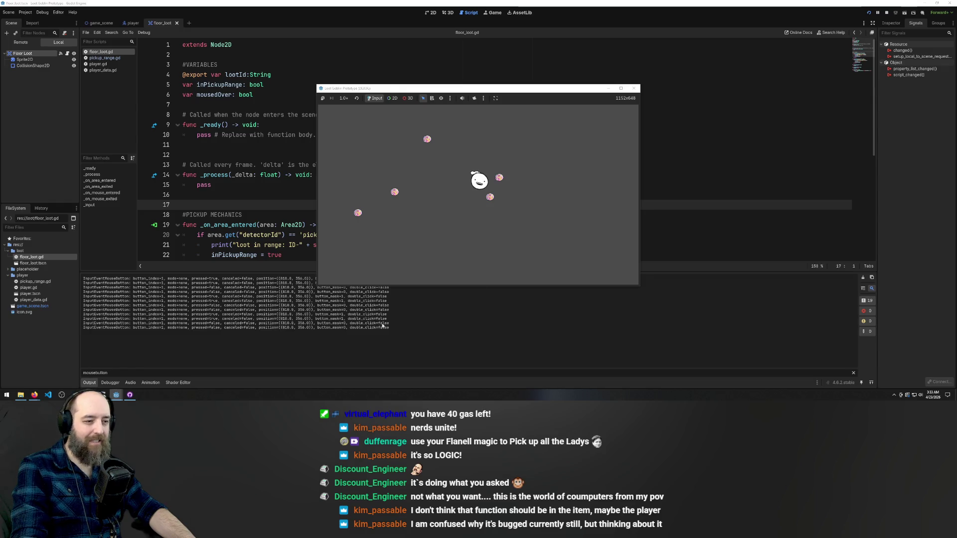
click(558, 211)
click(559, 211)
click(552, 233)
click(552, 232)
Walk the player onto loot items with the arrow keys, clicking and double-clicking beside them
key(Right)
key(Right)
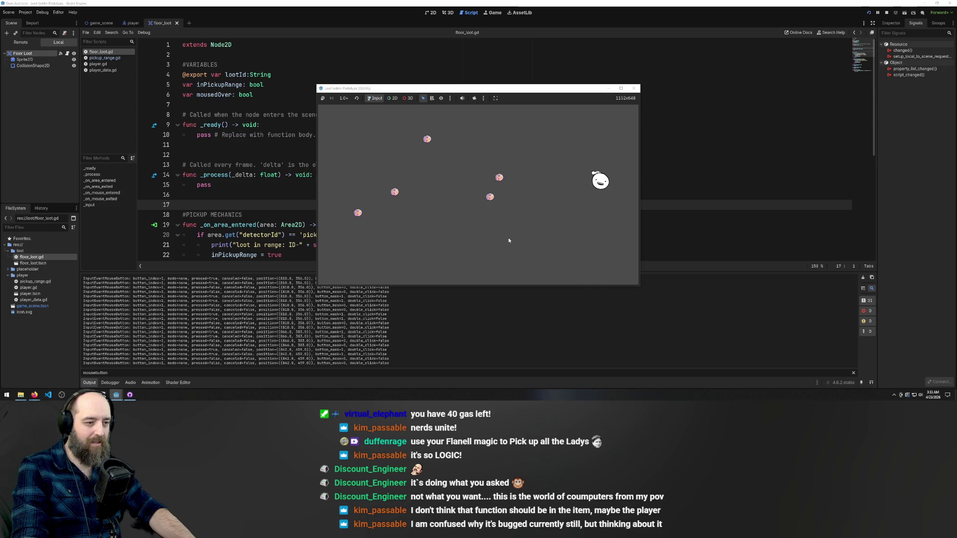
key(Left)
key(Up)
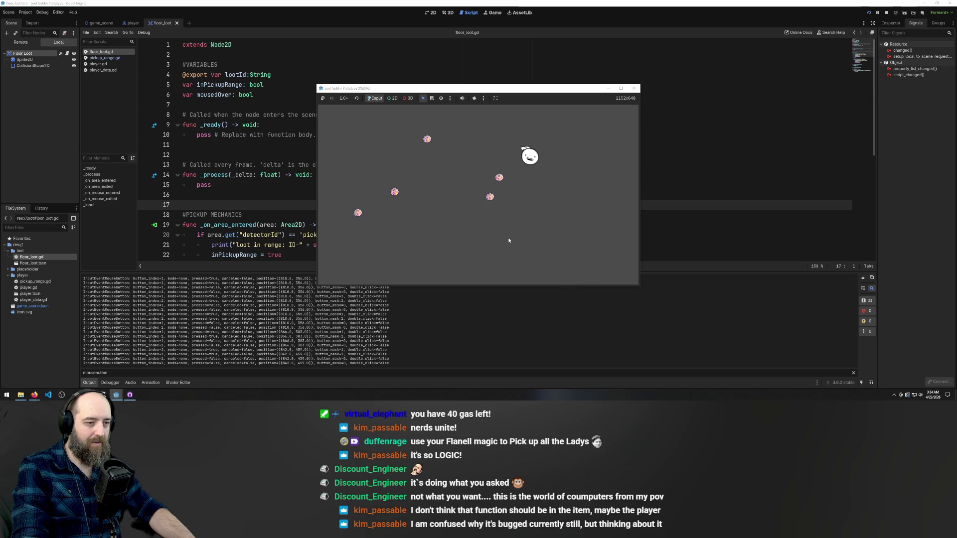
key(Left)
key(Down)
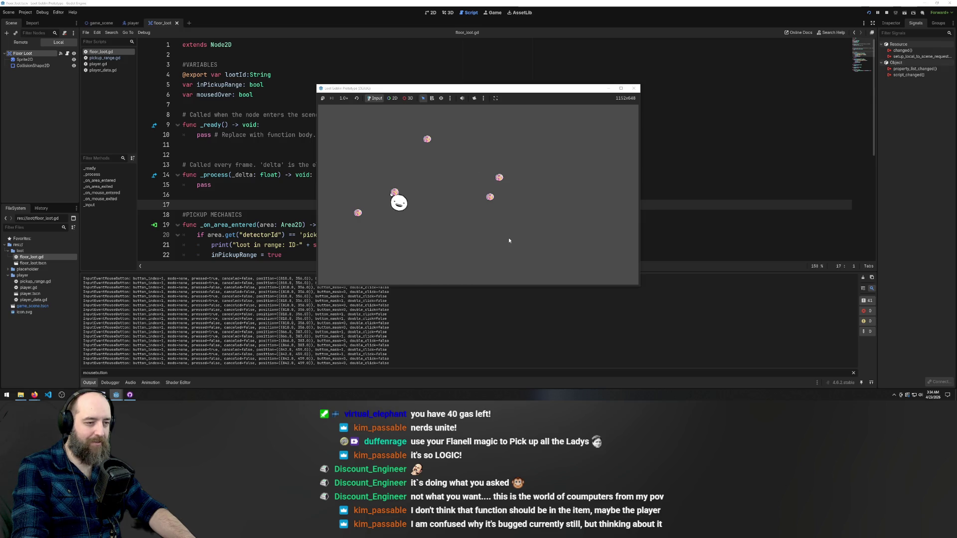
double_click(509, 240)
key(Left)
key(Down)
click(509, 240)
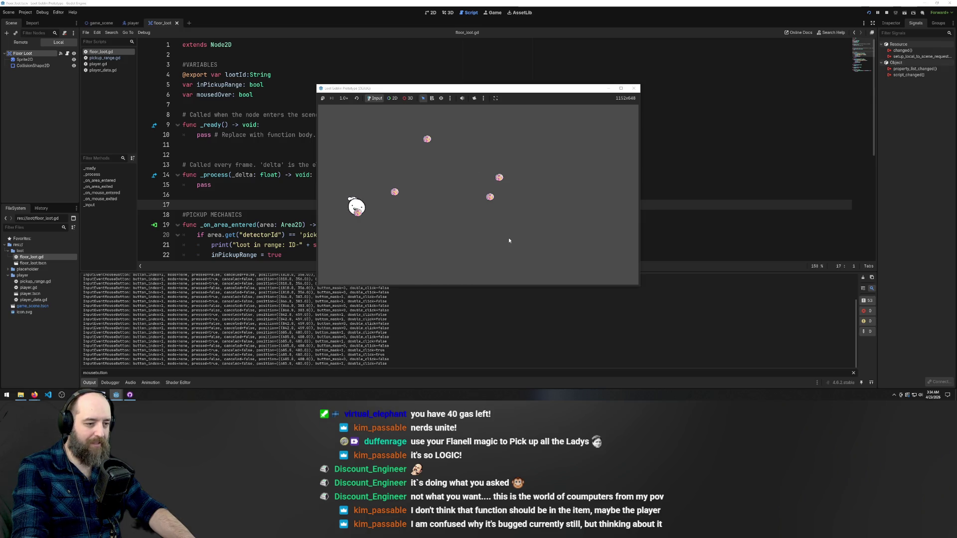
click(509, 240)
Move the player up-right, double-click near the loot, then close the game back to floor_loot.gd
key(Right)
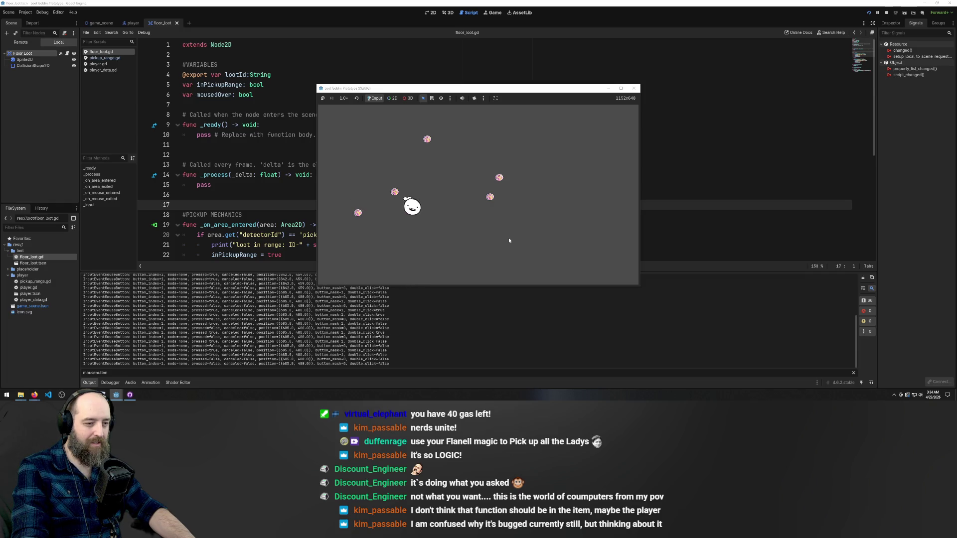
key(Right)
key(Up)
double_click(508, 240)
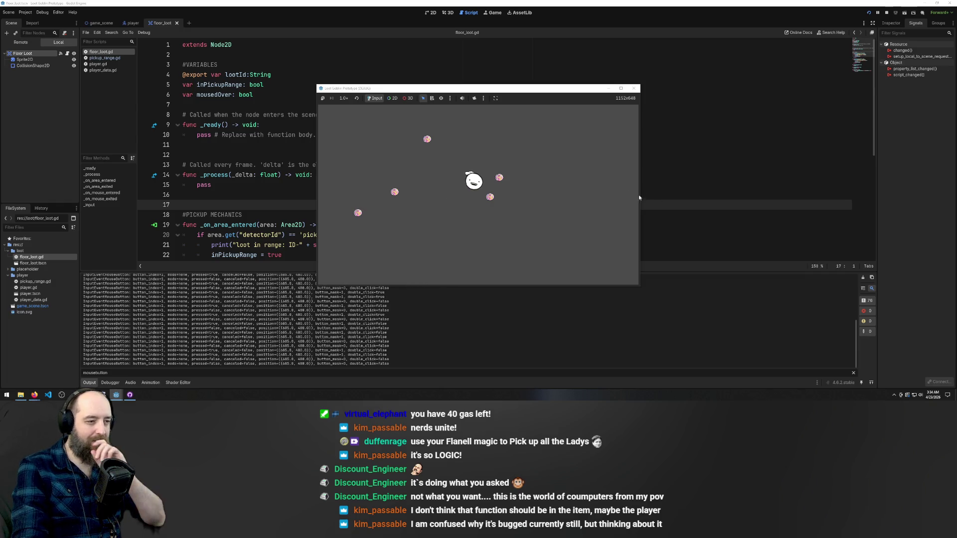
click(886, 13)
scroll(264, 199, down, 3)
click(264, 125)
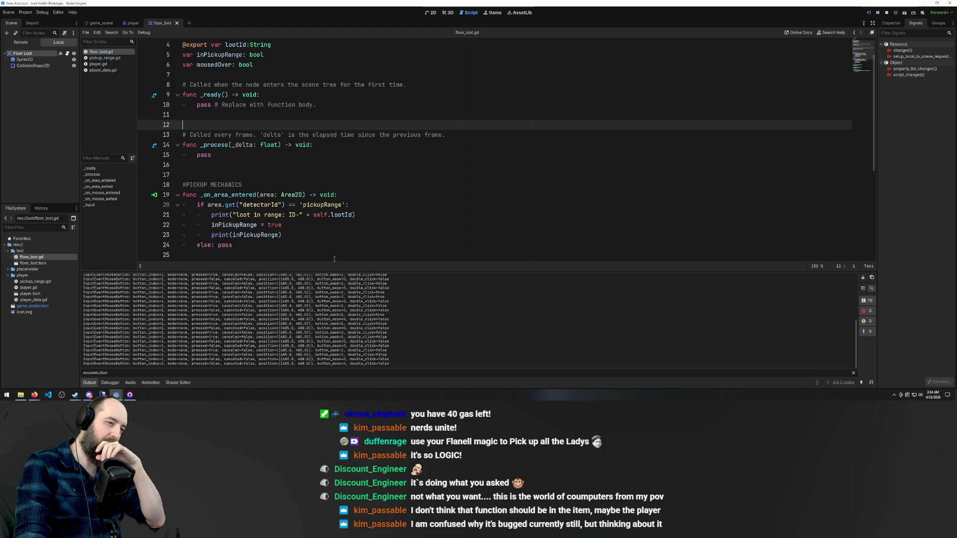
Select the mousedOver variable name in the declarations and retype its first letter
scroll(404, 184, up, 2)
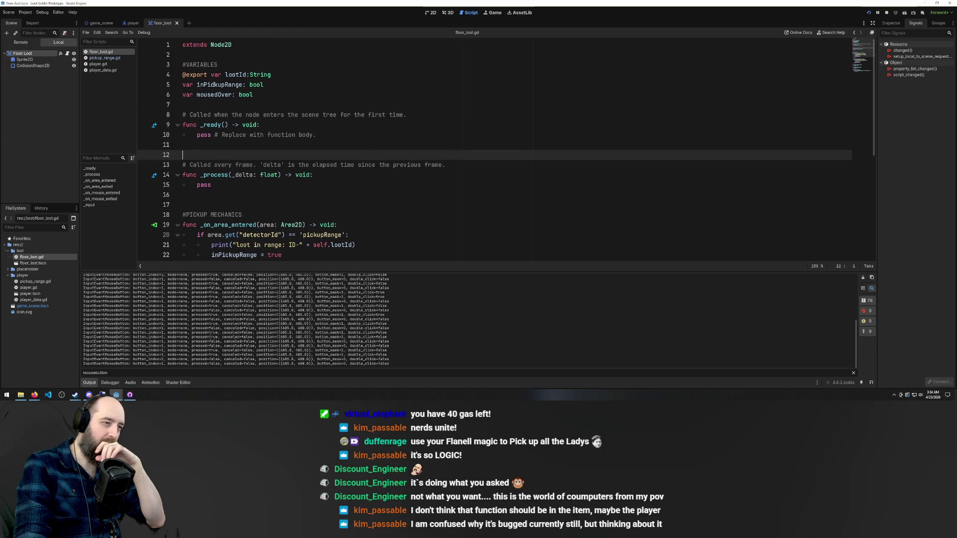
click(213, 85)
double_click(215, 94)
text(m)
scroll(420, 180, down, 6)
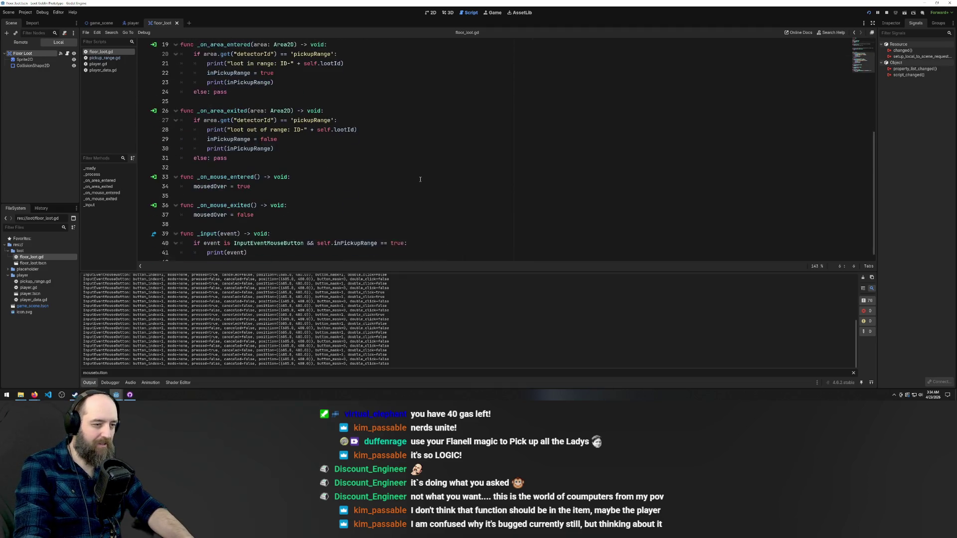
Start appending '&& == true' to the end of the line 40 condition
click(379, 243)
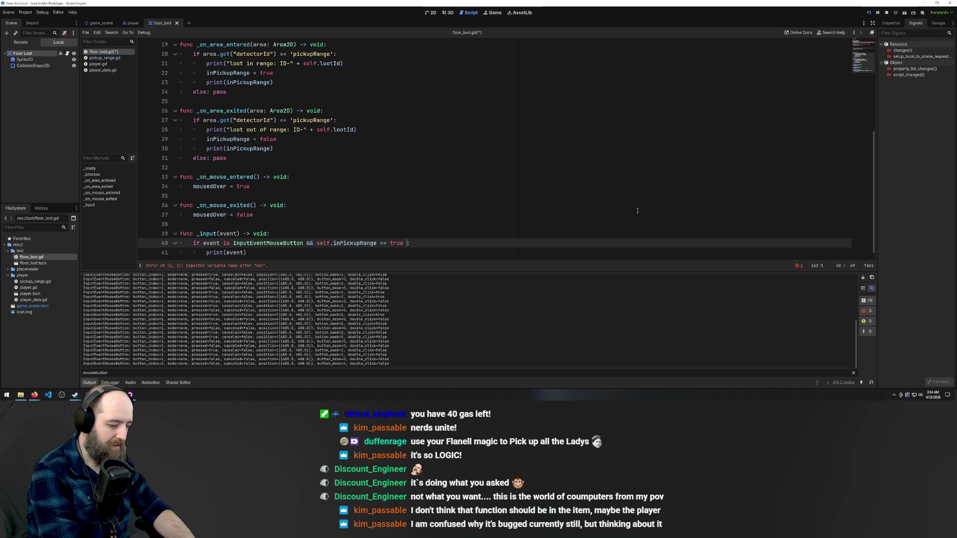
text(&& == true)
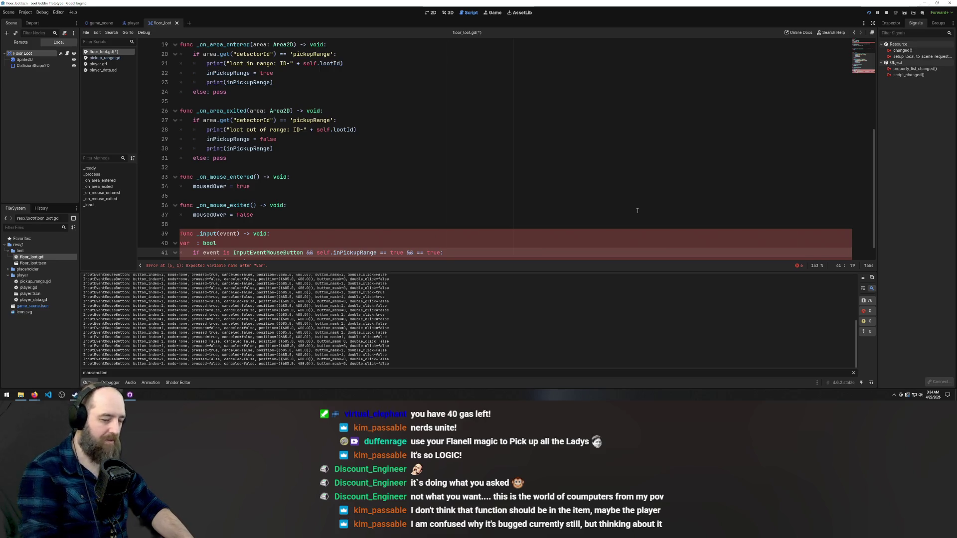
click(506, 158)
scroll(505, 164, down, 1)
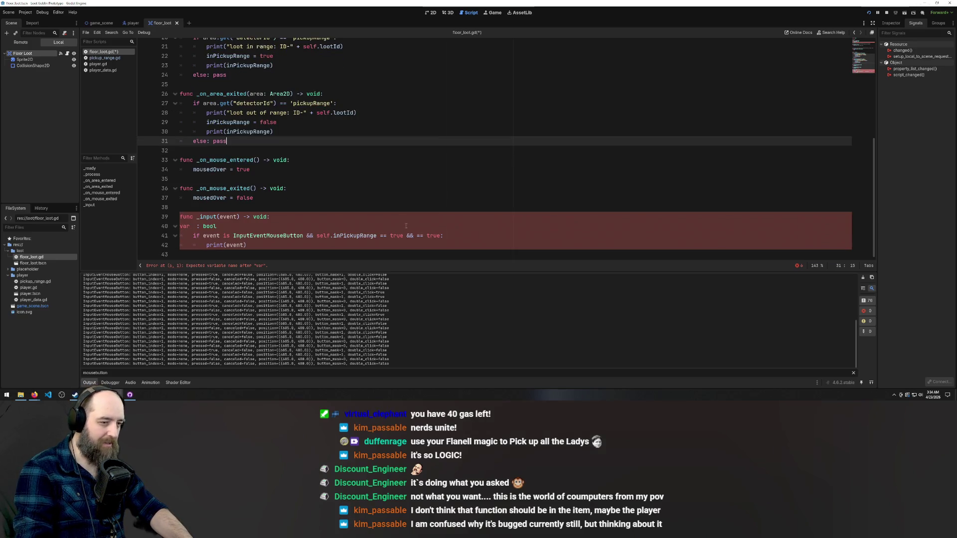
click(389, 236)
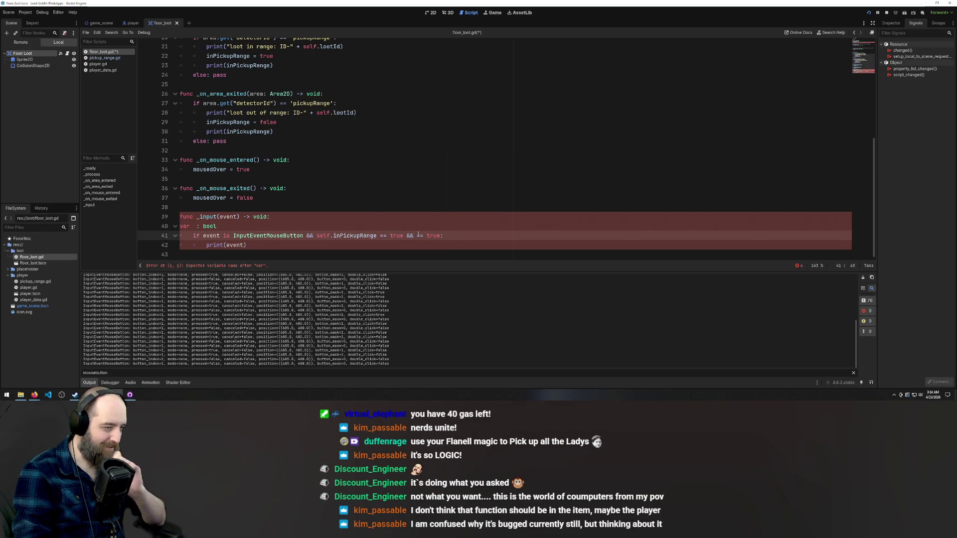
Undo the stray edits with Ctrl+Z, restoring the mousedOver declaration
key(Up)
key(Up)
key(Up)
click(413, 236)
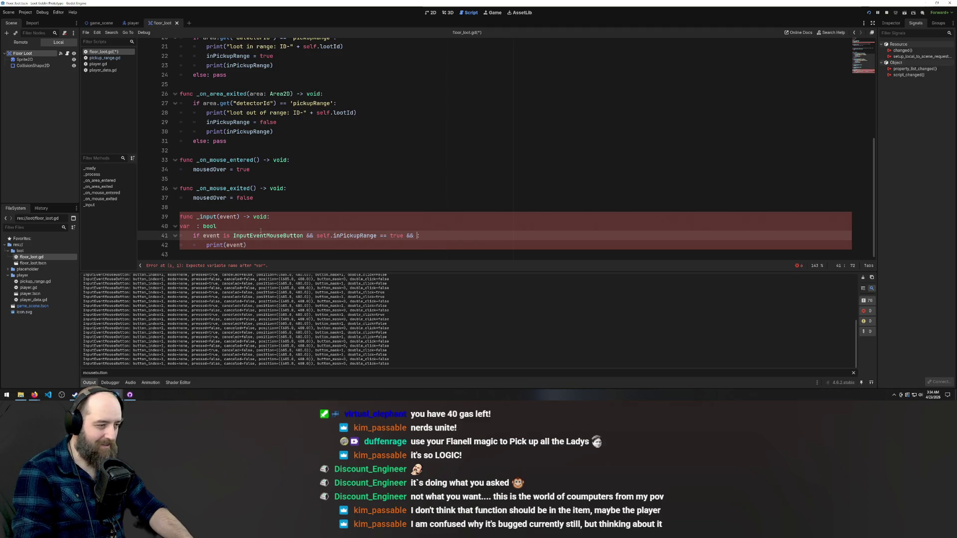
key(ctrl+z)
key(ctrl+z)
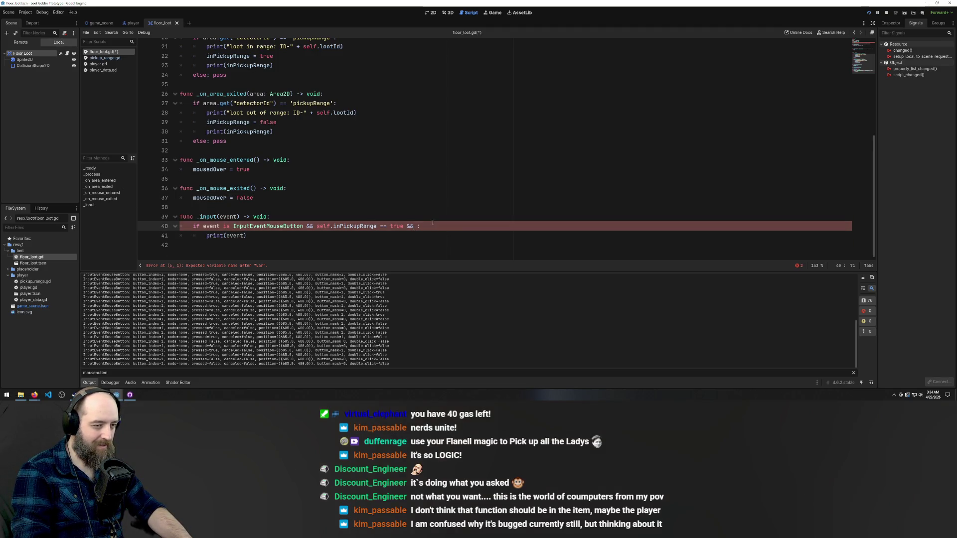
key(ctrl+z)
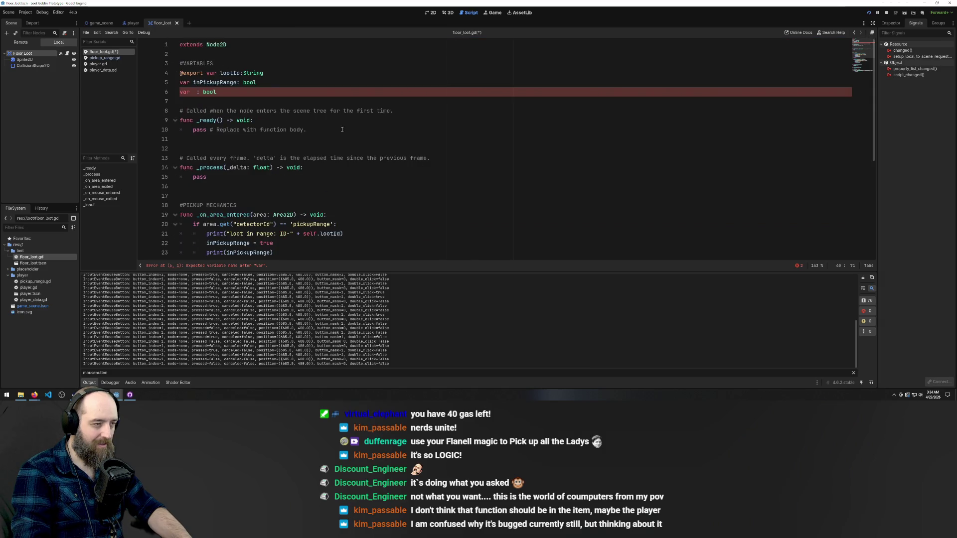
key(ctrl+z)
key(ctrl+z)
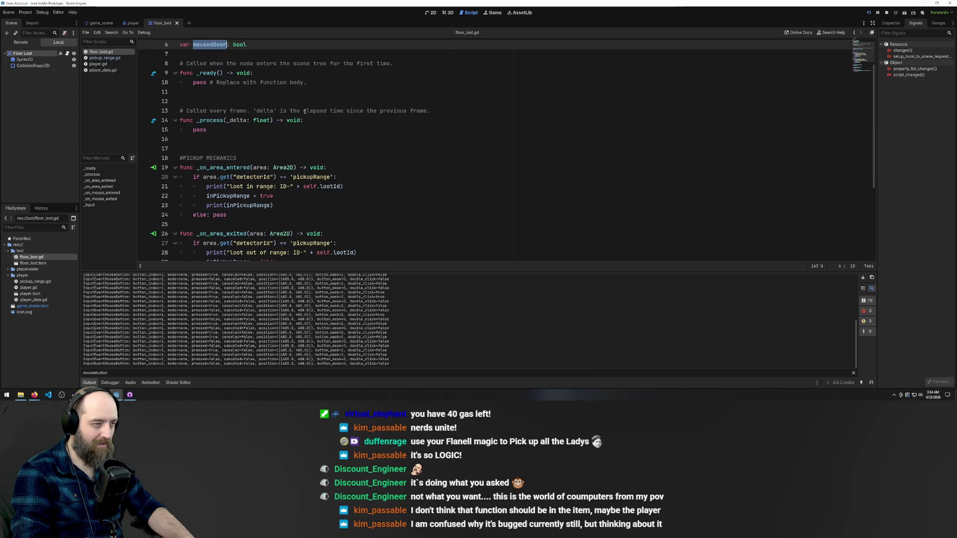
Append '&& mousedOver == t' after true on line 40
scroll(323, 123, down, 3)
click(404, 237)
text(&& )
text(mousedOver)
text( == t)
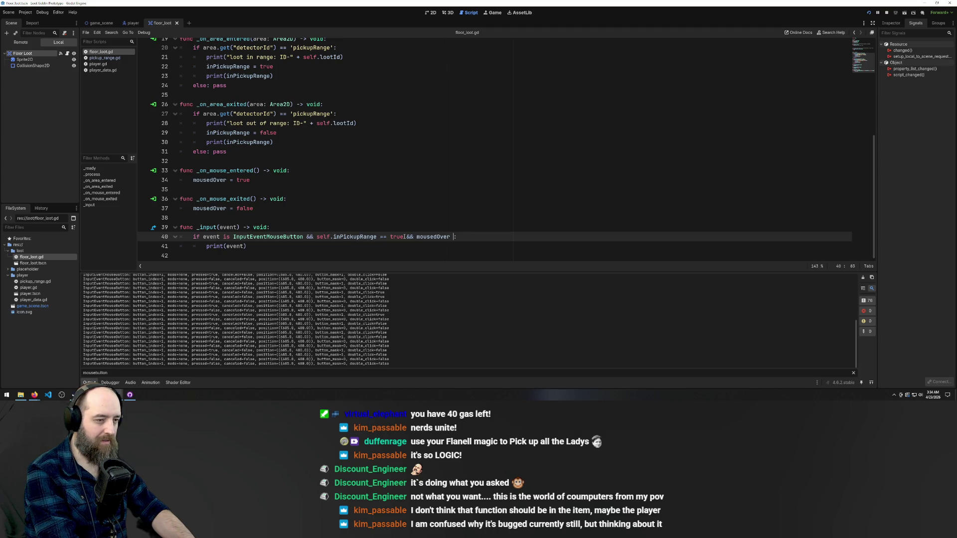